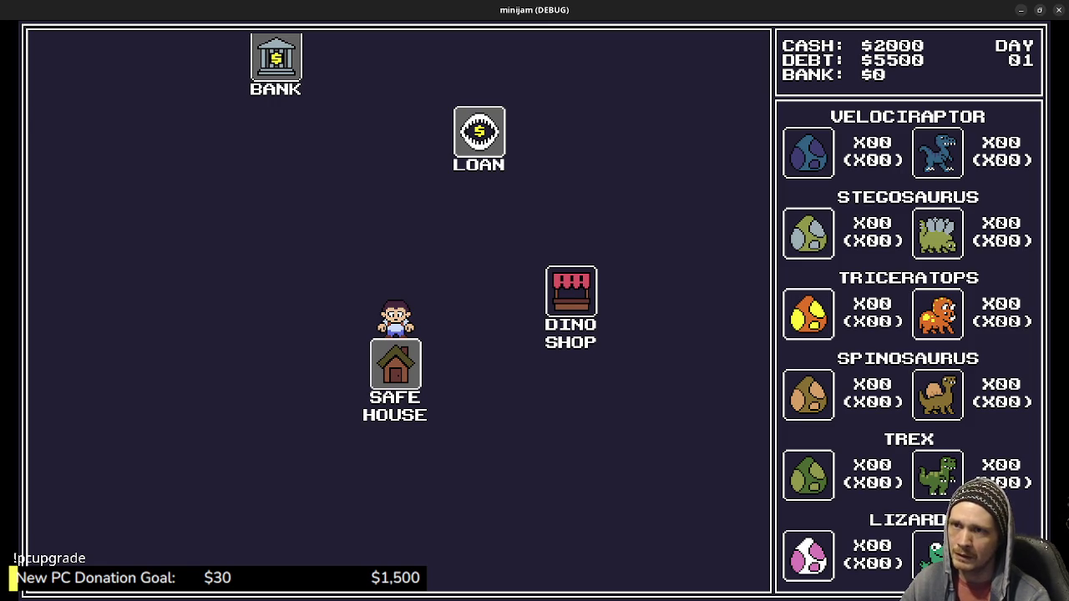
Buy 22 velociraptor eggs at $90 until $20 cash remains, then walk into the Loan building.
key(Right)
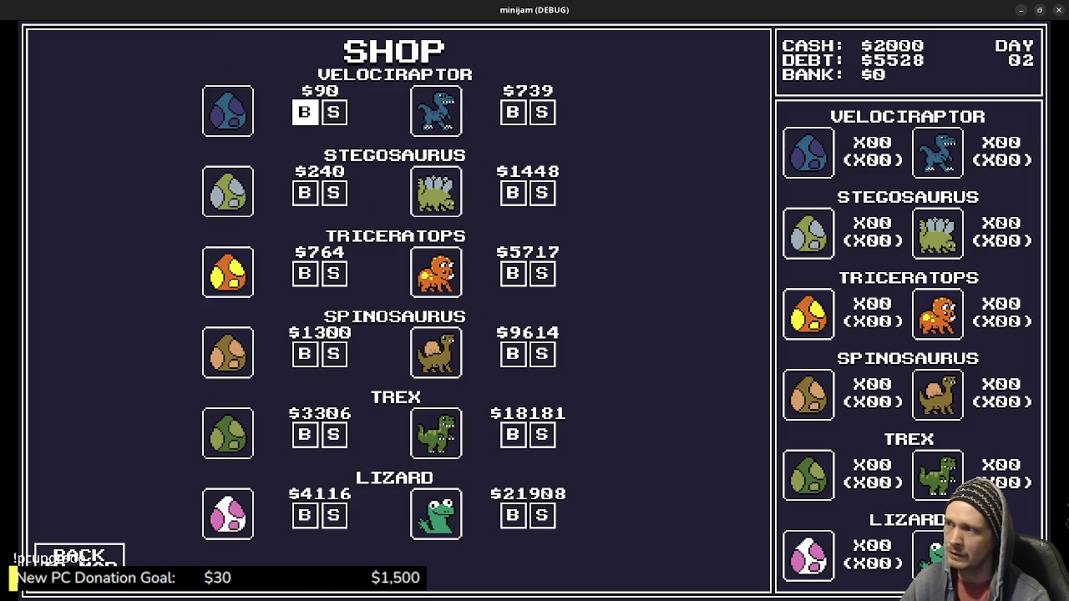
key(space)
key(space)
key(space)
key(space)
key(space)
key(space)
key(space)
key(space)
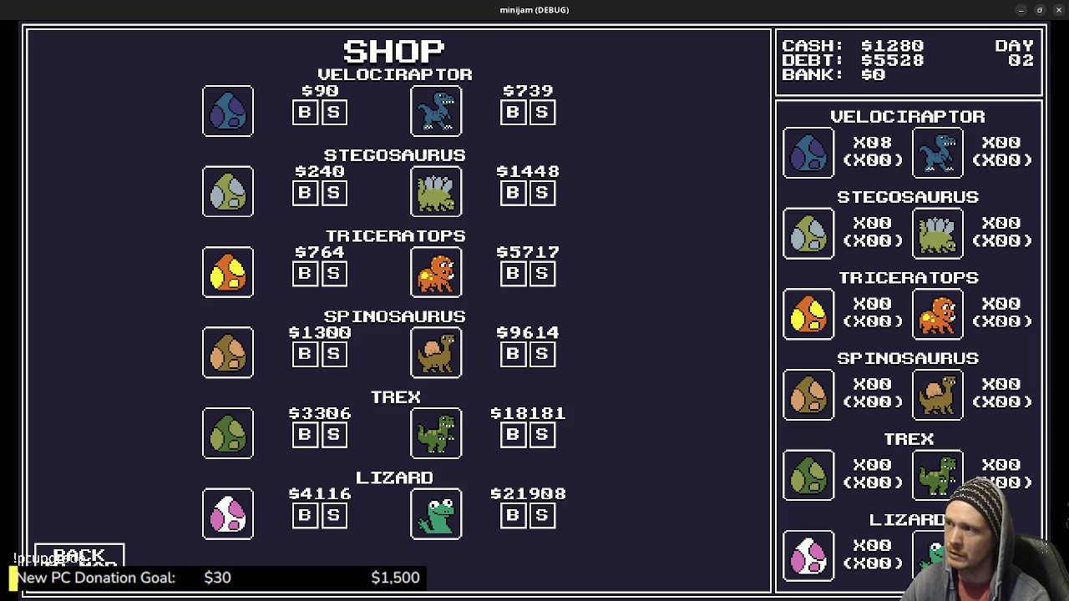
key(space)
key(space)
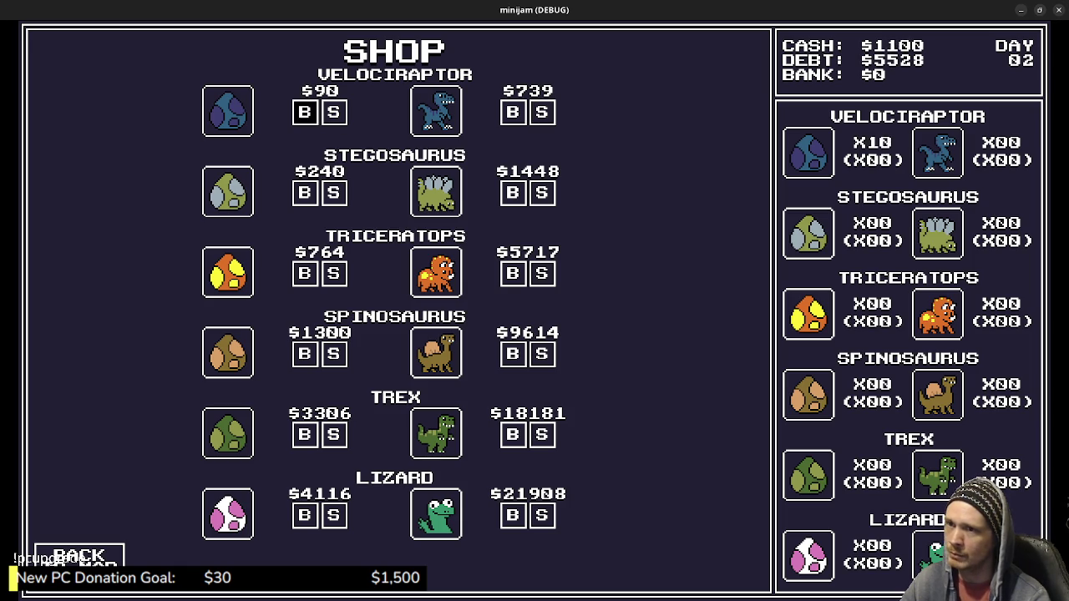
key(space)
key(space)
key(space)
key(space)
key(space)
key(space)
key(space)
key(space)
key(space)
key(space)
key(space)
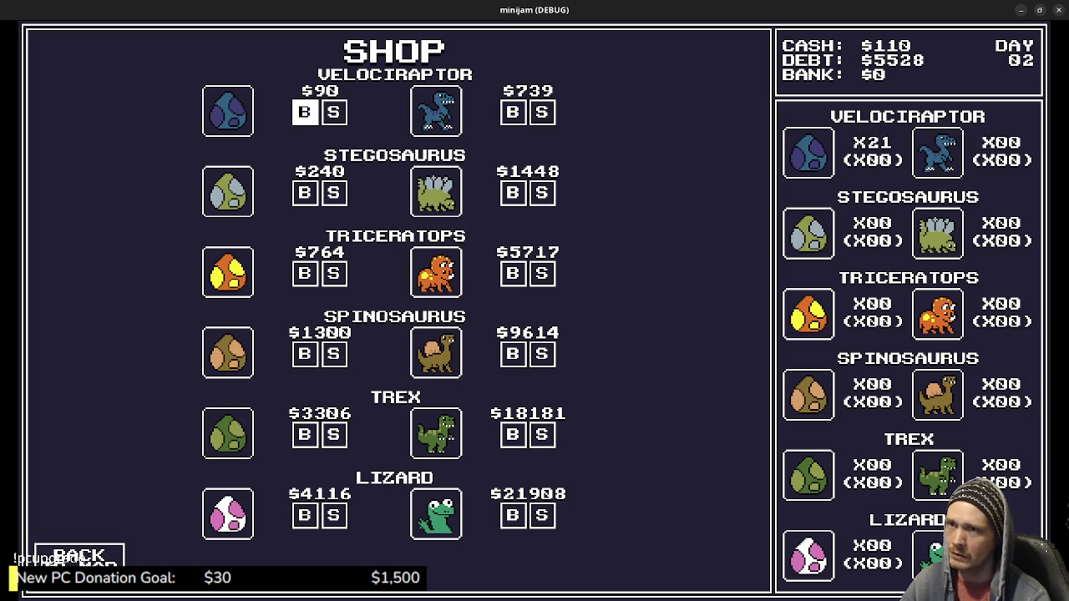
key(space)
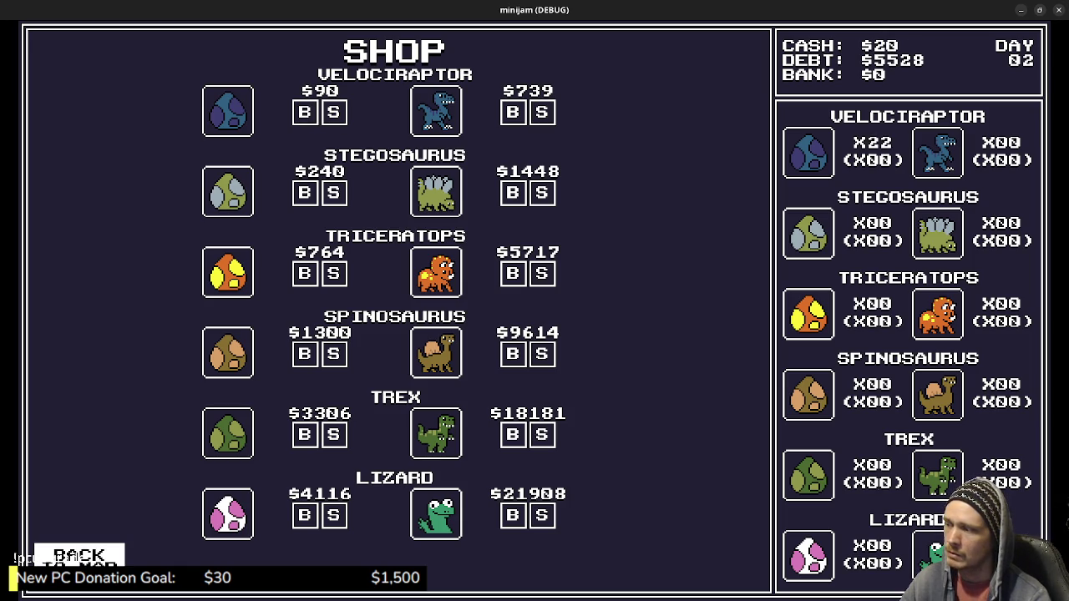
key(space)
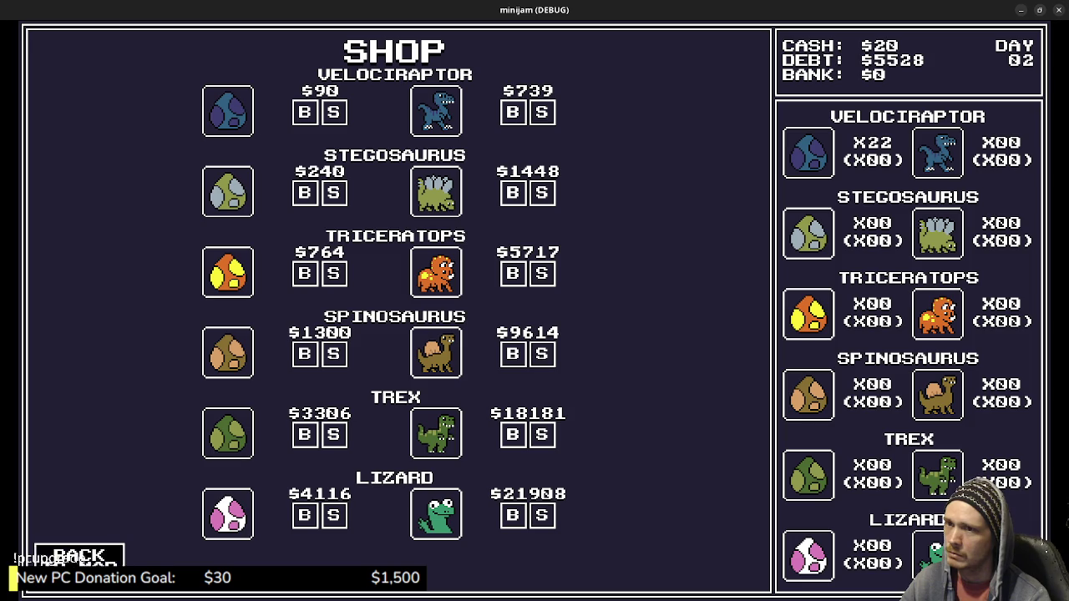
key(Up)
key(Left)
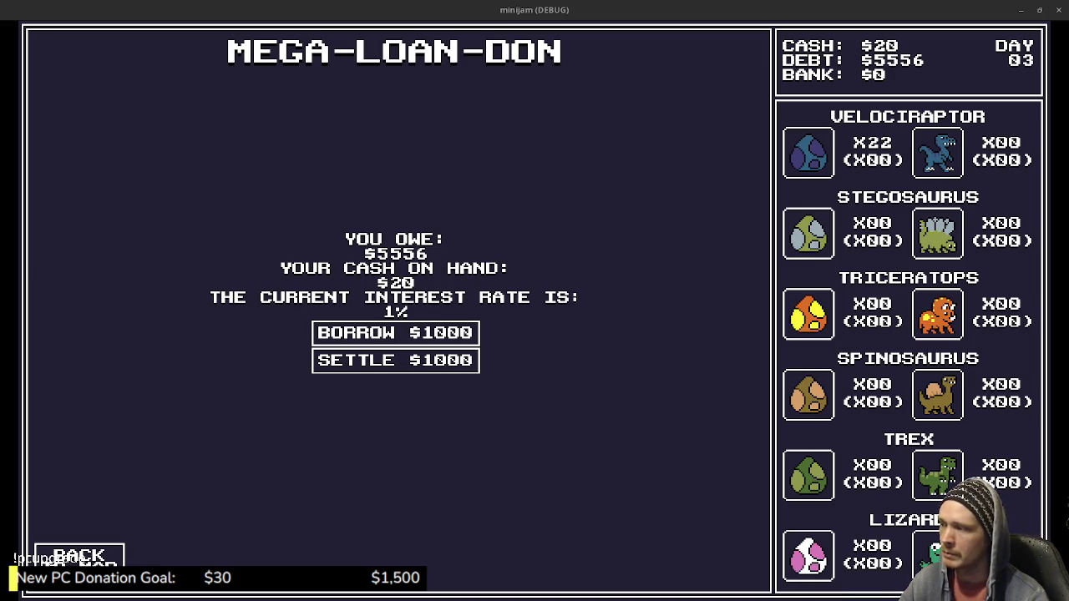
Leave the loan screen, return to the Dino Shop and sell every velociraptor egg.
click(80, 555)
key(Down)
key(Right)
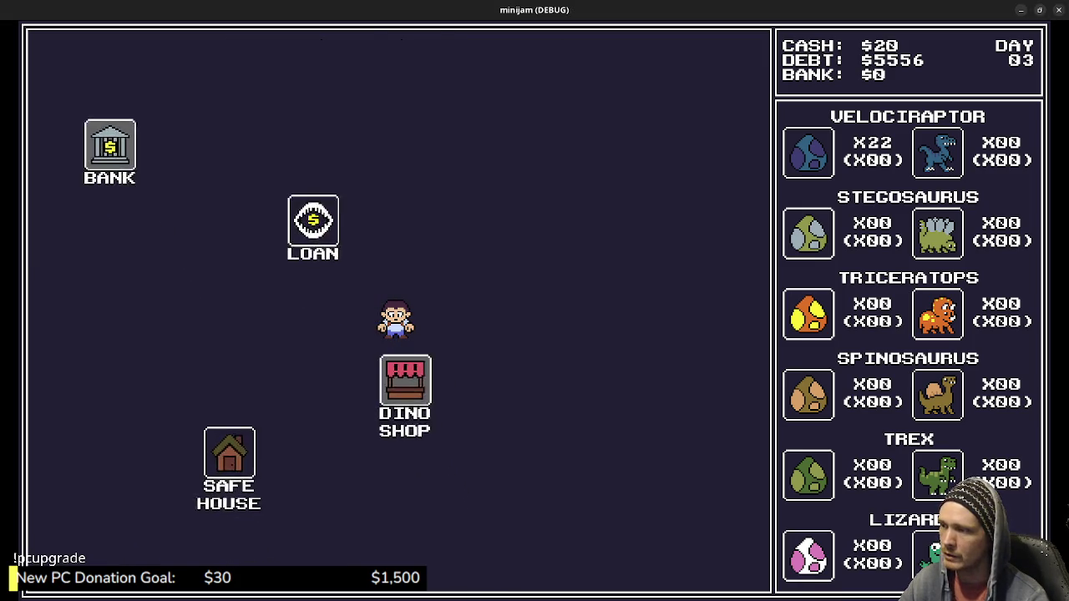
key(Down)
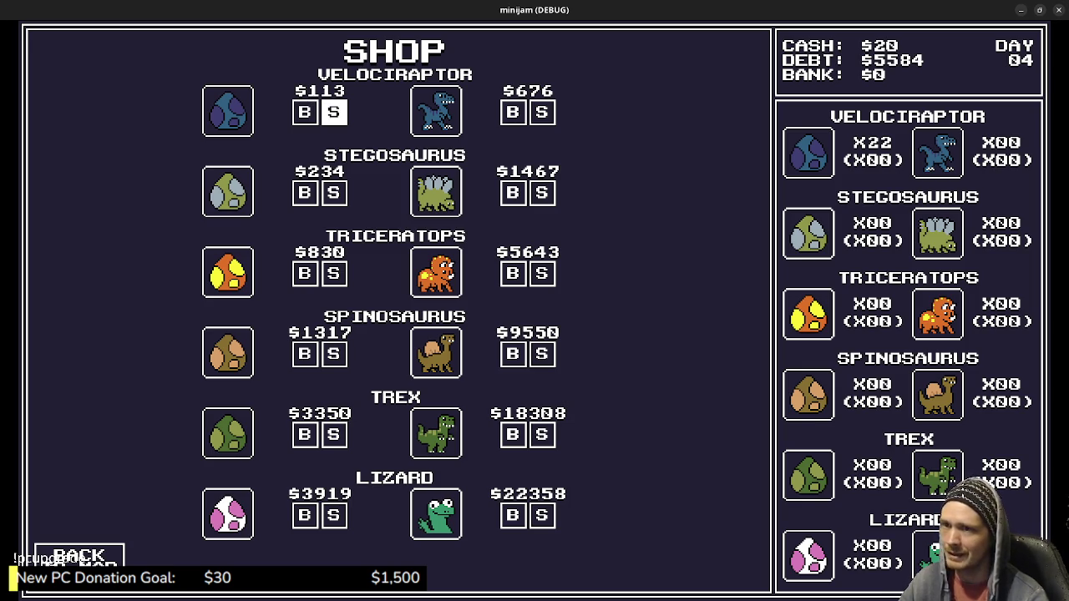
triple_click(333, 112)
double_click(333, 112)
triple_click(334, 112)
triple_click(333, 112)
double_click(333, 112)
double_click(333, 112)
double_click(333, 112)
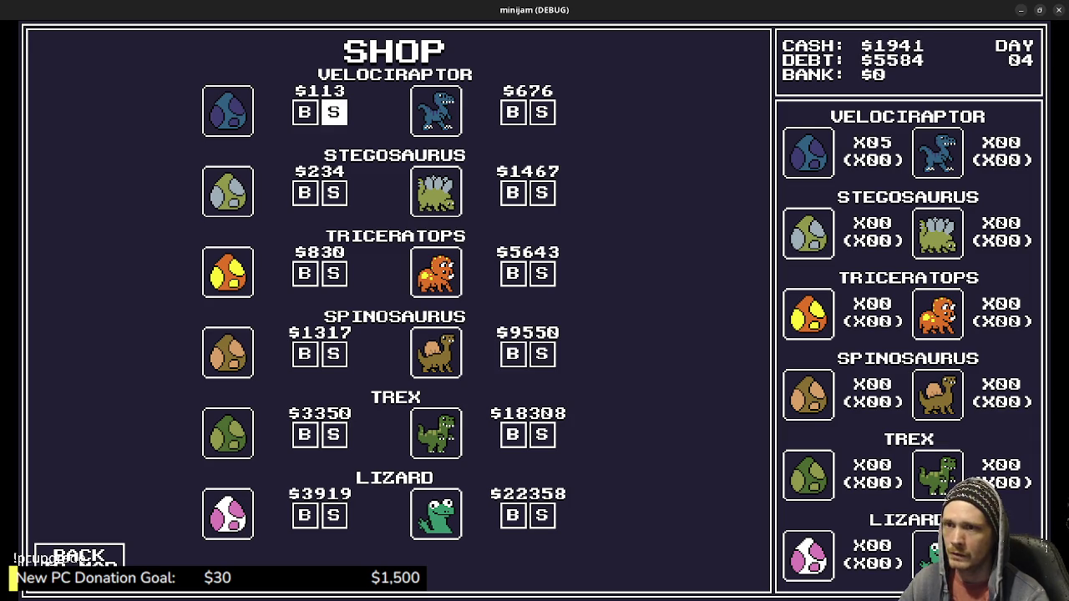
triple_click(334, 112)
double_click(333, 112)
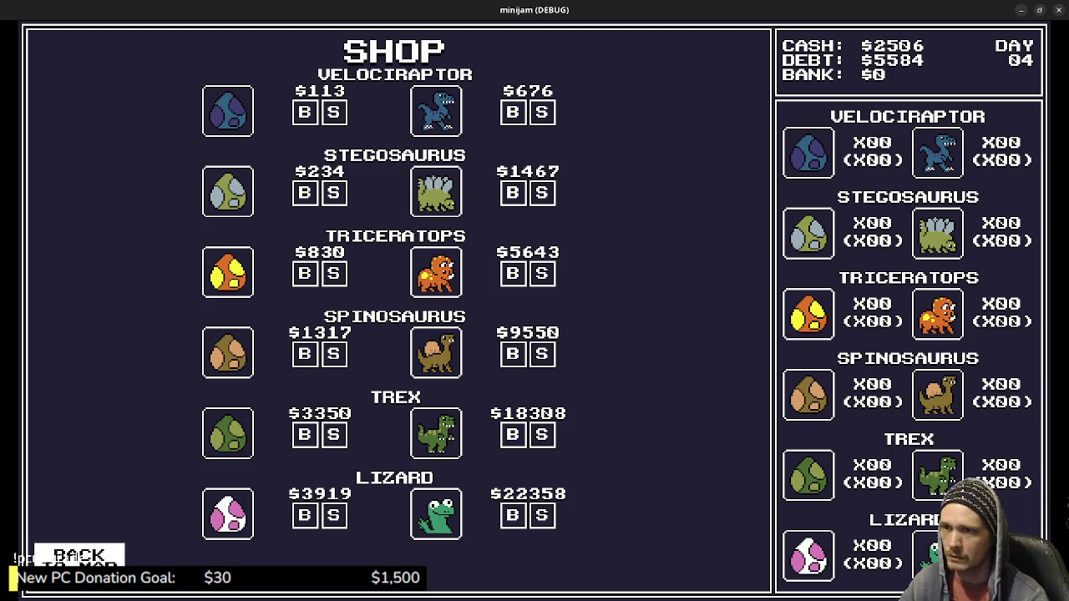
Visit the Safe House and dismiss the robbery message.
click(79, 556)
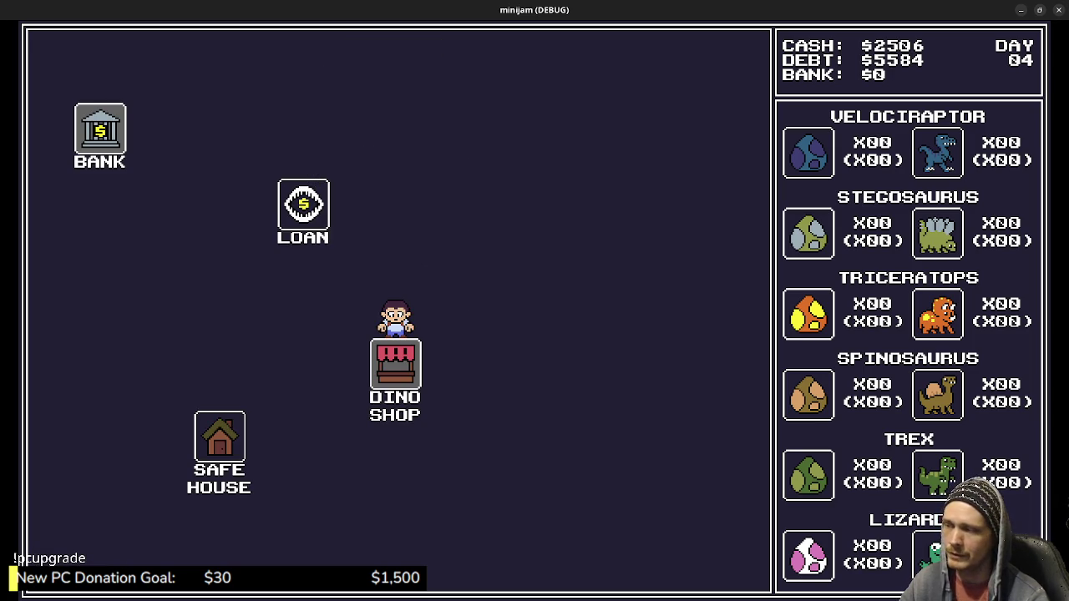
click(219, 436)
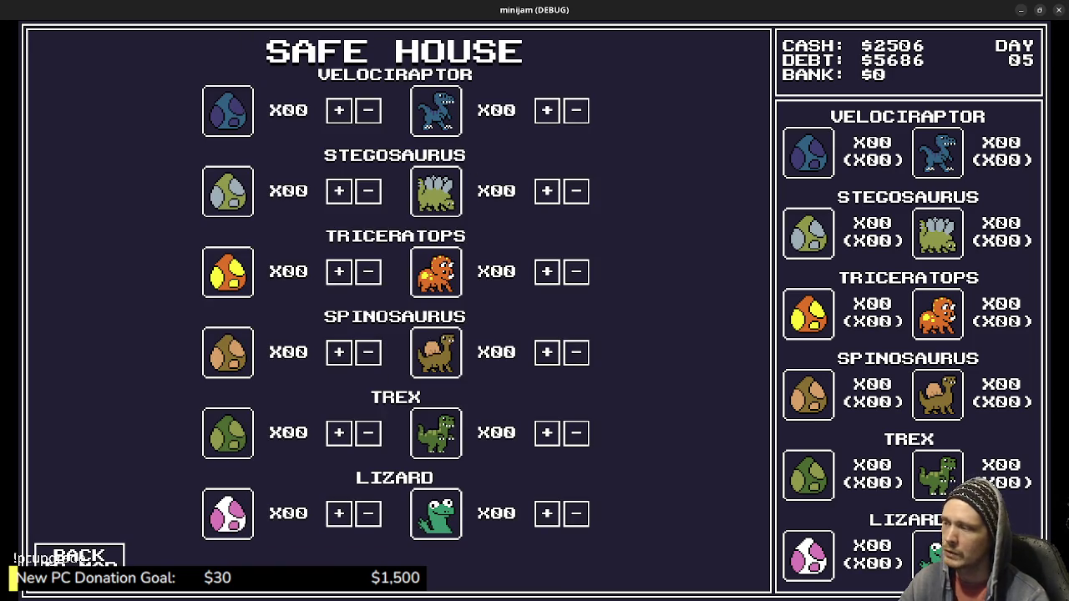
click(73, 554)
click(568, 292)
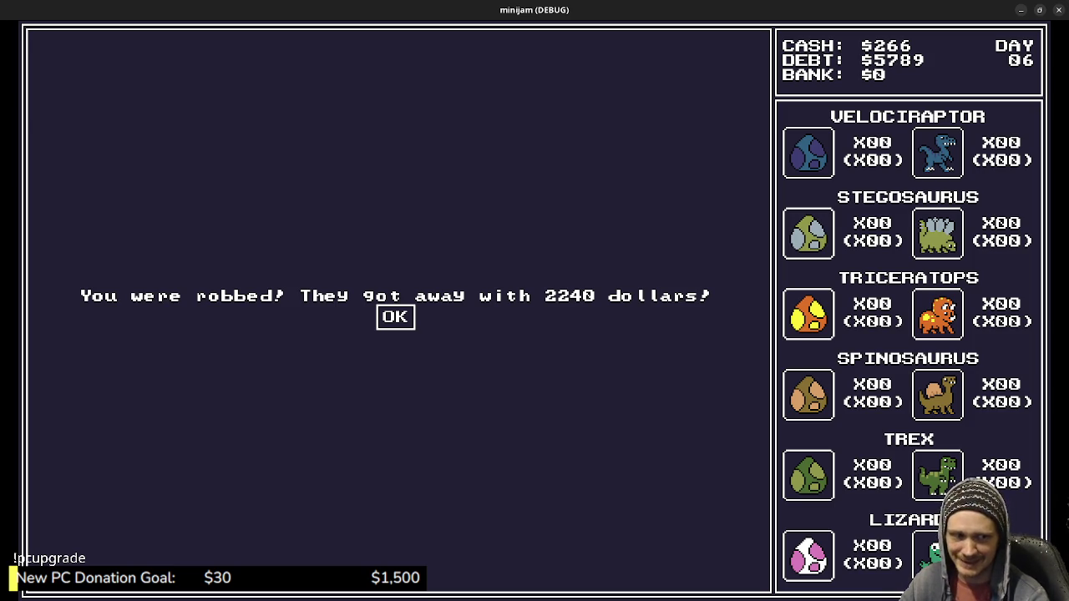
click(395, 316)
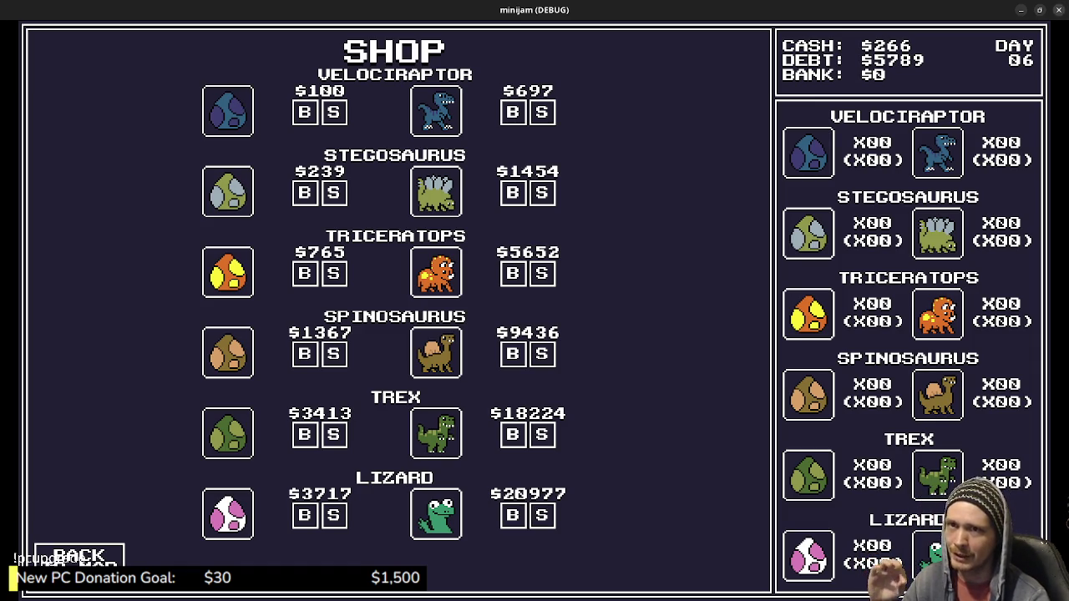
Close the running game and switch back to the Aseprite mockup.
key(alt+F4)
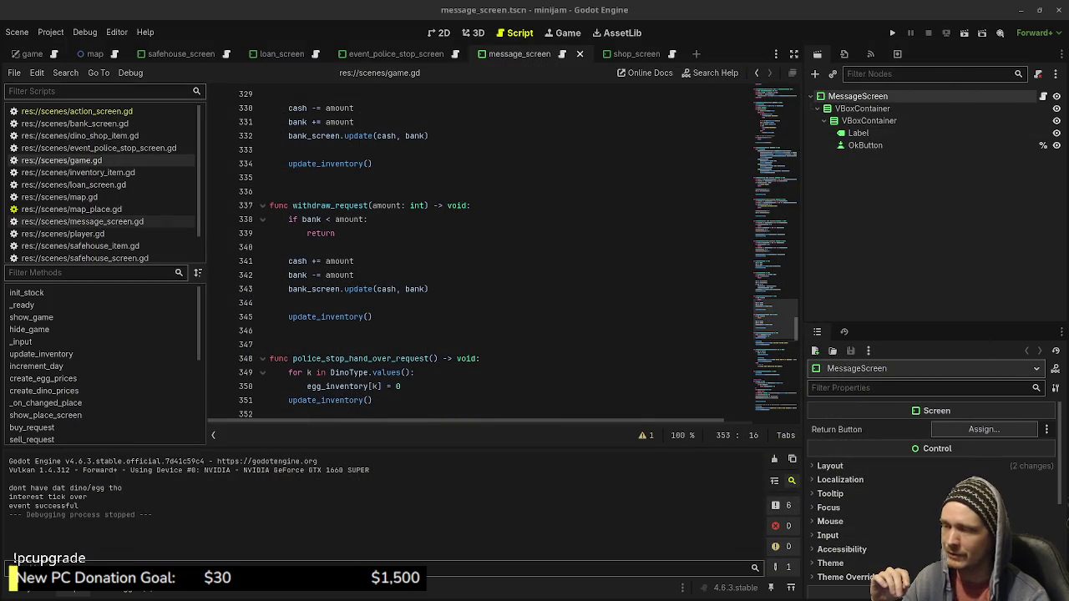
click(334, 344)
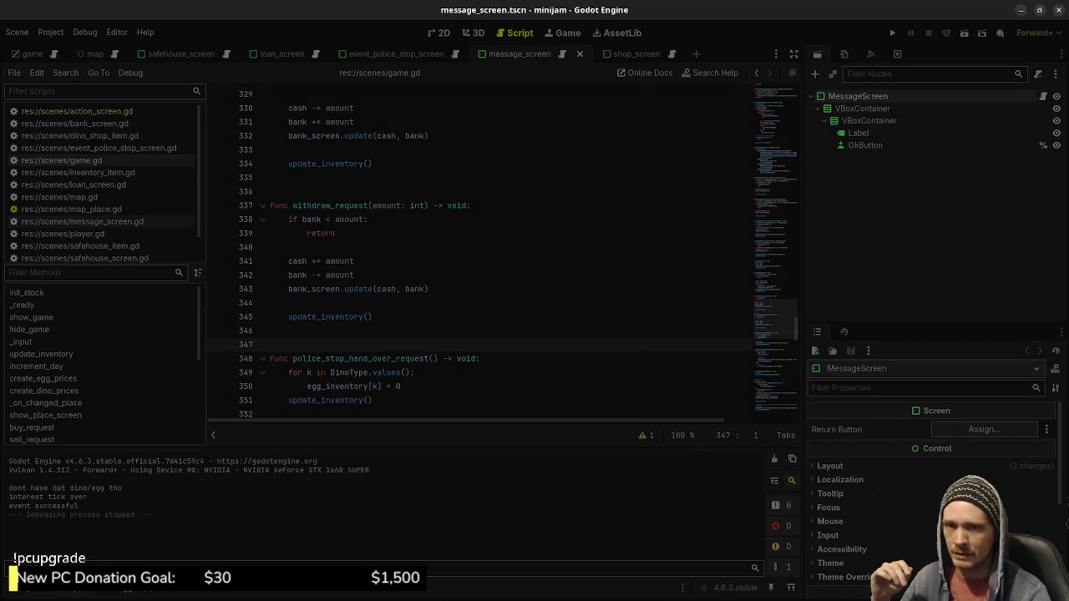
key(alt+Tab)
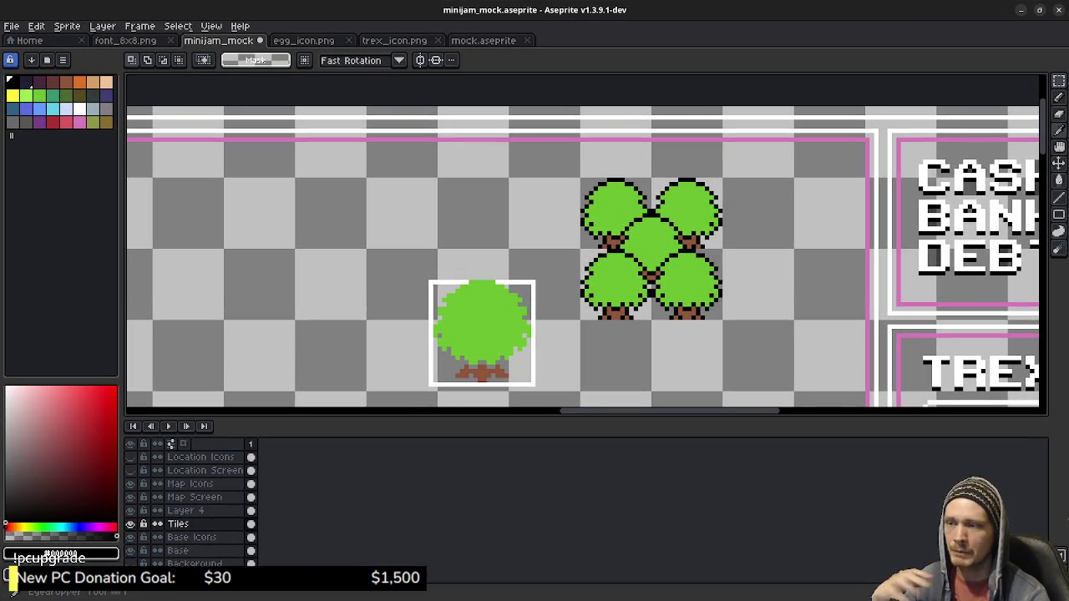
Make the dark purple Background layer visible, hide the timeline, and zoom out over the sprite.
key(Tab)
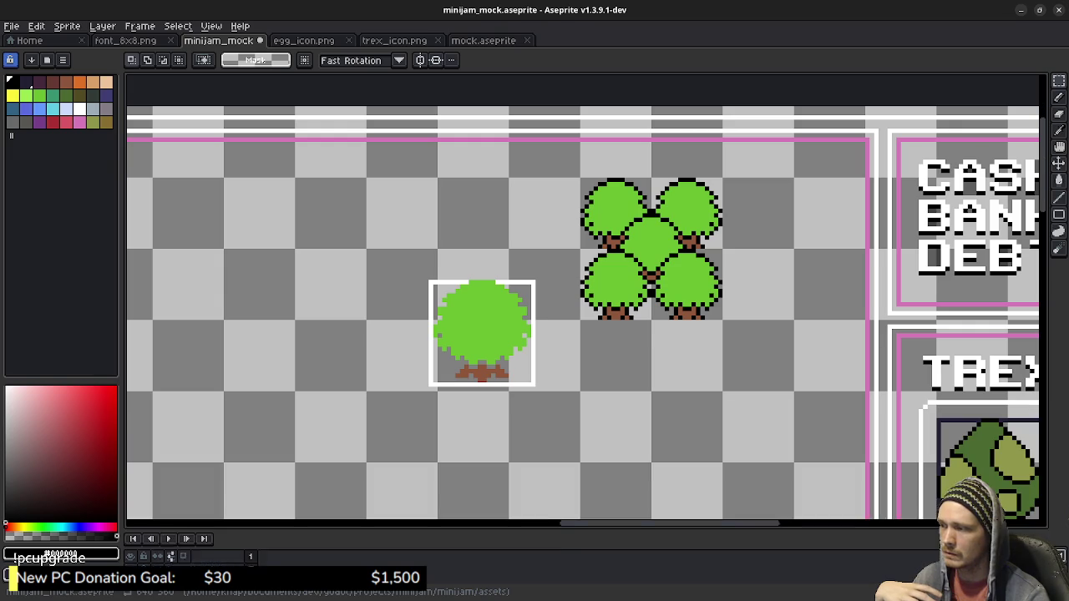
scroll(604, 370, down, 4)
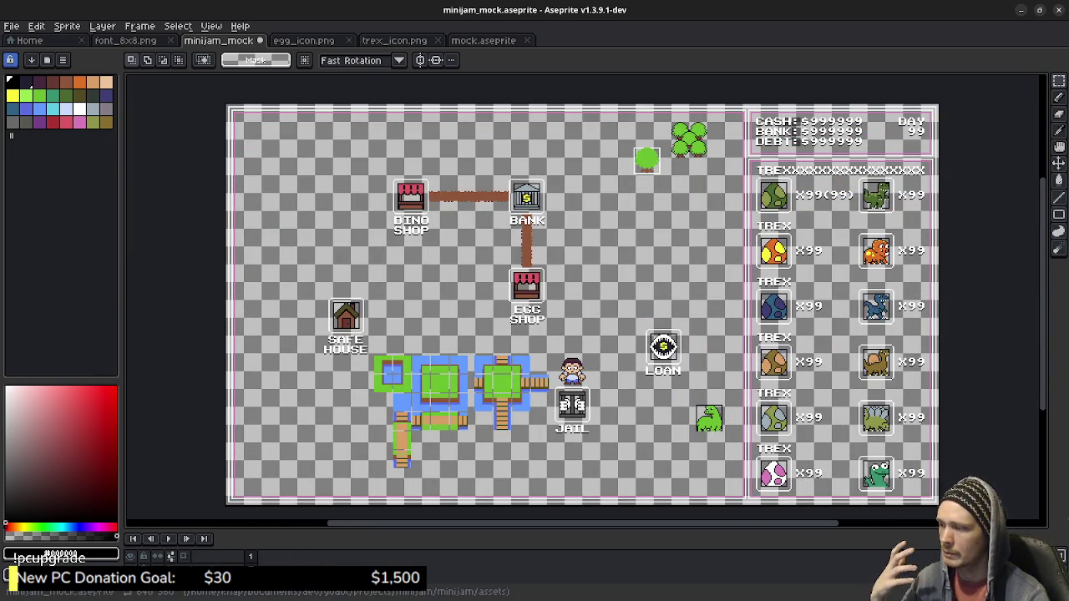
key(Tab)
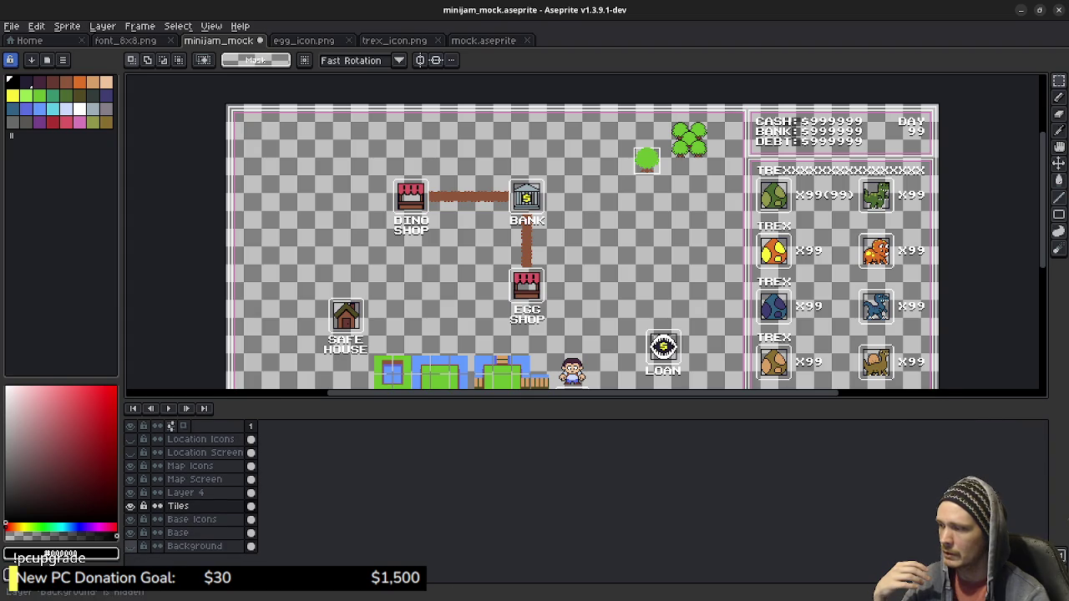
click(131, 546)
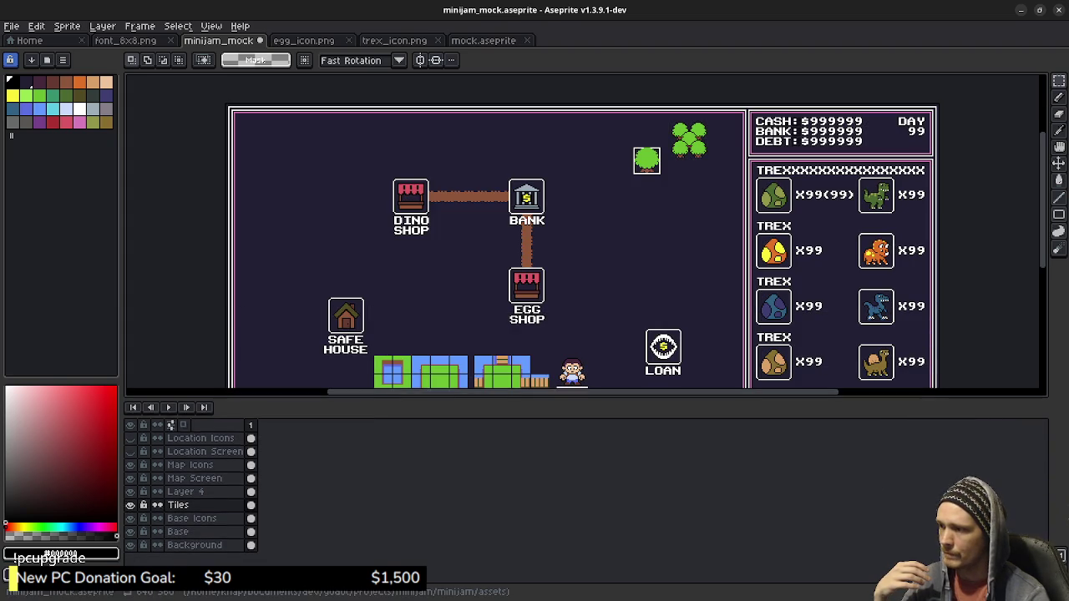
key(Tab)
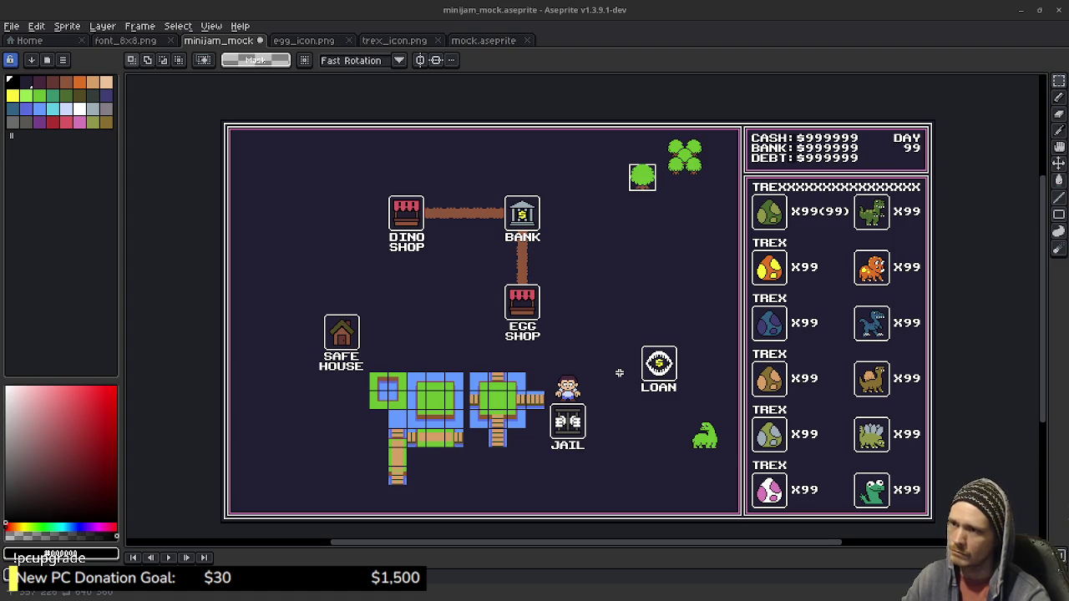
scroll(680, 221, up, 3)
Paste a copy of one cluster tree and place it below the cluster.
mouse_move(689, 170)
mouse_down()
mouse_move(640, 304)
mouse_move(593, 495)
mouse_up()
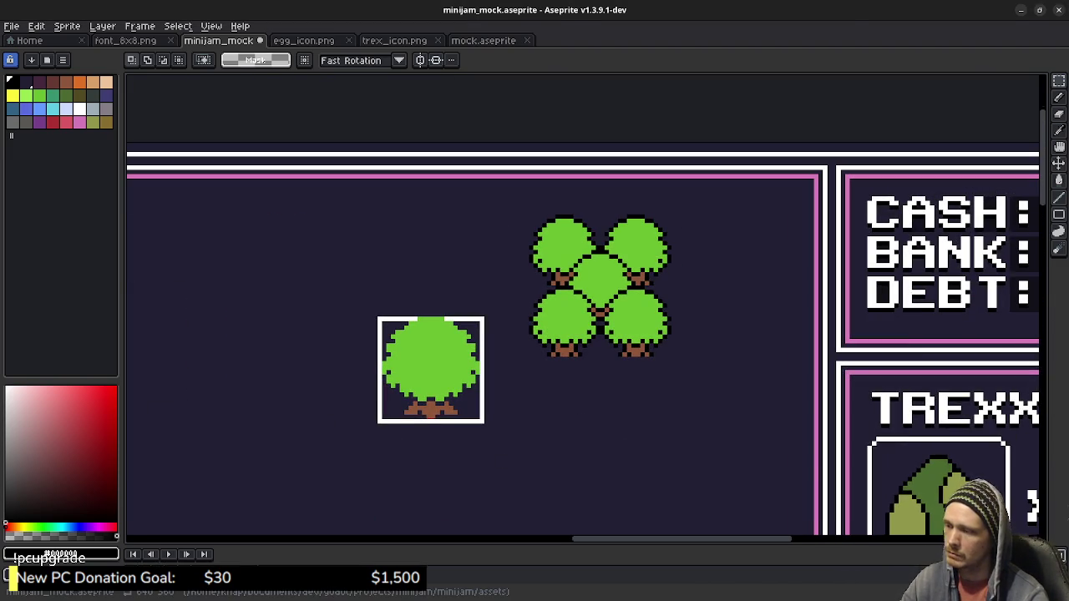
key(Tab)
drag(630, 397, 625, 296)
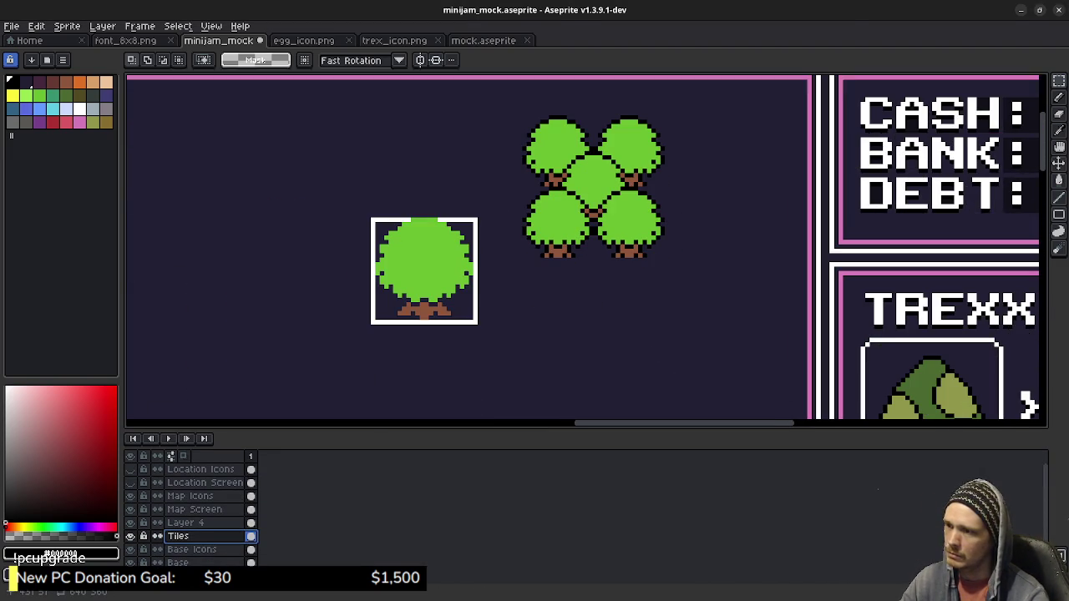
key(ctrl+v)
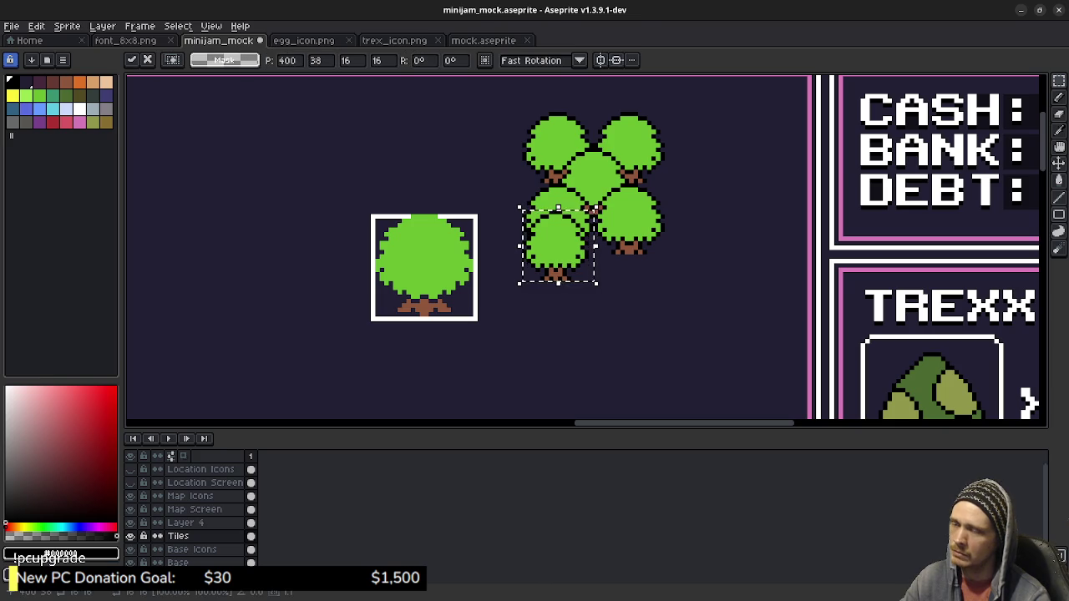
drag(559, 246, 577, 313)
scroll(192, 518, down, 1)
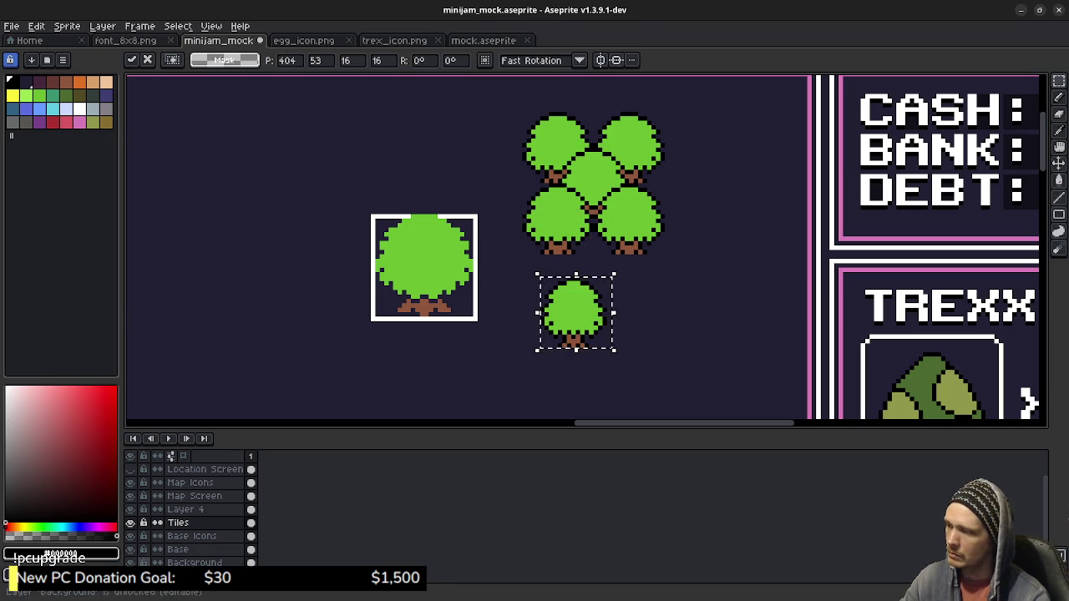
click(130, 563)
drag(575, 313, 558, 363)
key(Return)
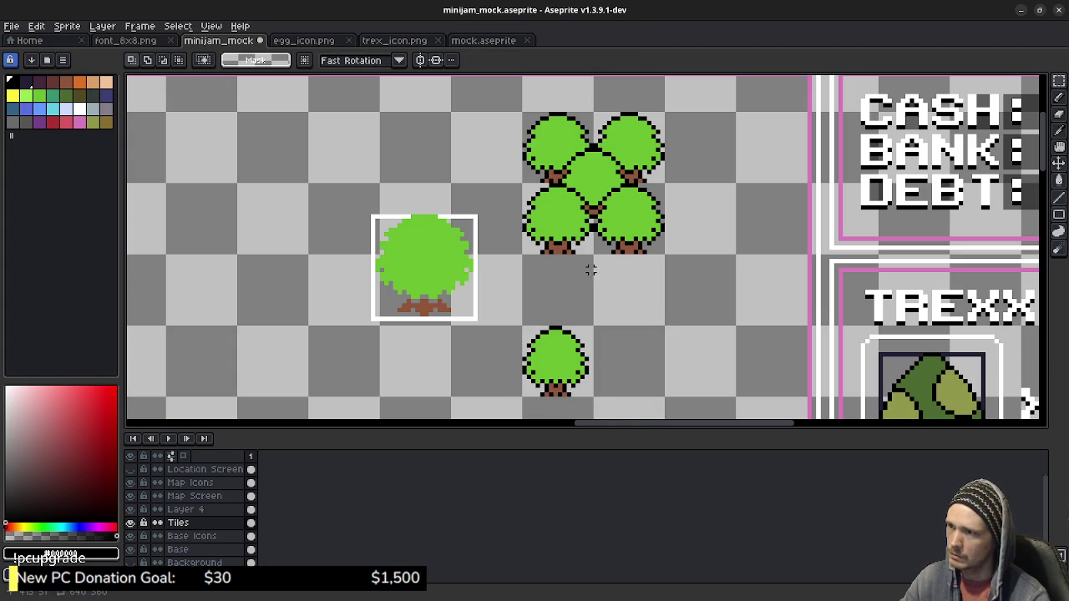
Move the lower-left cluster tree beside the lower tree.
drag(524, 184, 590, 255)
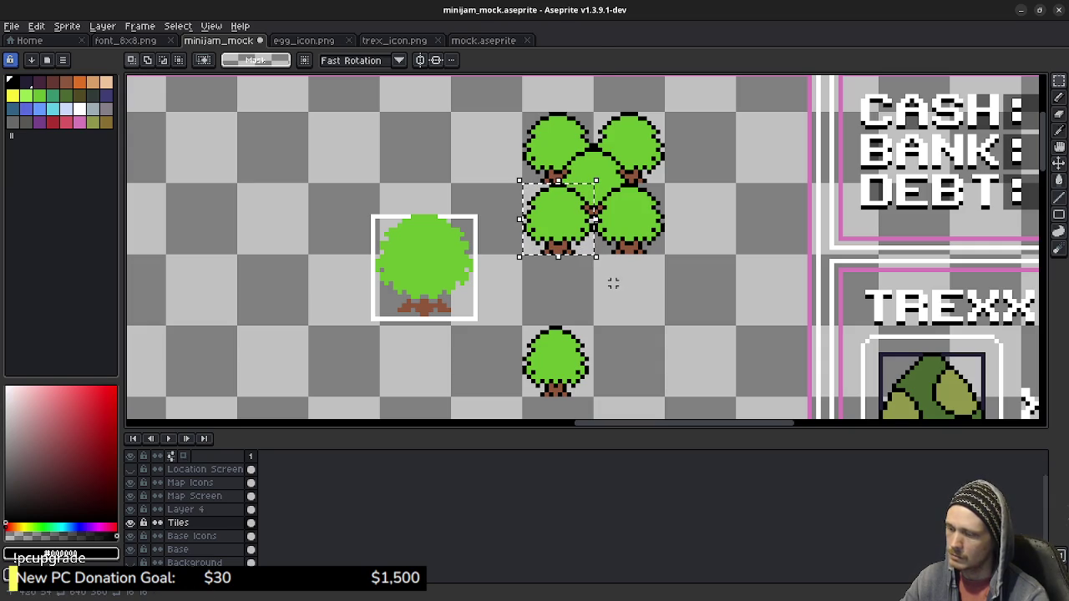
key(ctrl+t)
drag(593, 219, 664, 361)
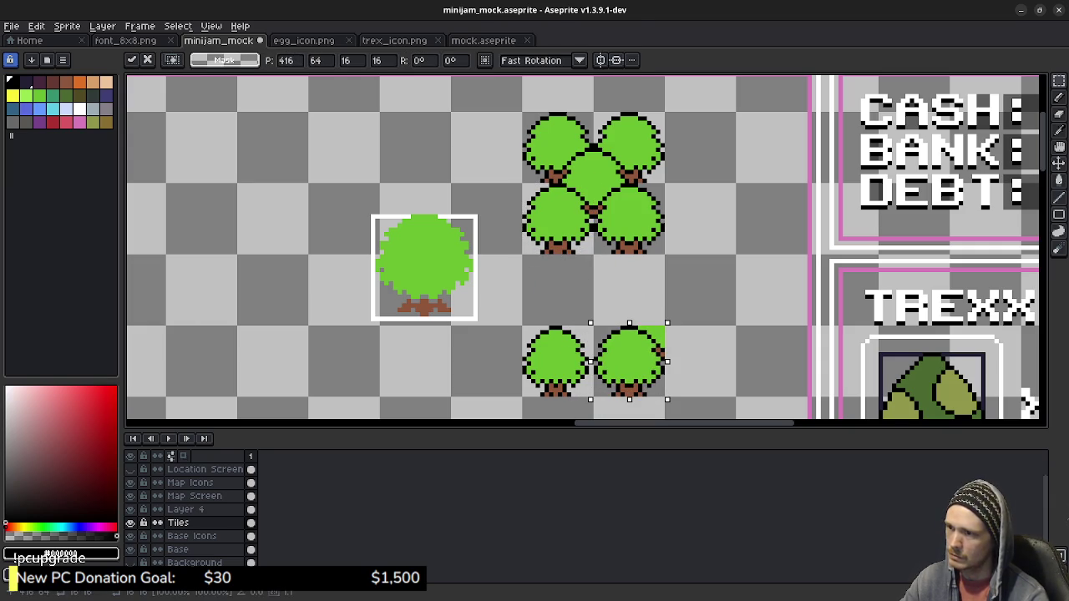
scroll(674, 365, up, 1)
scroll(681, 334, up, 1)
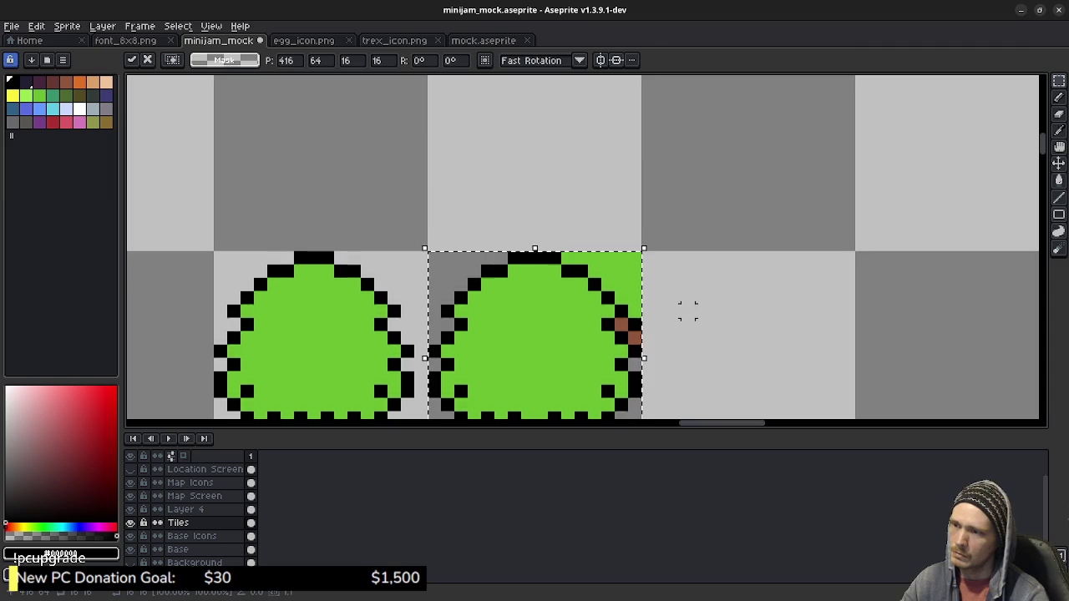
click(697, 262)
Select the stray green patch on the second tree with the Magic Wand and remove it.
key(b)
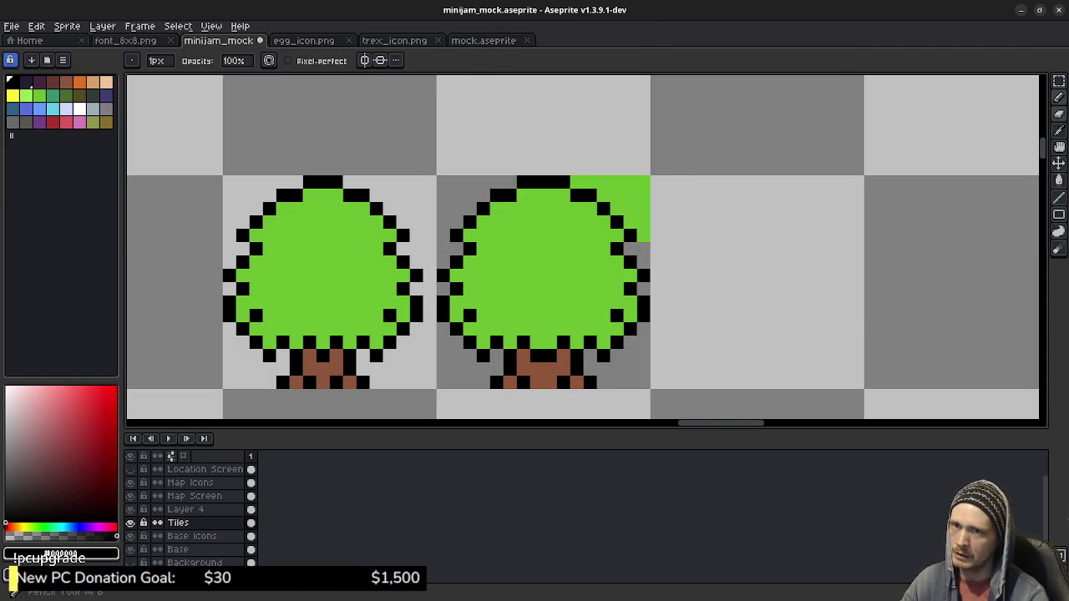
click(1058, 81)
click(974, 81)
click(631, 195)
key(ctrl+z)
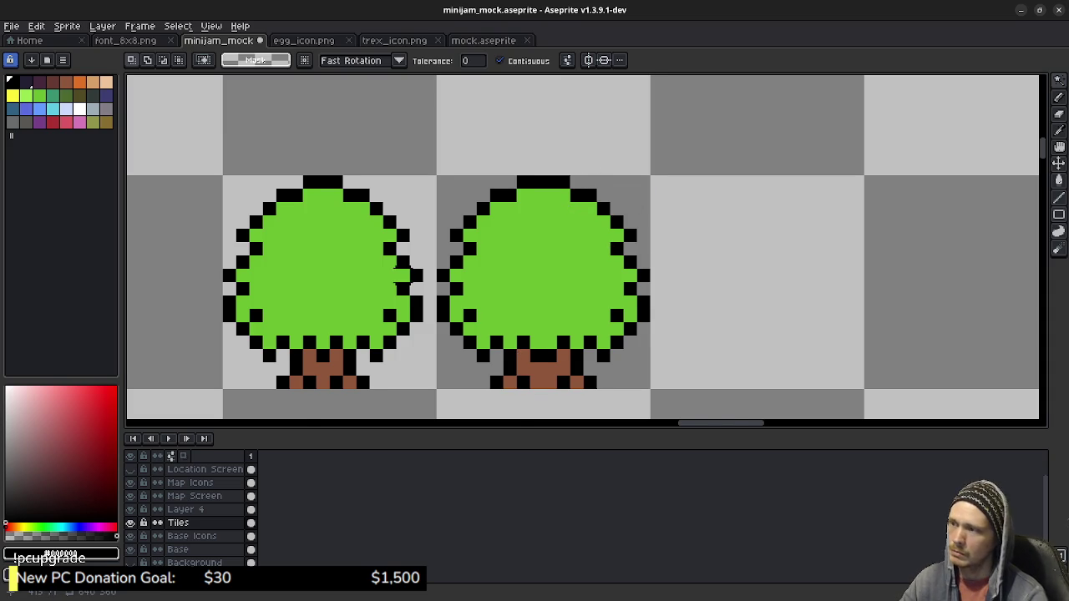
Marquee-select the outlined test tree and delete it.
drag(409, 272, 492, 249)
key(m)
drag(294, 140, 508, 385)
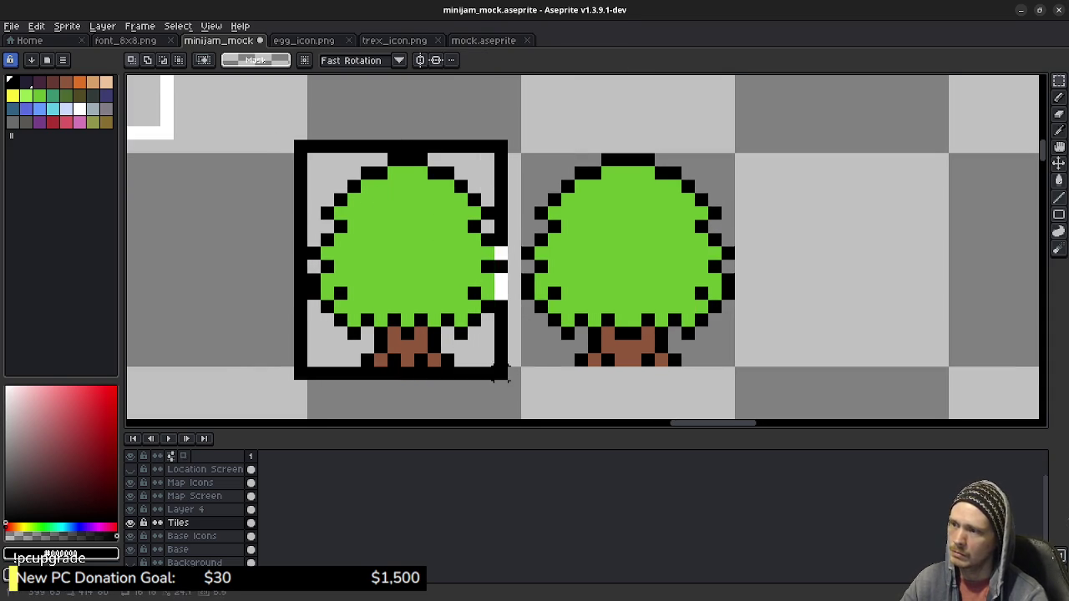
key(Delete)
Nudge the lone bottom tree up so it tucks under the cluster.
scroll(546, 194, down, 2)
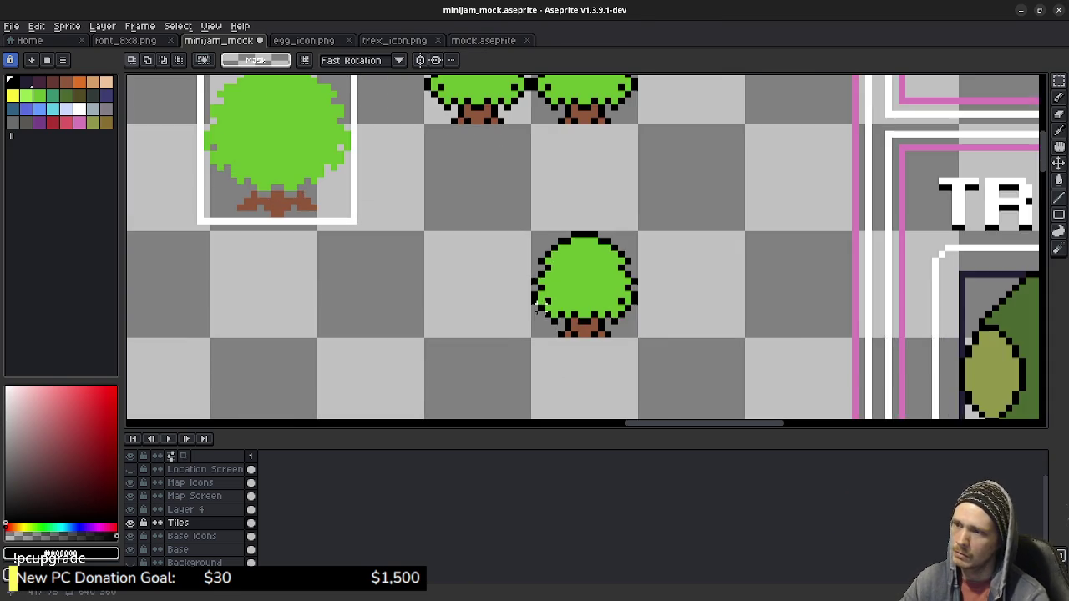
scroll(547, 194, down, 1)
mouse_move(595, 172)
mouse_down()
mouse_move(620, 303)
mouse_move(612, 240)
mouse_up()
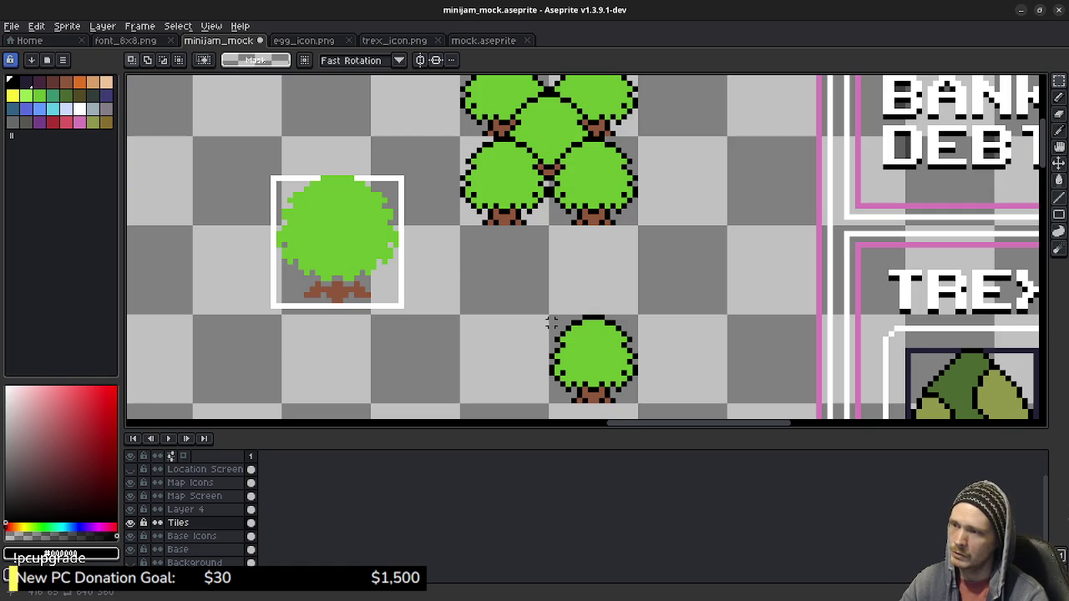
drag(551, 317, 639, 401)
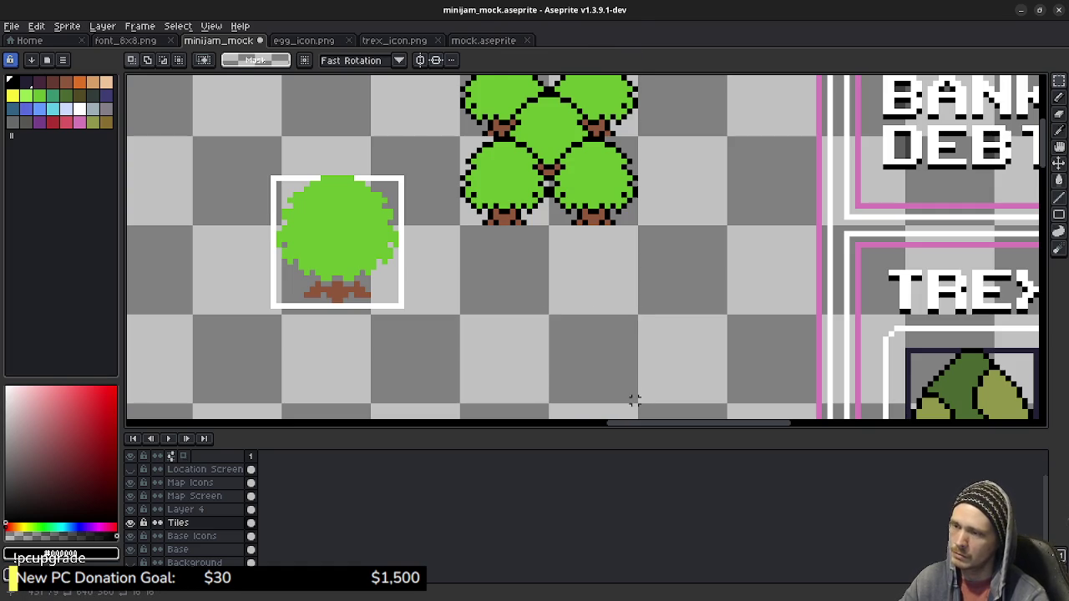
key(ctrl+t)
key(Up)
key(Up)
key(Up)
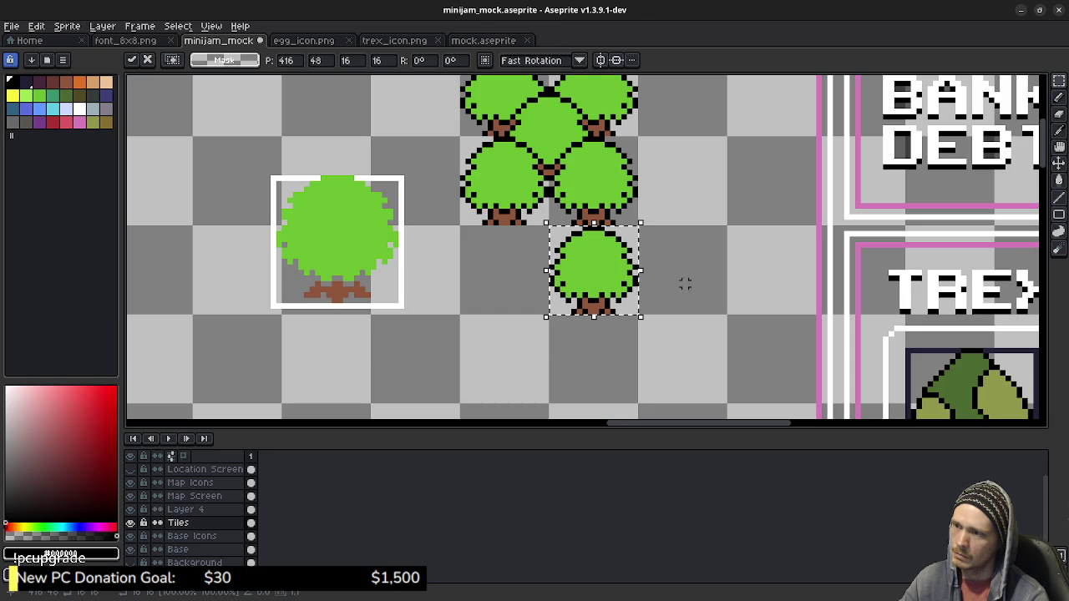
key(ctrl+d)
drag(662, 254, 722, 272)
Save the mockup and turn the dark navy Background layer back on.
key(ctrl+s)
scroll(705, 272, down, 2)
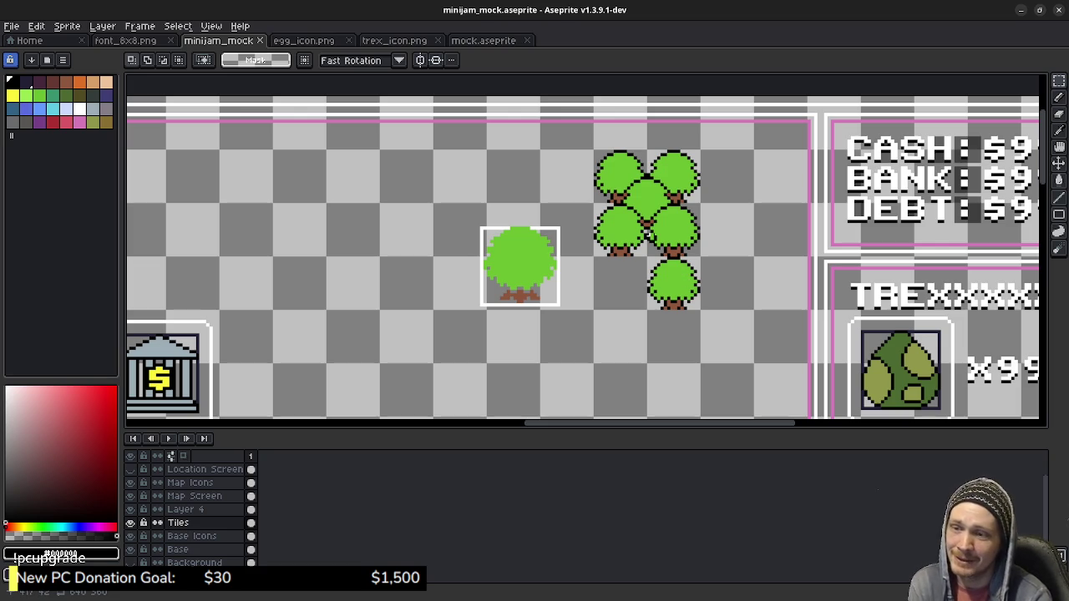
click(129, 562)
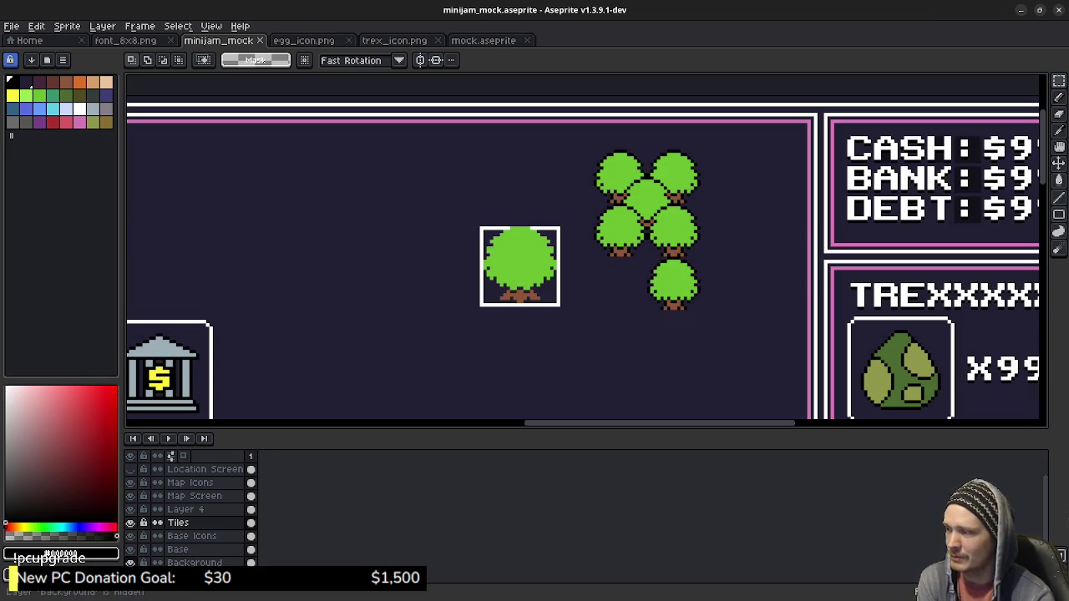
Enlarge the canvas with the timeline splitter and zoom out to review the full mockup.
drag(660, 430, 660, 519)
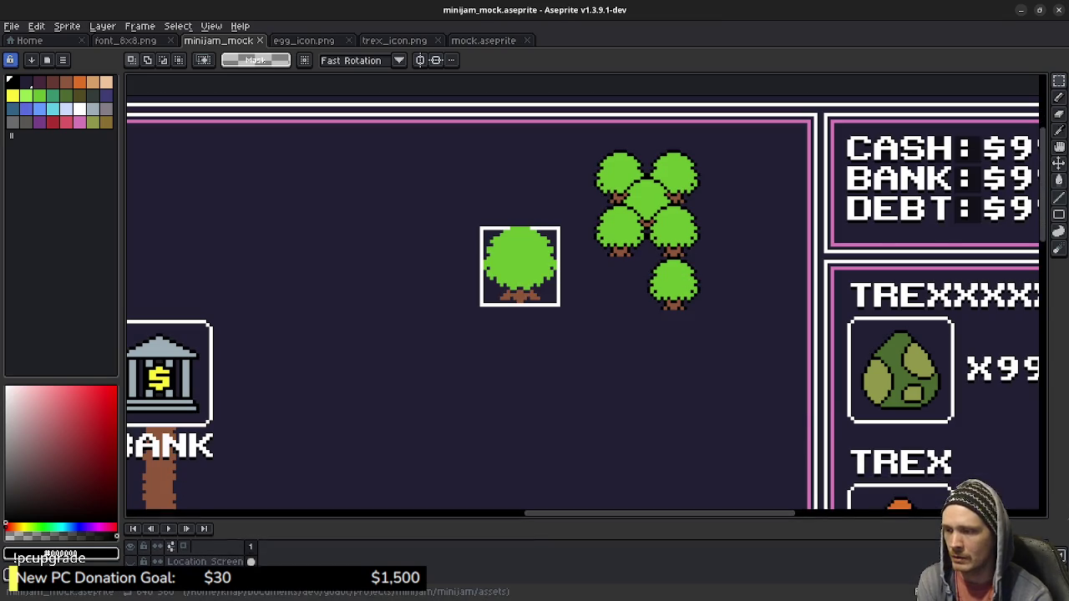
scroll(518, 456, down, 3)
scroll(534, 401, down, 1)
scroll(547, 354, down, 1)
scroll(548, 354, up, 1)
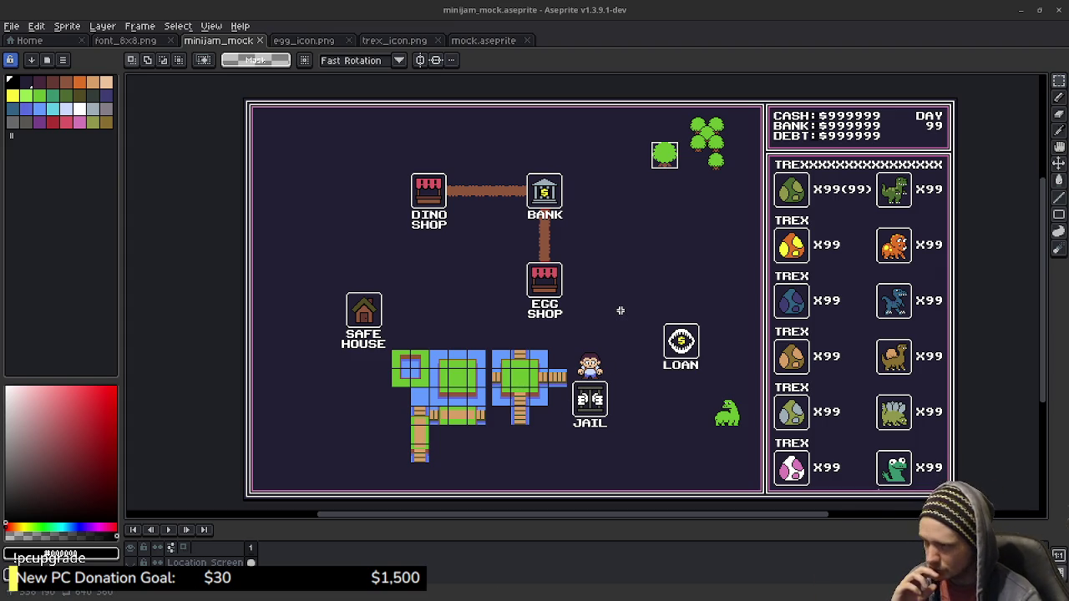
scroll(517, 431, up, 4)
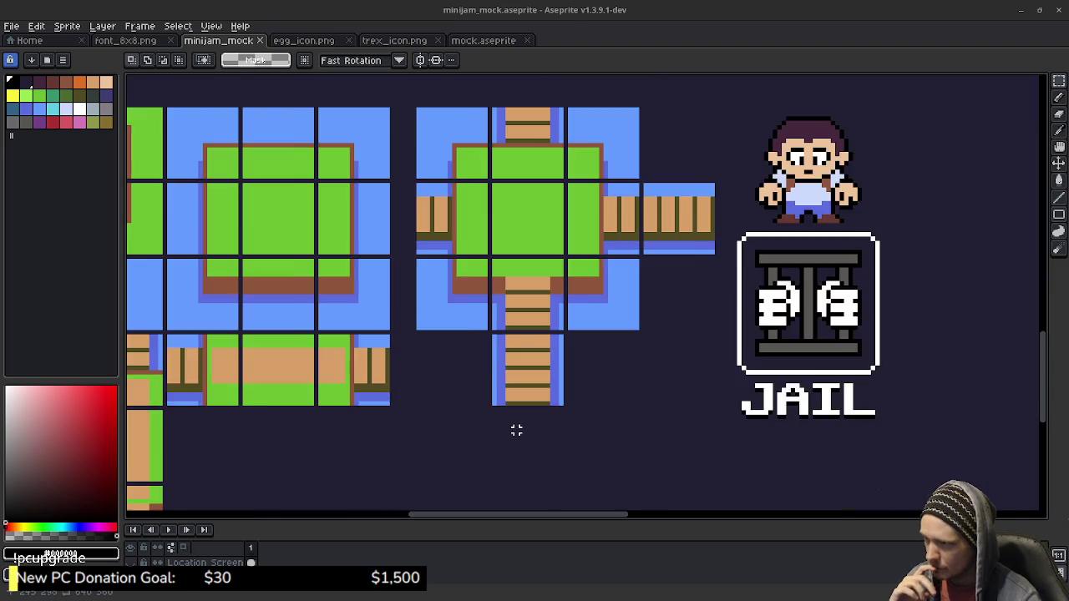
scroll(584, 417, left, 5)
scroll(680, 405, up, 1)
drag(381, 282, 449, 350)
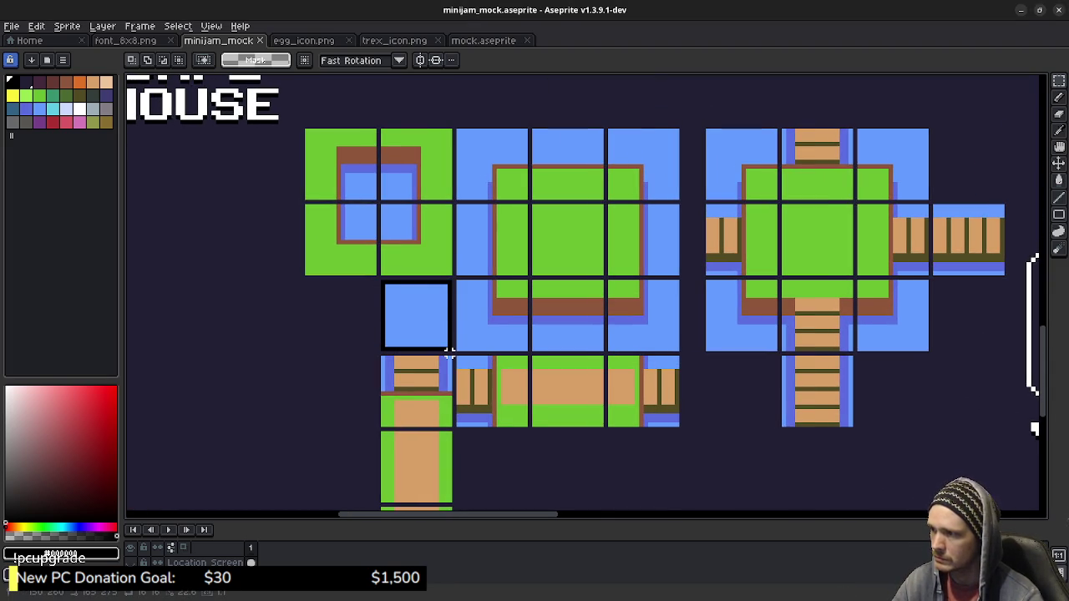
drag(443, 344, 376, 340)
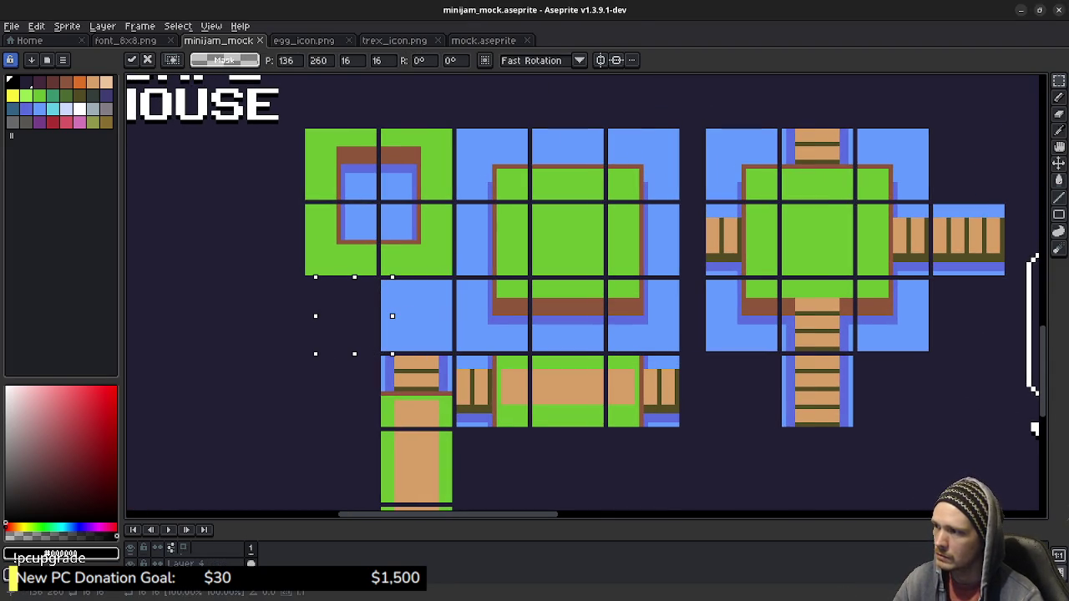
key(Escape)
key(ctrl+d)
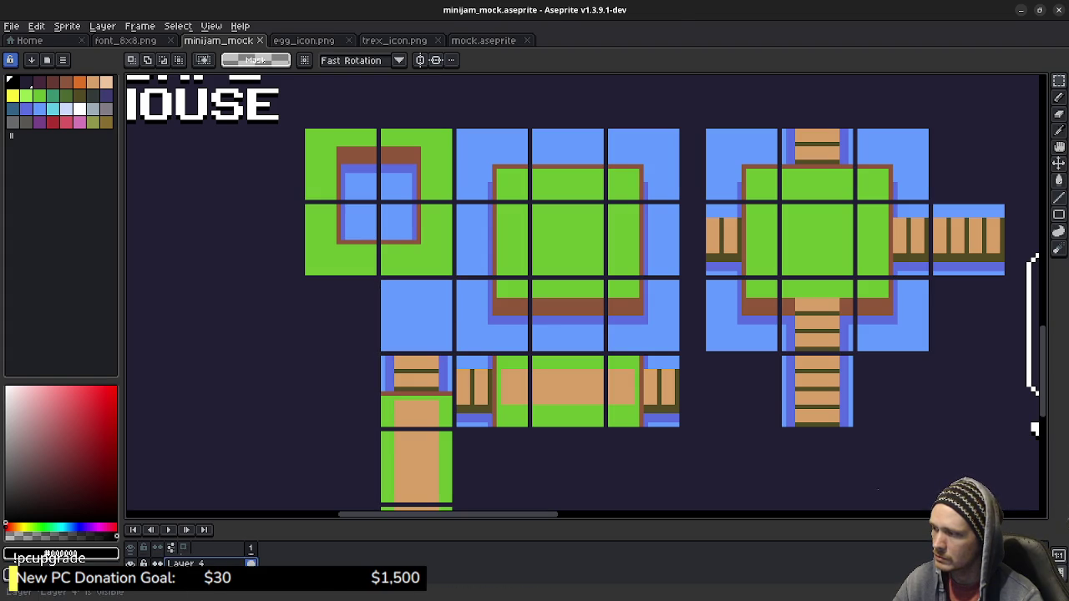
mouse_move(381, 279)
mouse_down()
mouse_move(454, 354)
mouse_move(373, 327)
mouse_up()
key(ctrl+d)
scroll(518, 382, left, 3)
scroll(518, 382, up, 2)
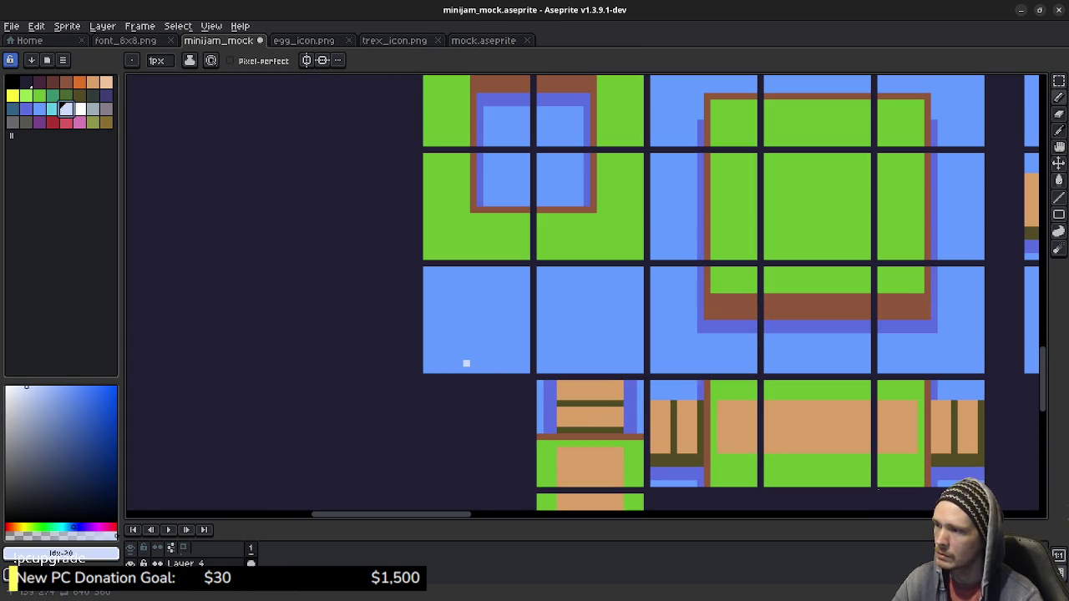
Choose the light lavender drawing colour after trying cyan and grey-purple.
scroll(466, 363, up, 2)
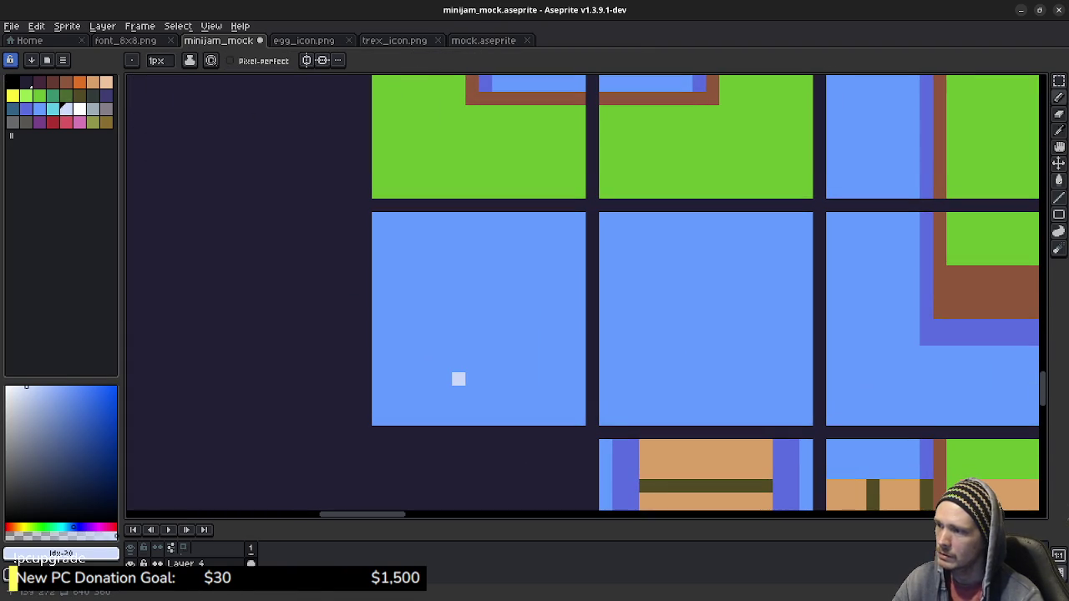
click(93, 109)
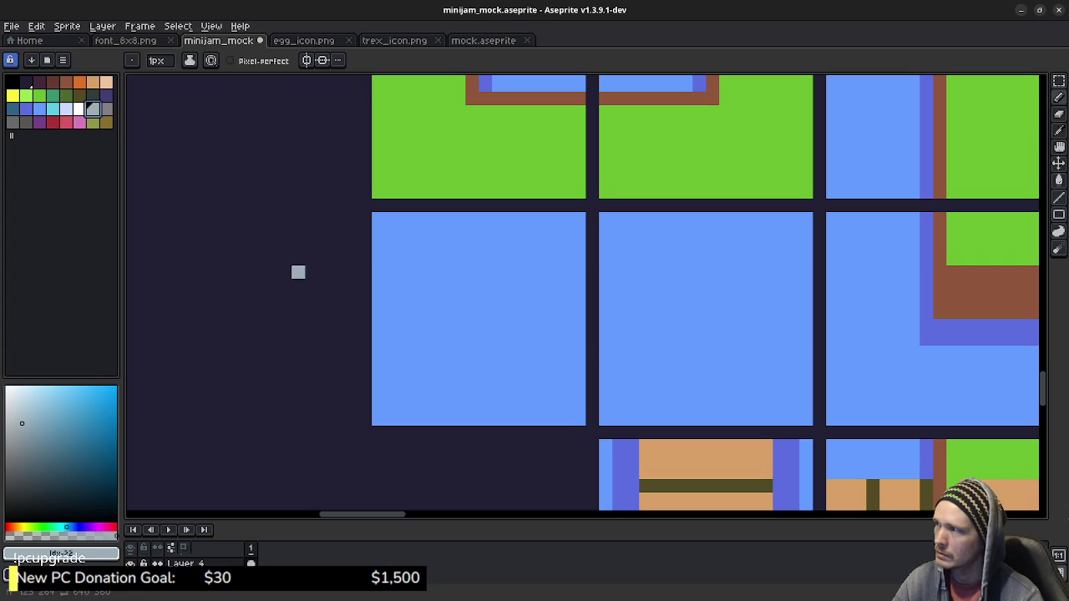
click(53, 109)
click(106, 108)
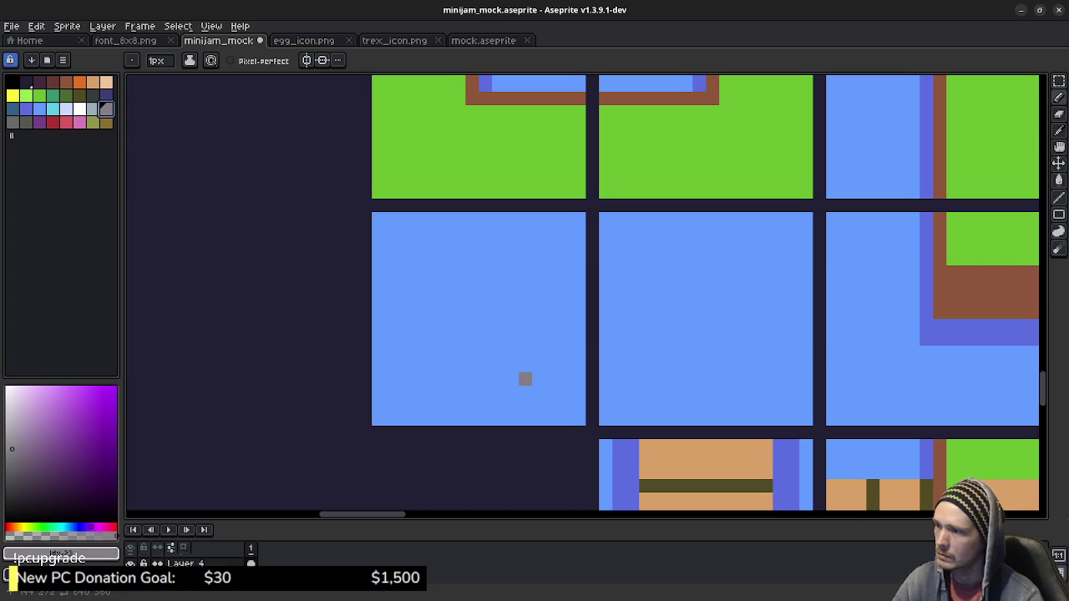
click(66, 108)
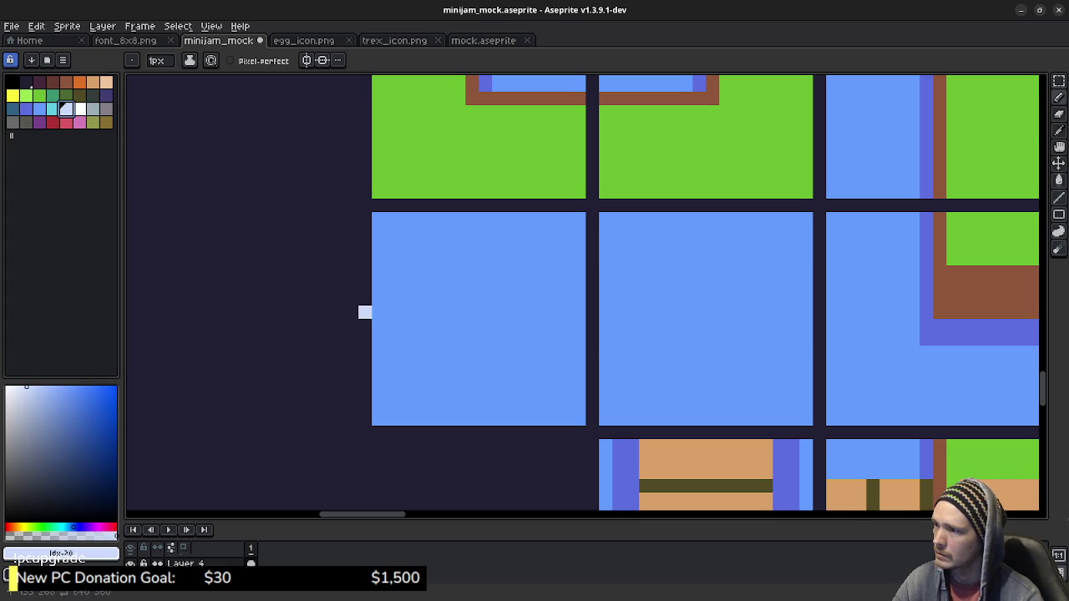
Pencil the egg's lavender bottom bar, top edge and upper curves.
click(472, 393)
drag(485, 392, 499, 393)
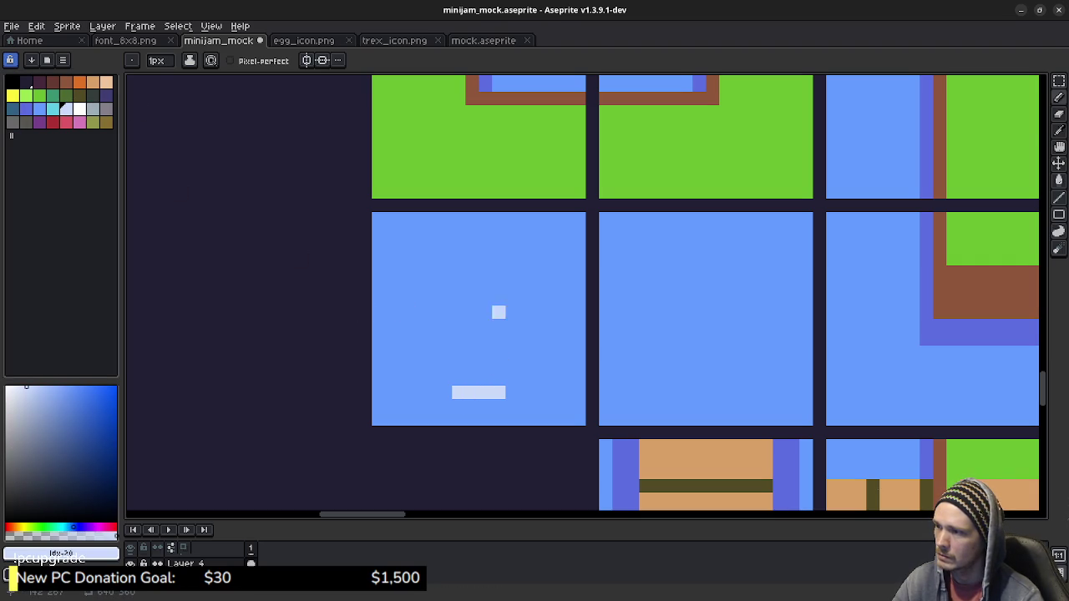
drag(472, 245, 485, 245)
click(458, 246)
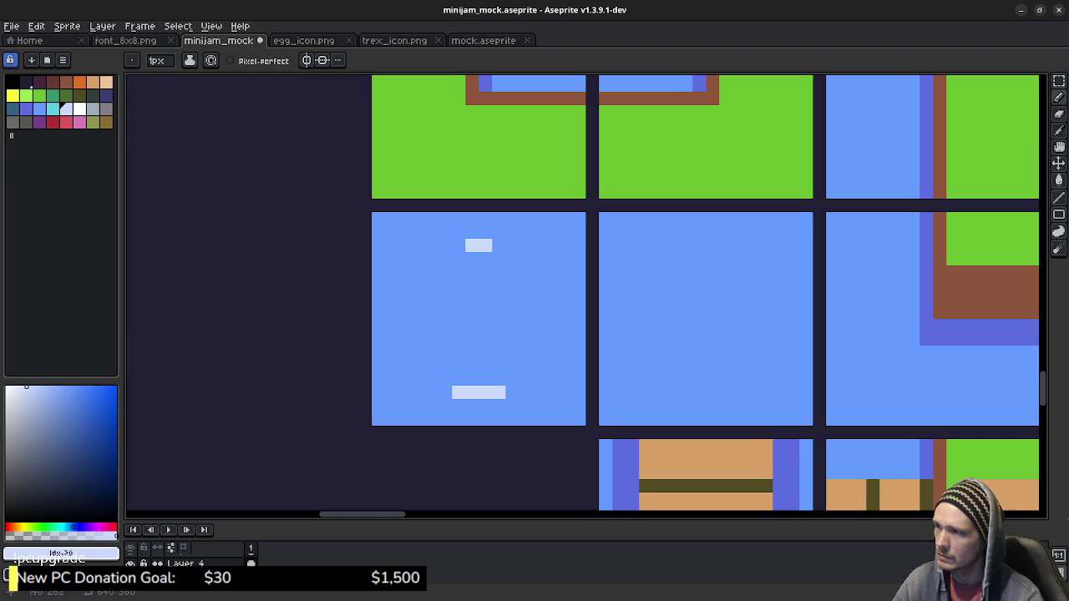
click(445, 259)
click(431, 272)
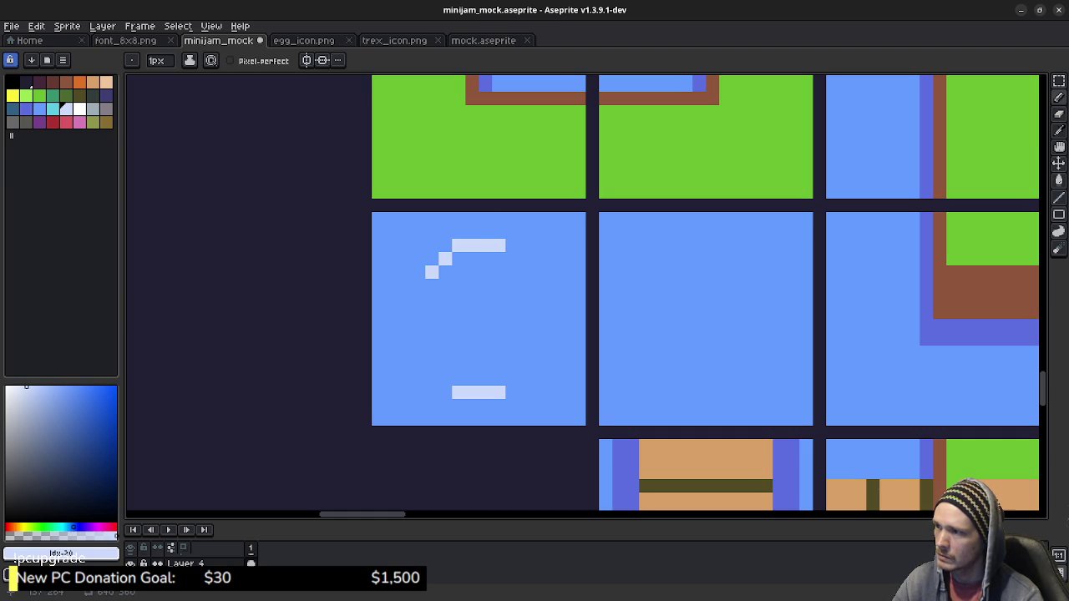
click(512, 259)
click(525, 272)
click(525, 285)
Extend the egg's left and right sides downward in lavender.
click(539, 299)
click(539, 313)
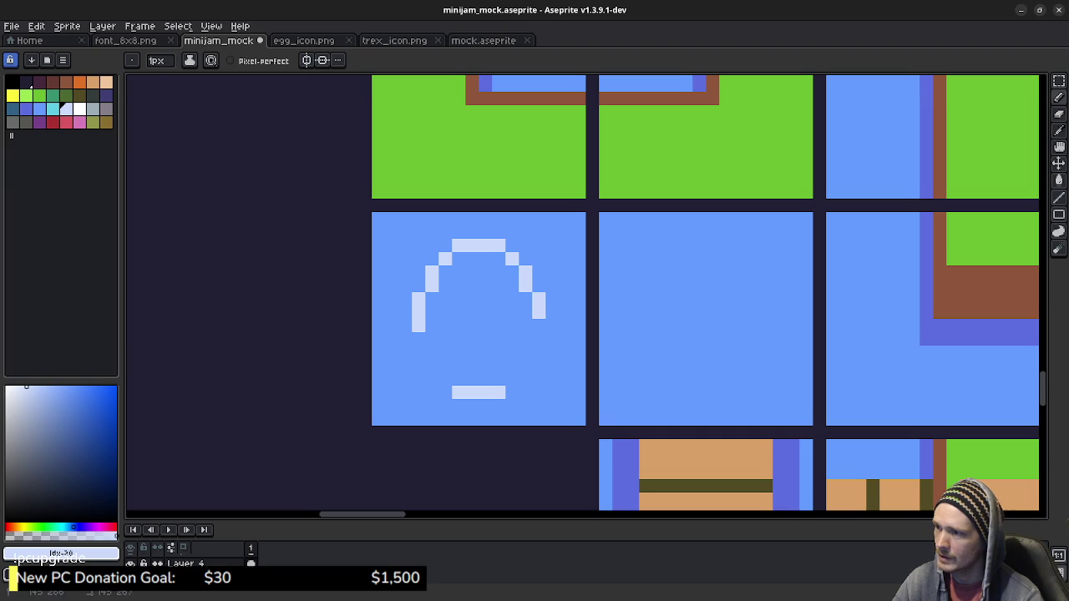
click(405, 339)
click(405, 352)
click(405, 366)
click(405, 379)
Join both sides to the bottom to close the egg outline.
click(418, 379)
click(432, 392)
click(446, 392)
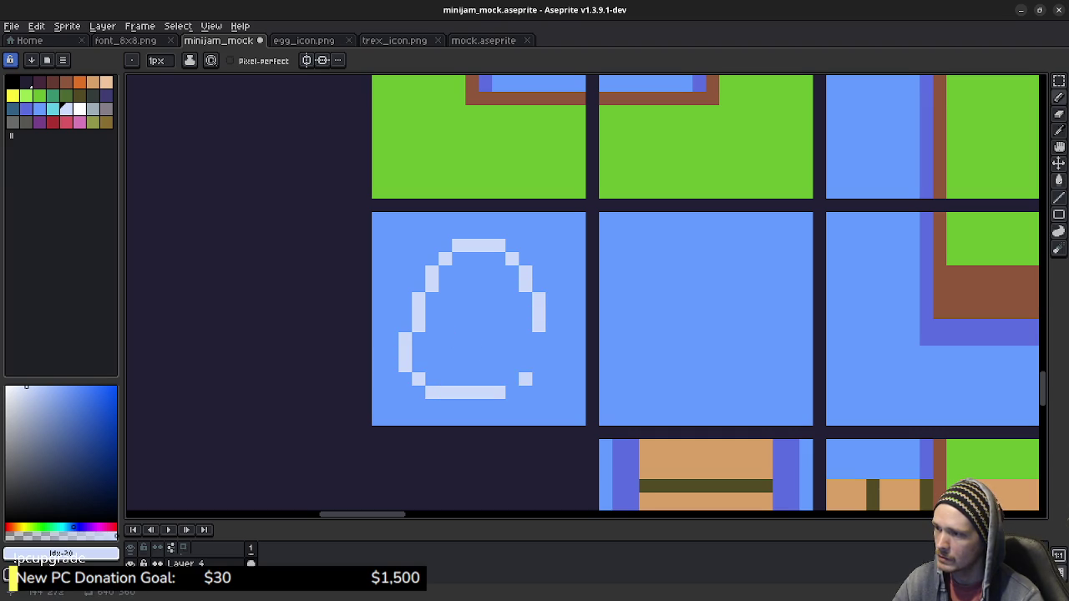
click(539, 353)
click(539, 366)
click(538, 379)
click(498, 379)
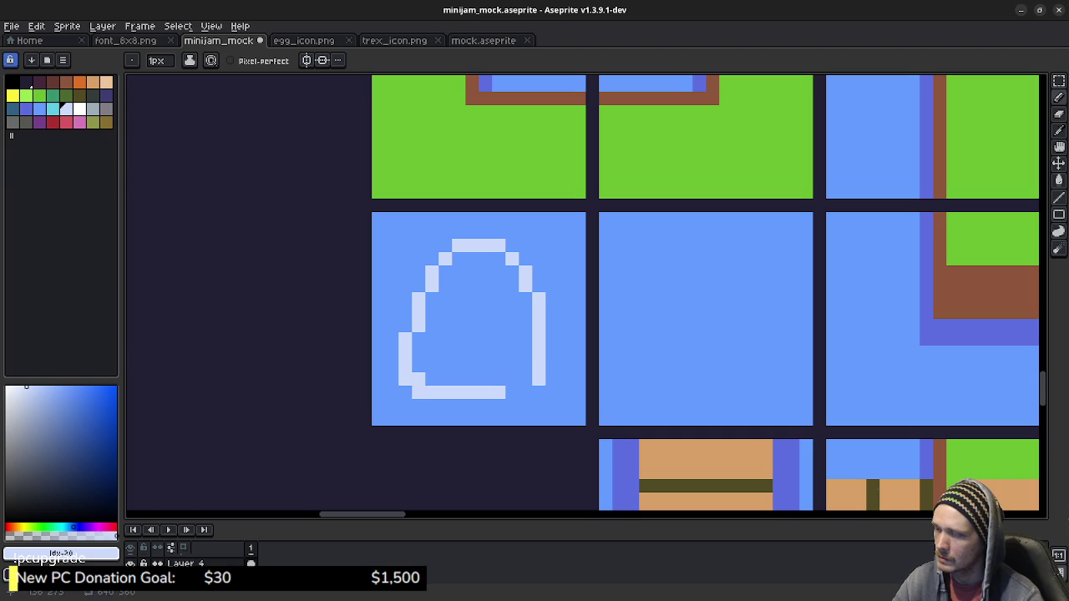
click(525, 379)
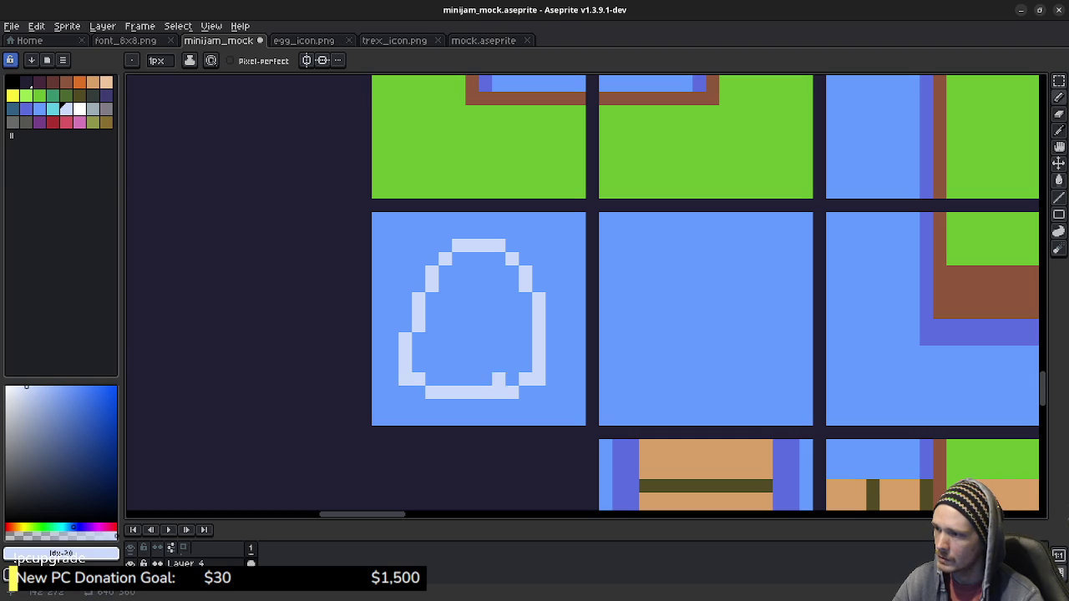
Bucket-fill the egg with lavender and undo the accidental background fill.
key(g)
click(492, 367)
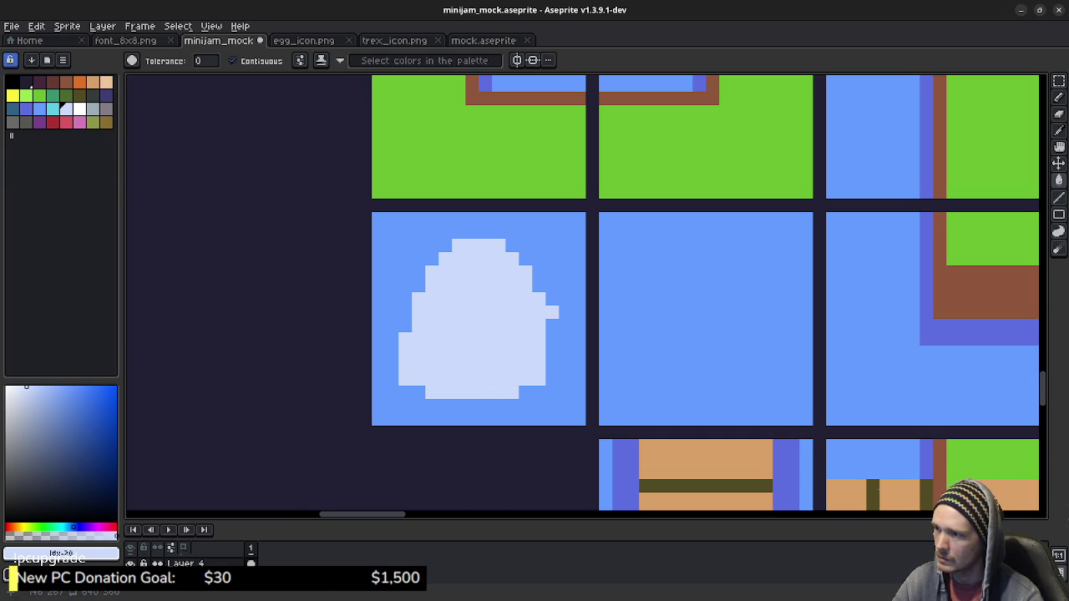
click(548, 334)
key(ctrl+z)
key(ctrl+z)
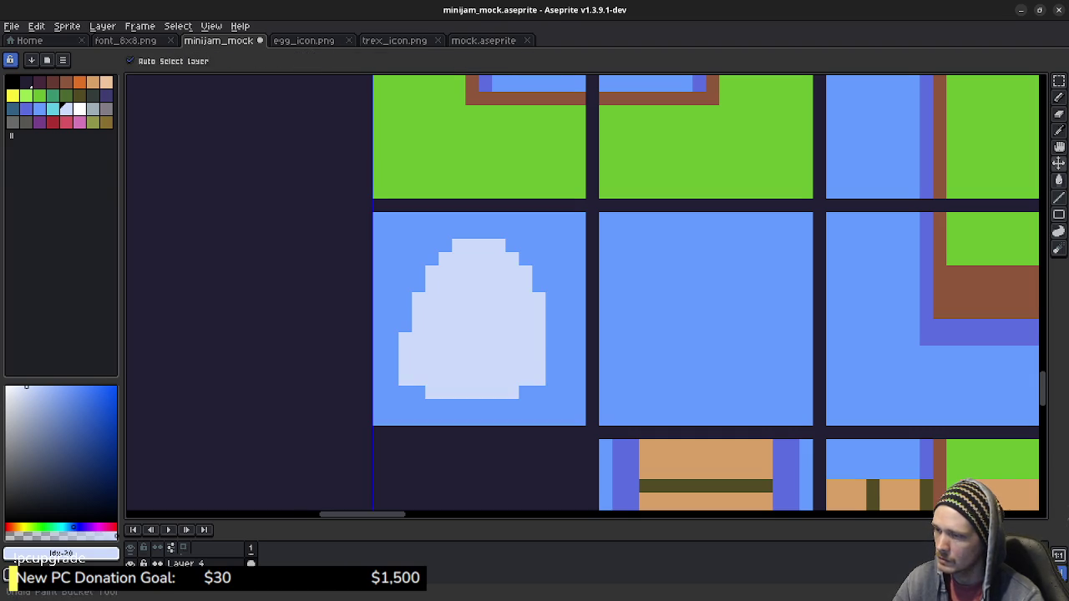
Pencil extra lavender pixels onto the egg's lower-right edge.
key(b)
click(552, 353)
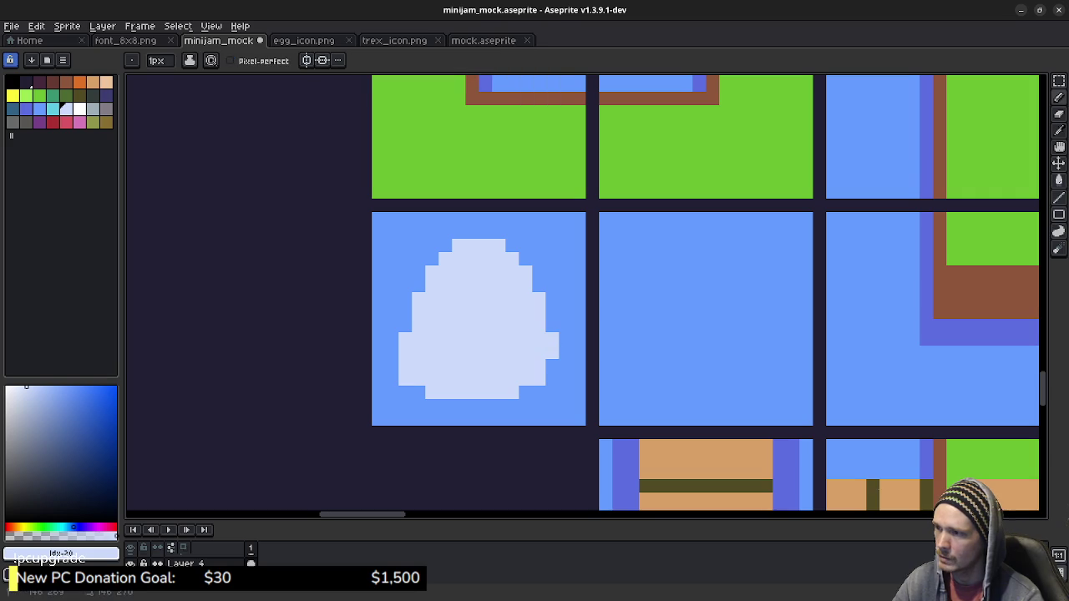
click(552, 379)
click(539, 393)
click(525, 392)
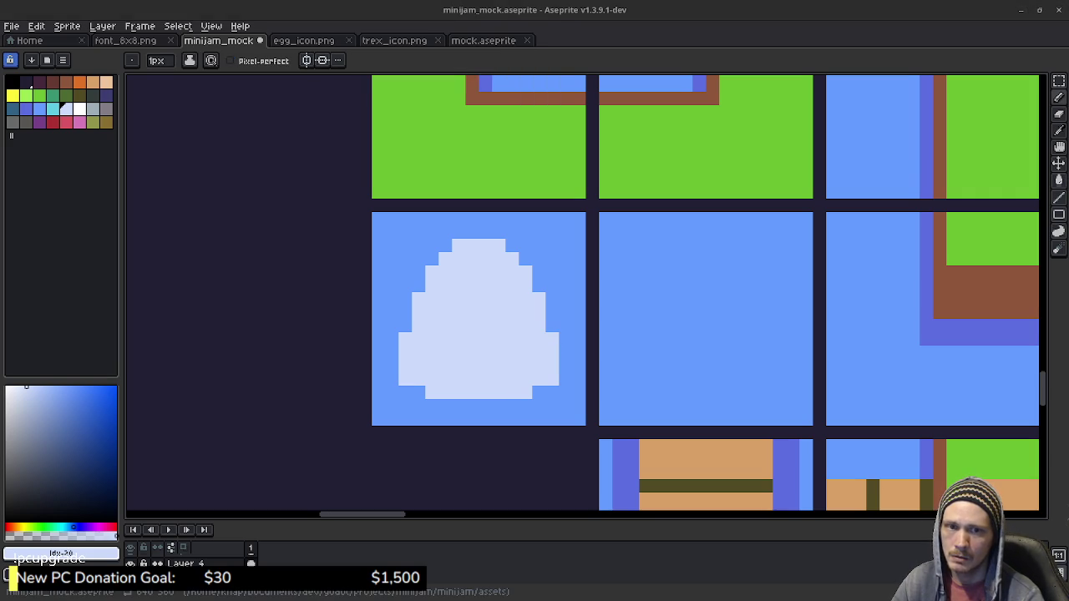
click(726, 325)
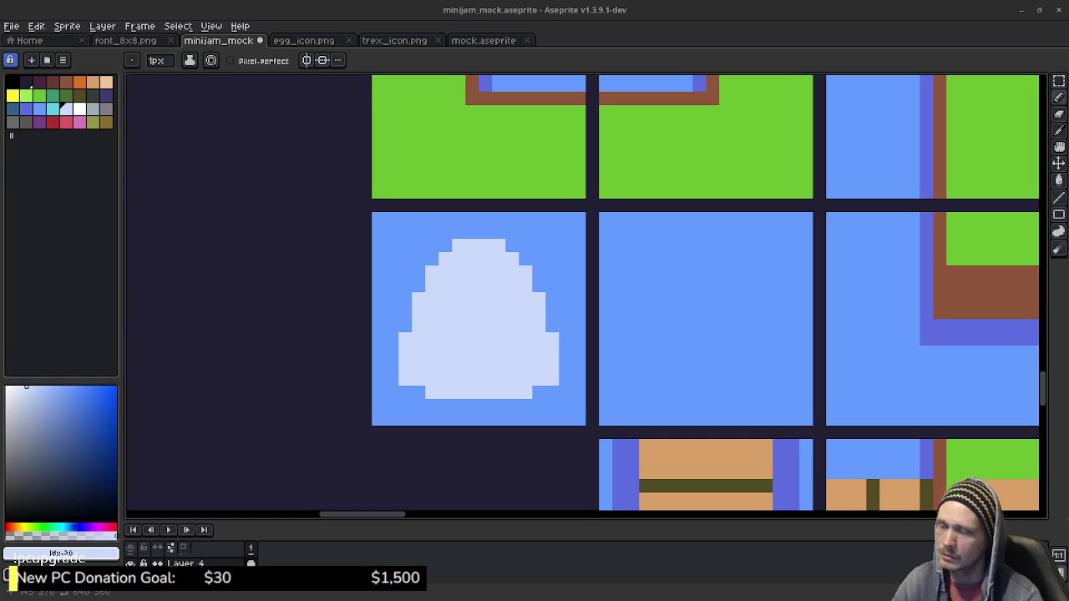
scroll(635, 468, down, 2)
Pick the darker blue from the artwork and paint a shadow line under the egg.
key(alt)
alt+click(631, 425)
click(404, 345)
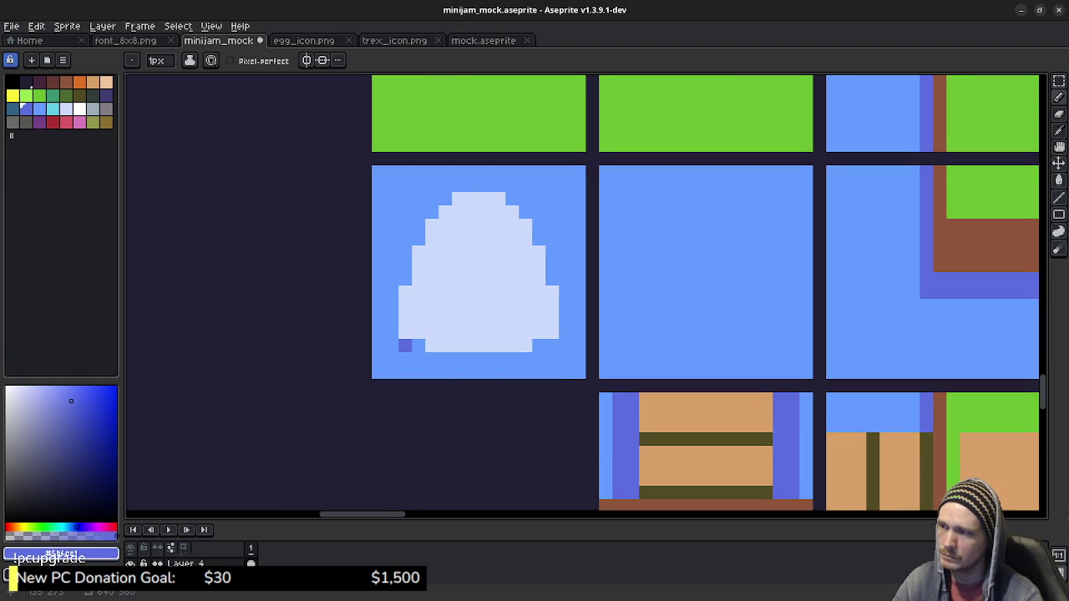
mouse_move(432, 359)
mouse_down()
mouse_move(513, 359)
mouse_move(539, 345)
mouse_up()
click(566, 332)
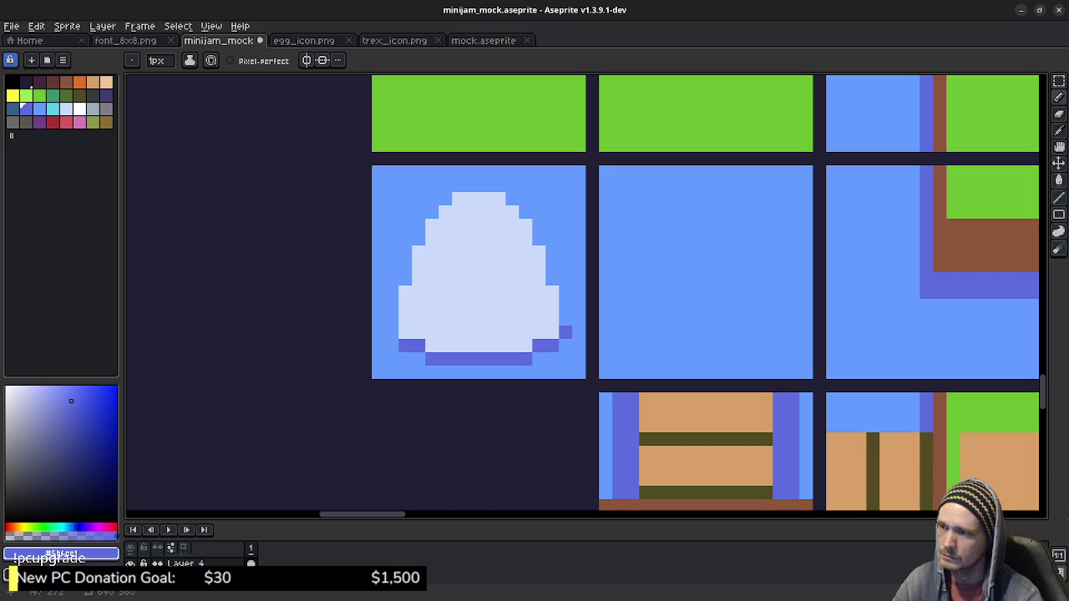
click(392, 331)
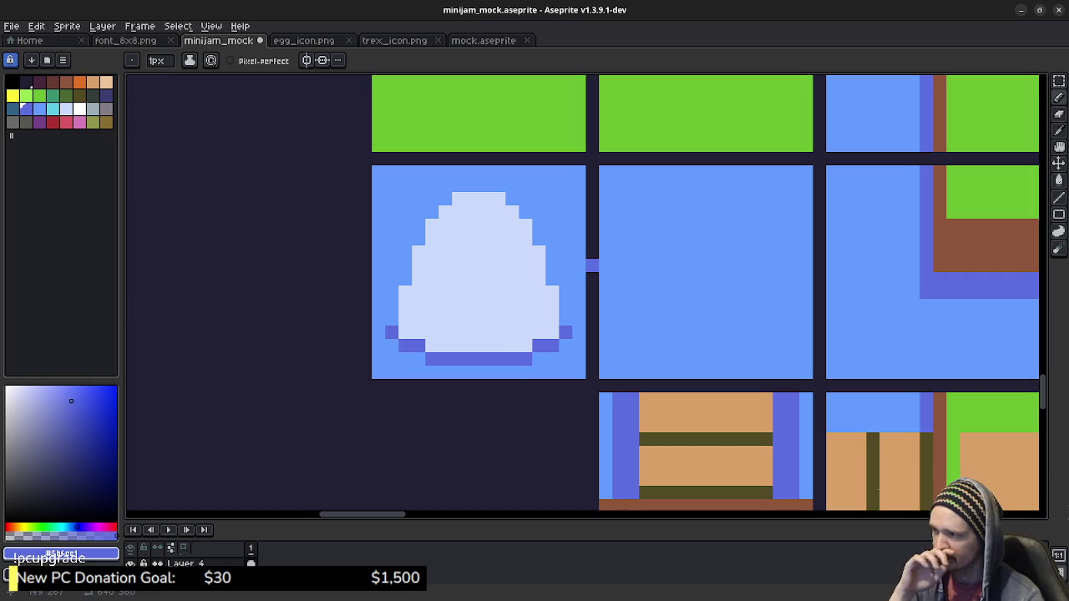
Raise the shadow's sides, fill its corners and thicken it along the egg's bottom.
click(391, 319)
click(565, 319)
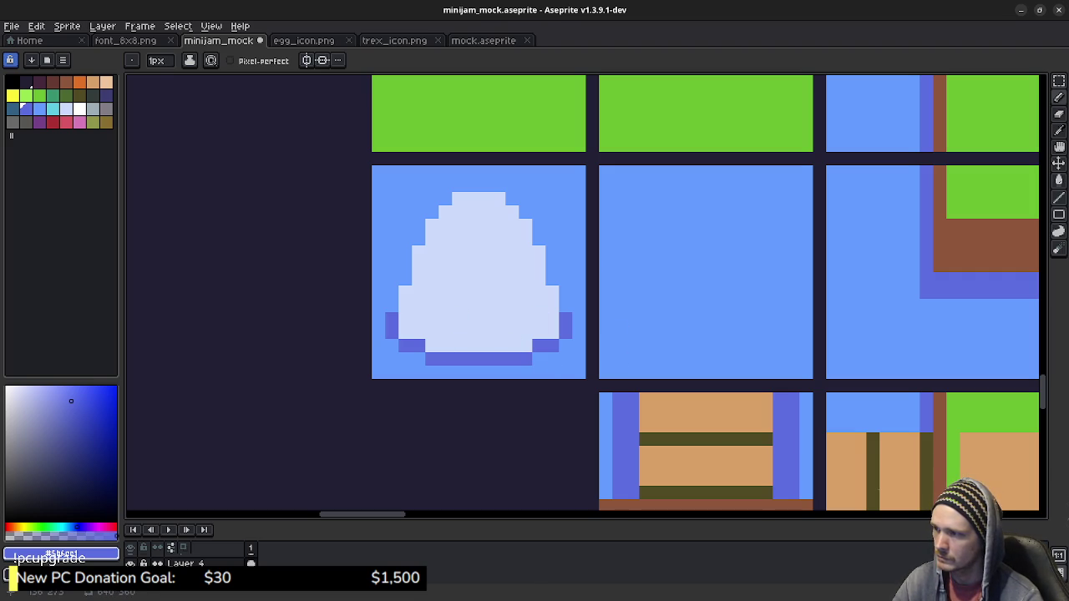
click(392, 346)
click(565, 346)
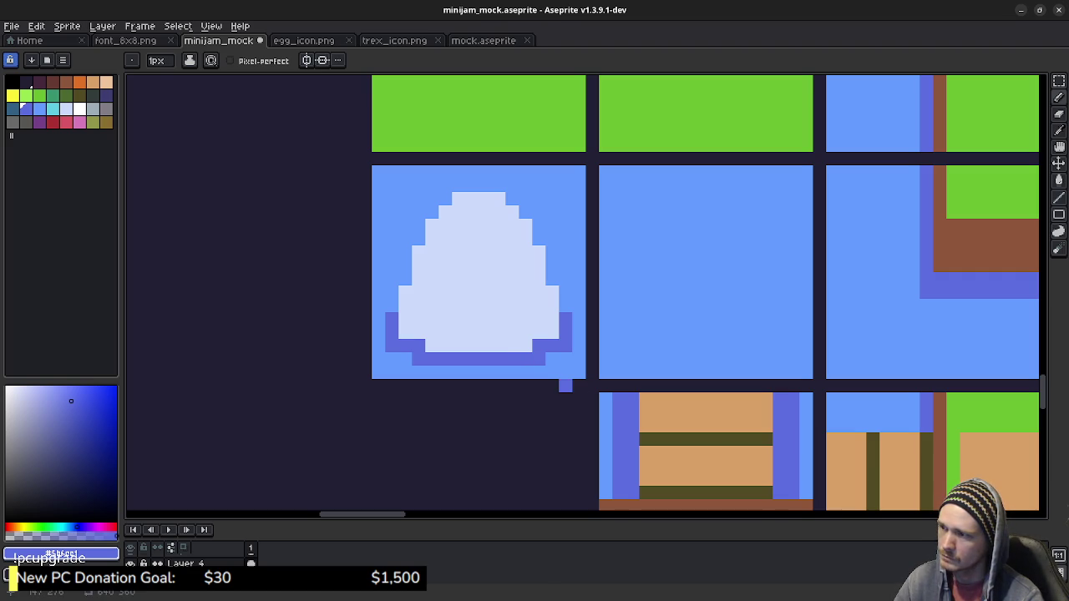
click(405, 332)
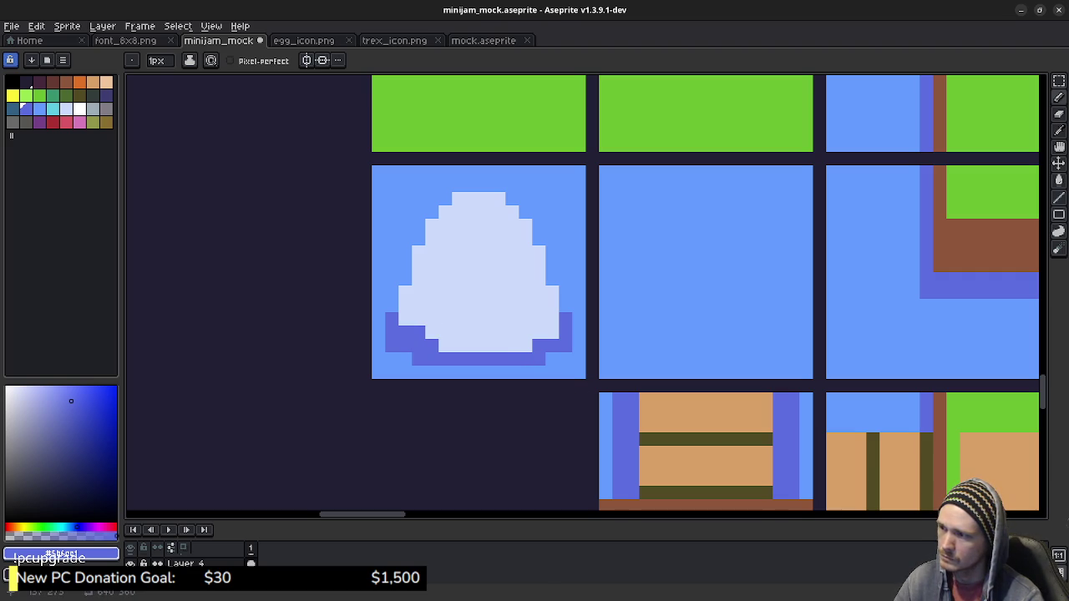
drag(445, 346, 552, 332)
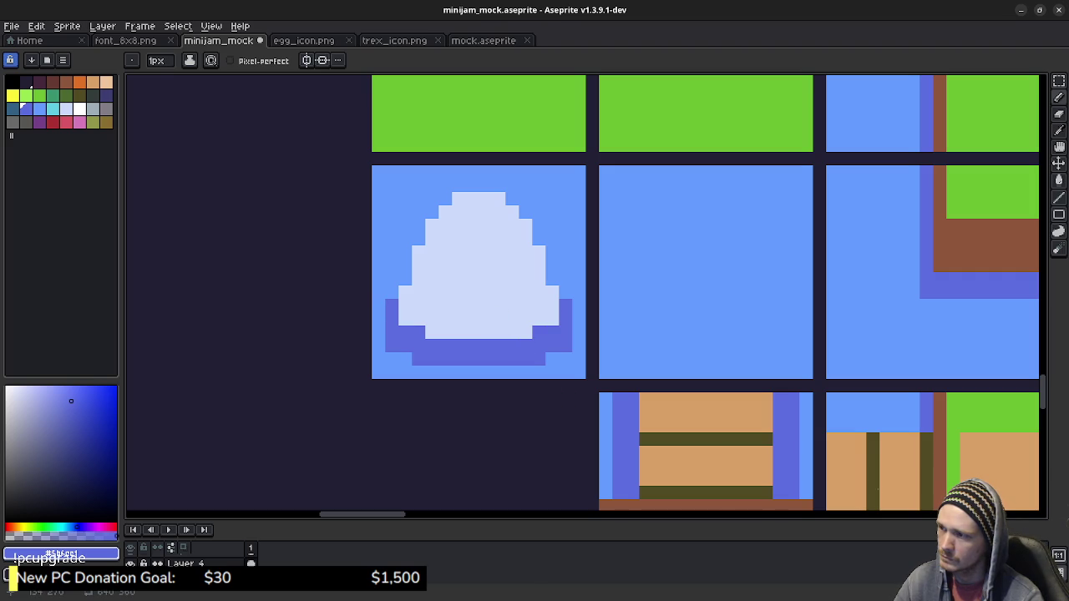
Pick the egg's pale lavender and add a small bump on its top.
scroll(534, 359, down, 3)
scroll(535, 351, down, 1)
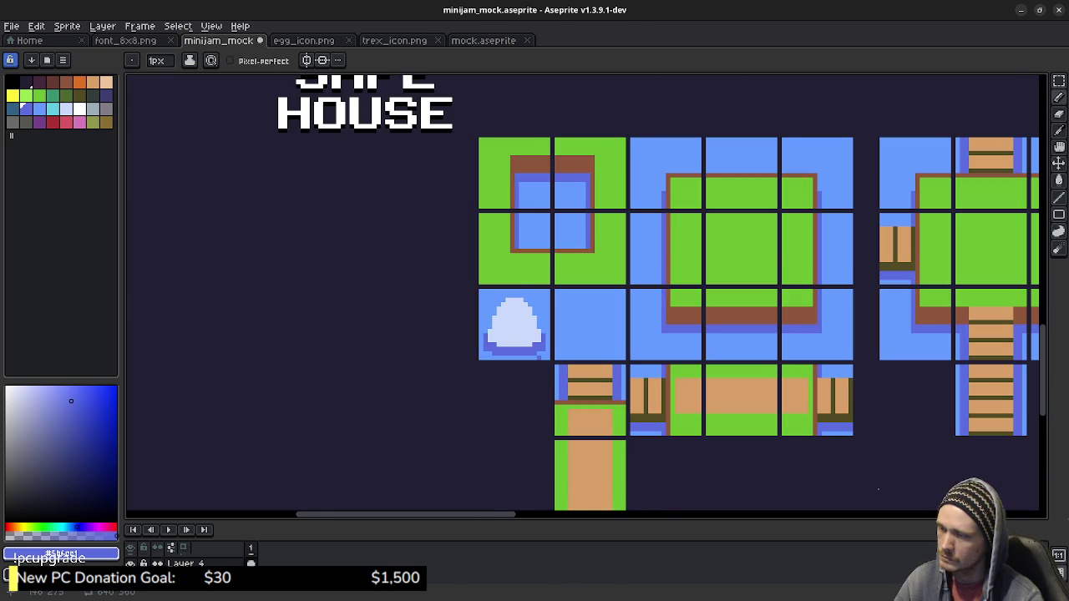
scroll(539, 357, up, 4)
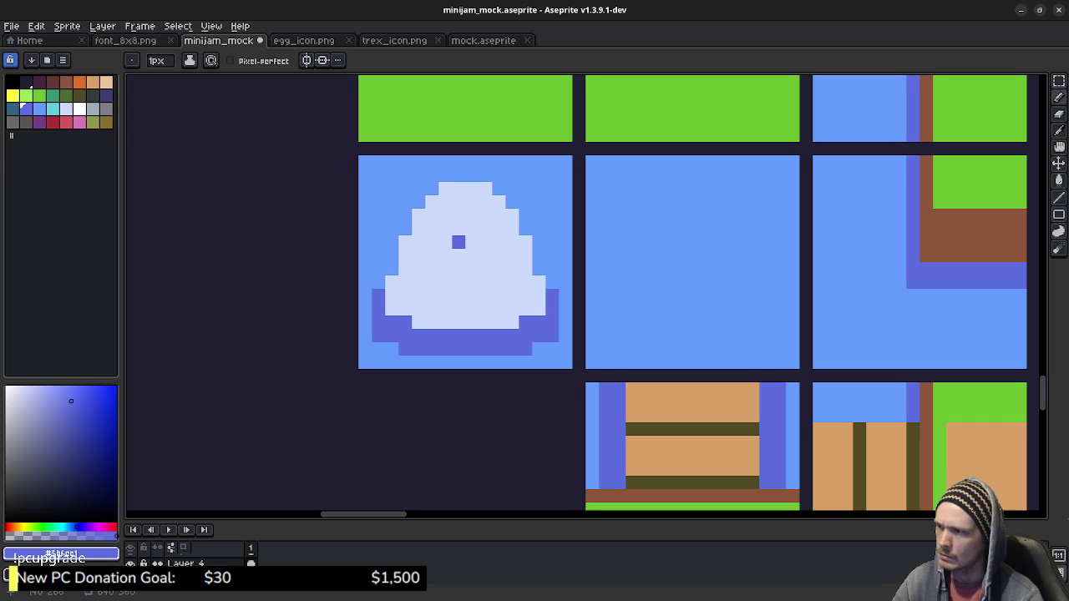
drag(458, 242, 479, 302)
alt+click(439, 262)
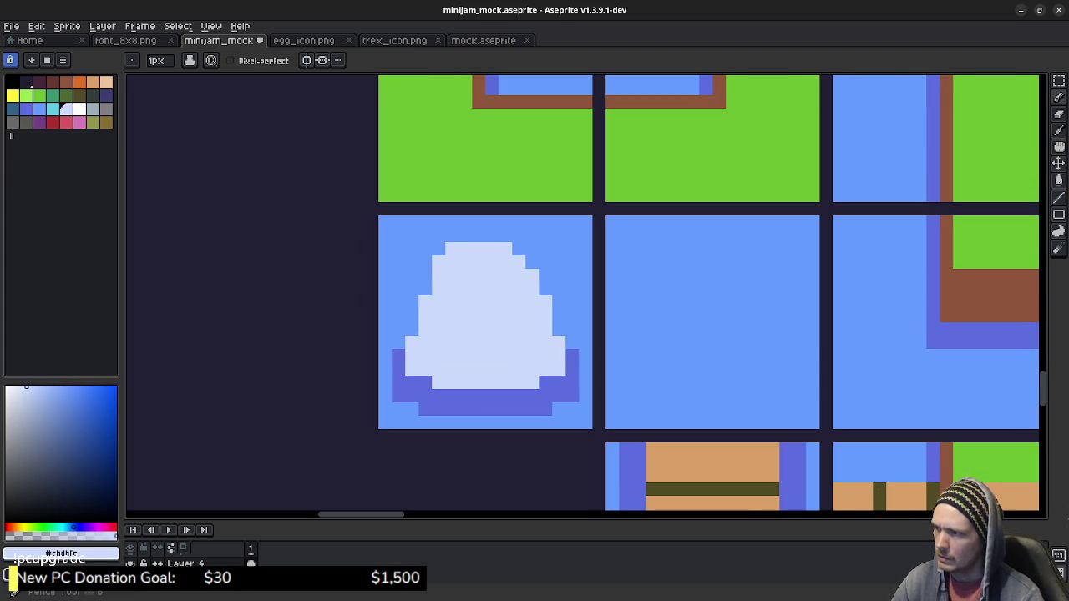
drag(518, 249, 532, 263)
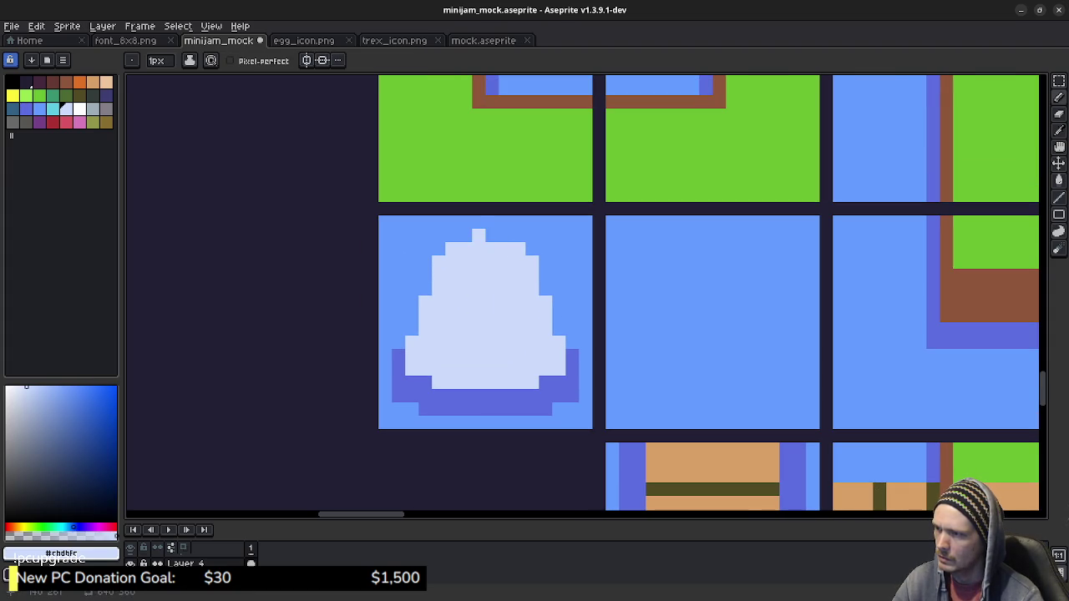
right_click(479, 235)
click(465, 236)
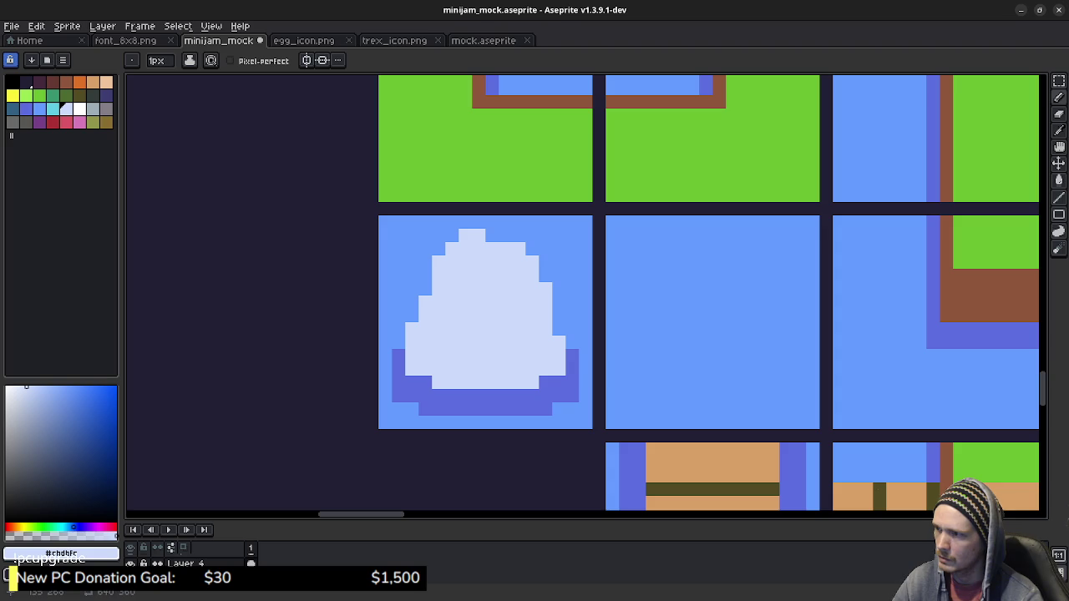
Cut a light blue crack into the egg, then paint light grey pixels along it.
alt+click(438, 289)
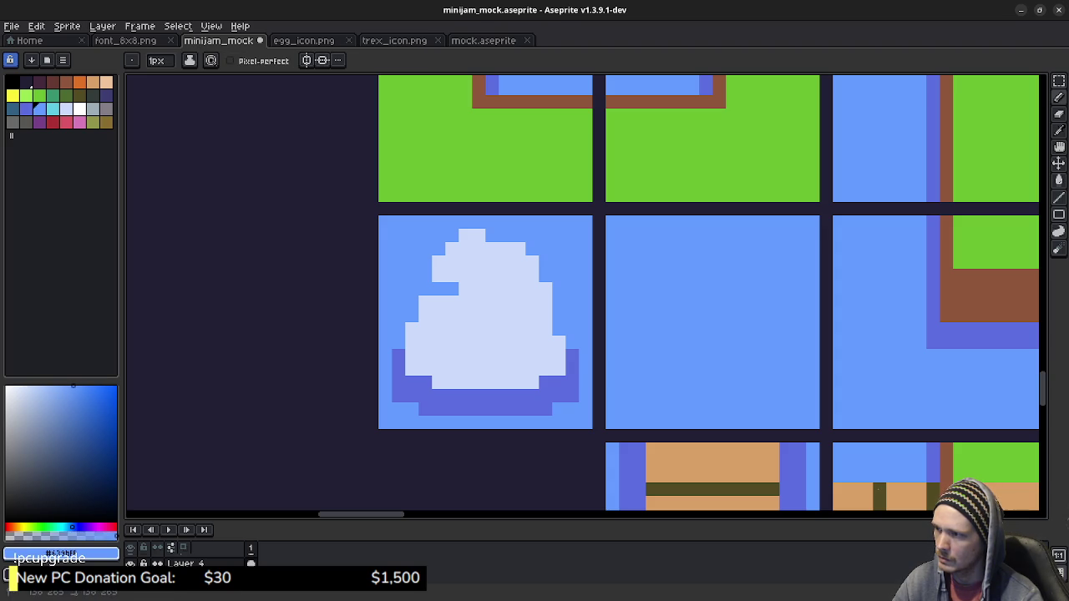
click(479, 316)
click(478, 329)
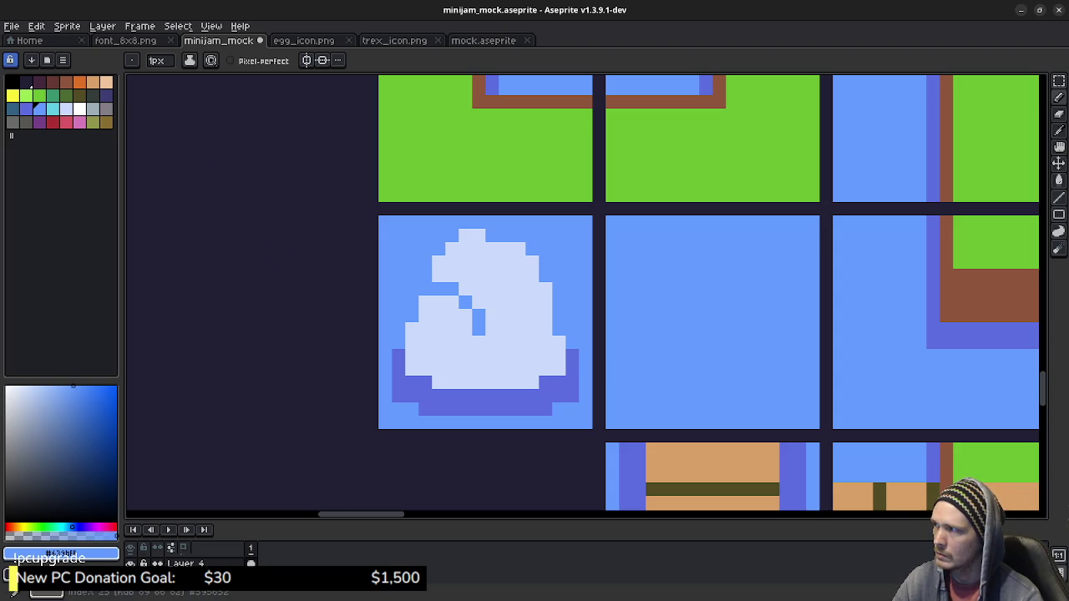
click(26, 121)
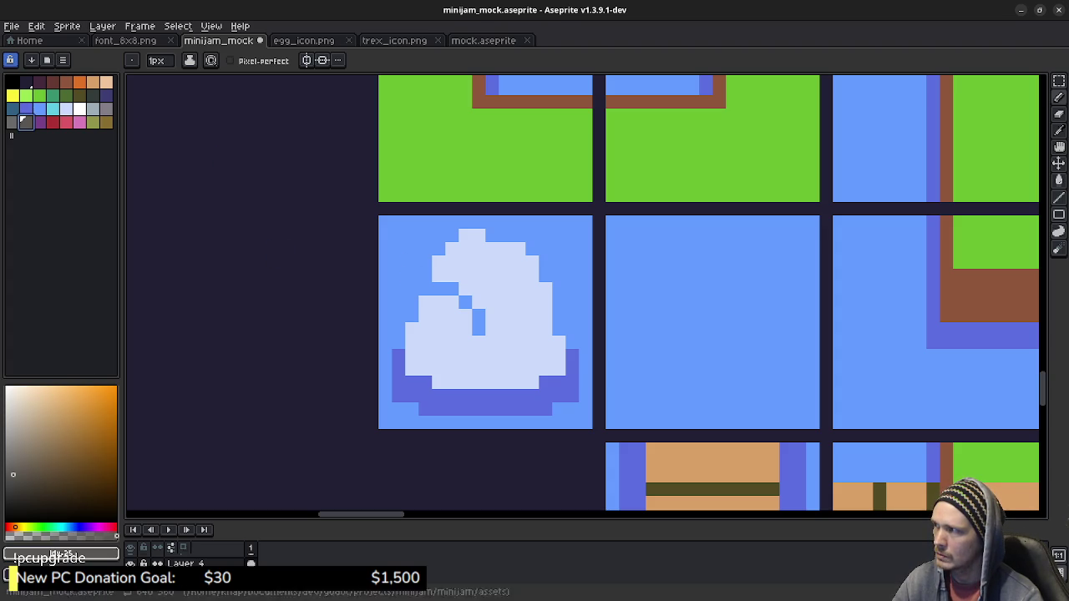
click(92, 108)
click(451, 289)
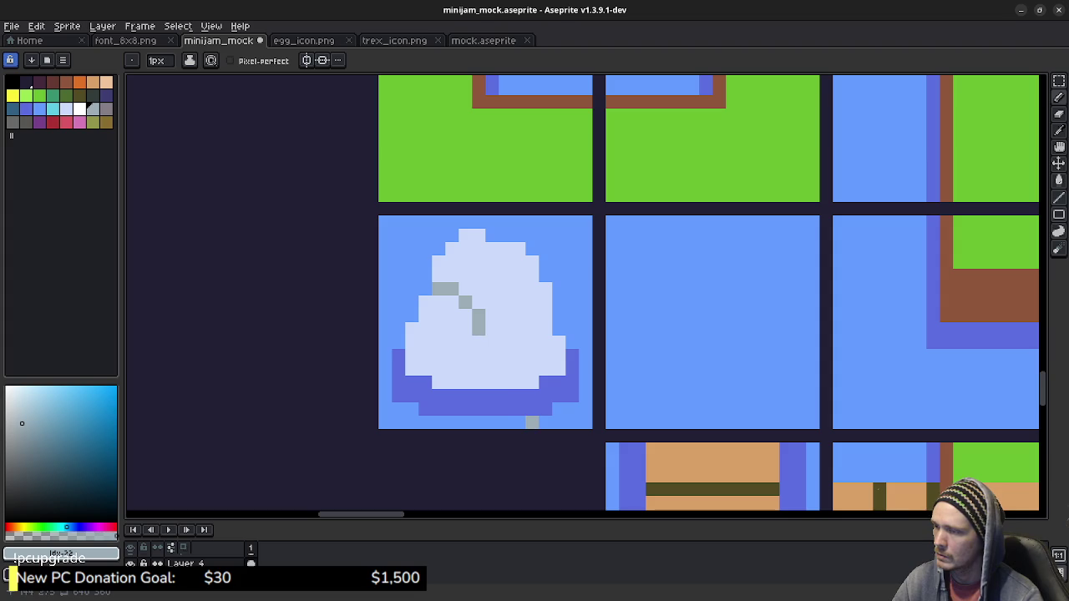
Undo the thin grey crack pixels on the egg.
scroll(517, 398, down, 3)
scroll(518, 397, down, 1)
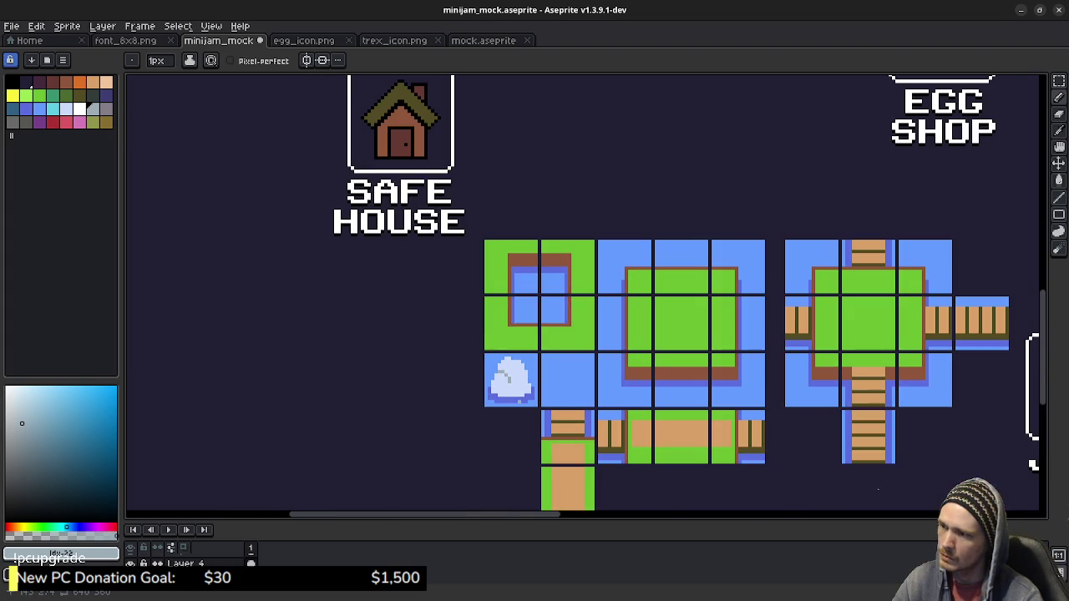
scroll(511, 384, up, 2)
scroll(510, 382, up, 3)
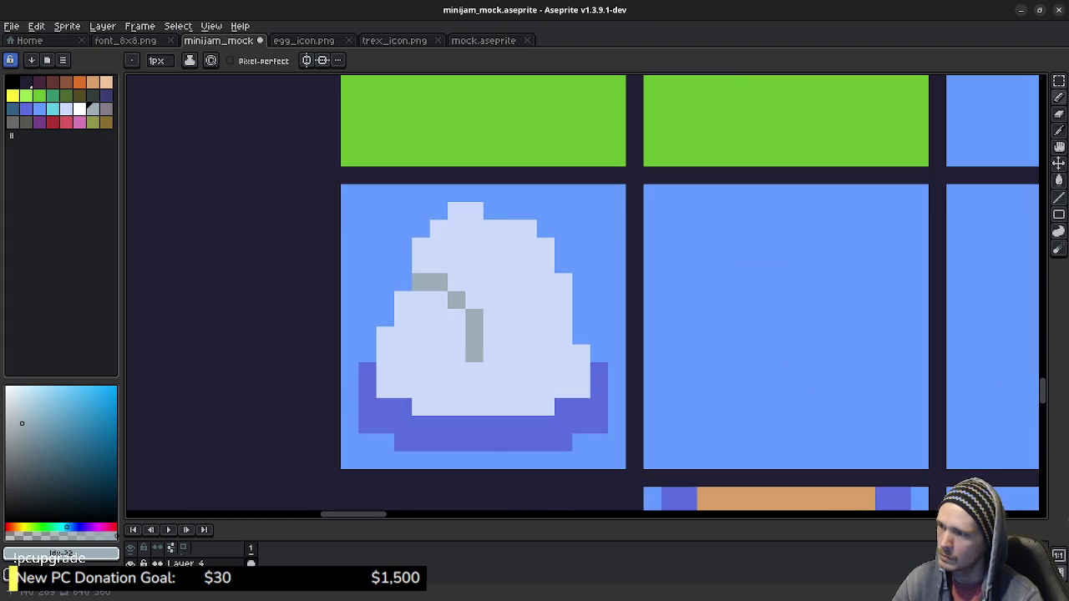
key(ctrl+z)
key(ctrl+z)
key(ctrl+z)
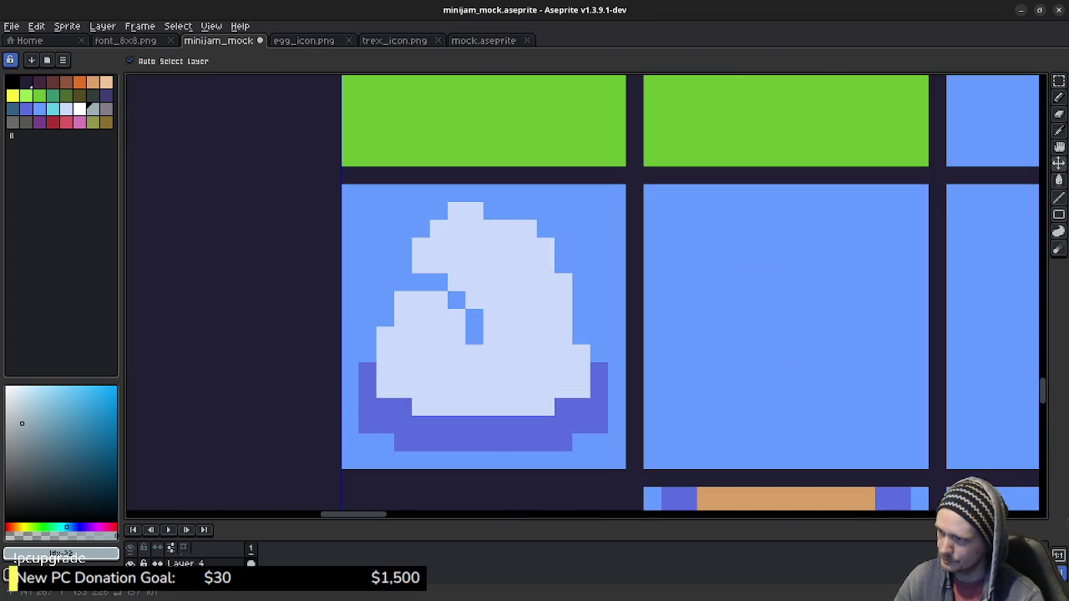
key(ctrl+z)
key(ctrl+z)
key(ctrl+z)
key(ctrl+z)
key(ctrl+z)
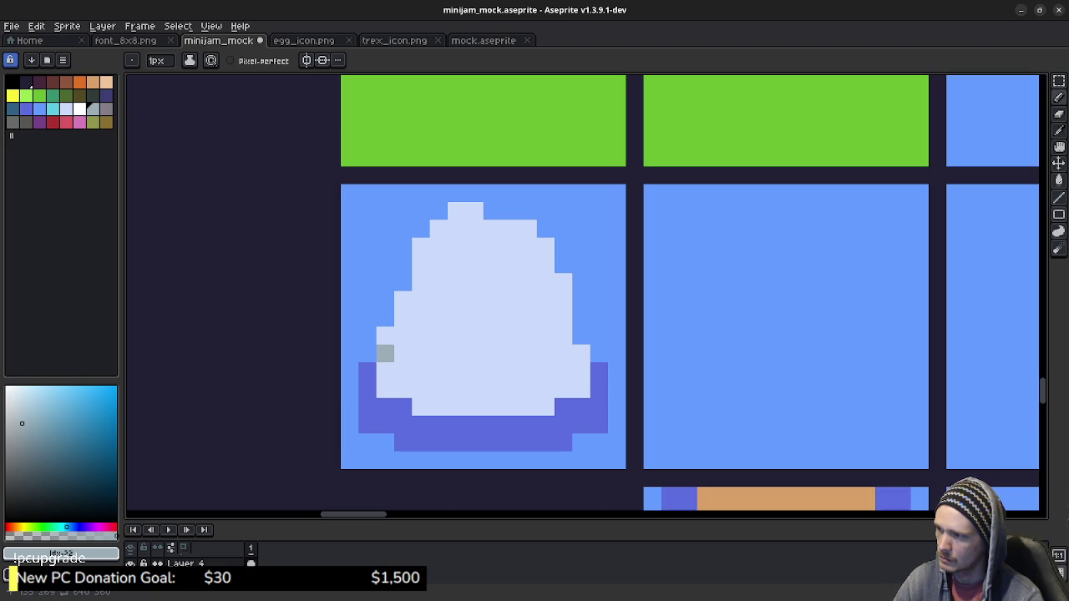
Paint a stepped light-grey patch along the egg's lower left and base.
drag(385, 371, 420, 353)
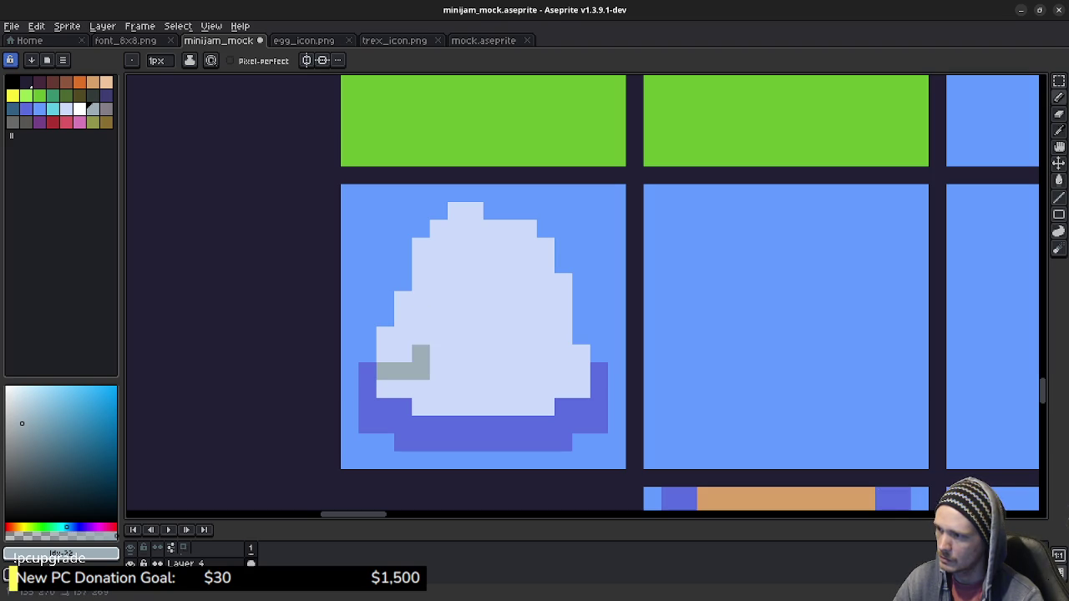
mouse_move(385, 388)
mouse_down()
mouse_move(420, 388)
mouse_move(439, 407)
mouse_up()
click(457, 407)
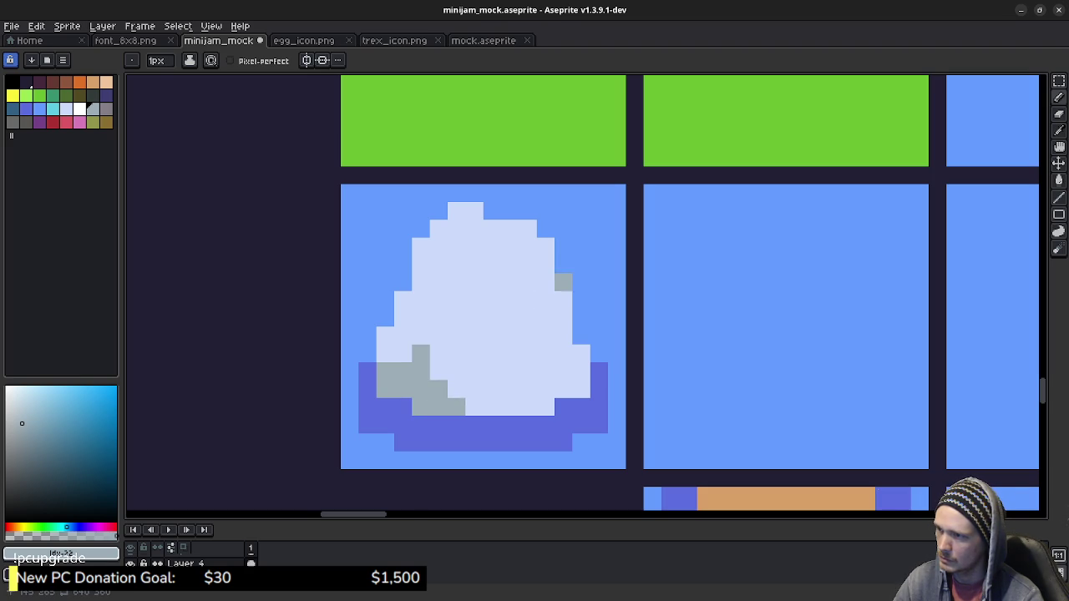
Add a large stepped grey patch on the right, an upper-left spot and a centre dot.
mouse_move(563, 300)
mouse_down()
mouse_move(527, 300)
mouse_move(527, 318)
mouse_up()
click(546, 335)
click(563, 335)
click(564, 353)
click(527, 335)
mouse_move(528, 353)
mouse_down()
mouse_move(545, 353)
mouse_move(510, 371)
mouse_up()
click(545, 371)
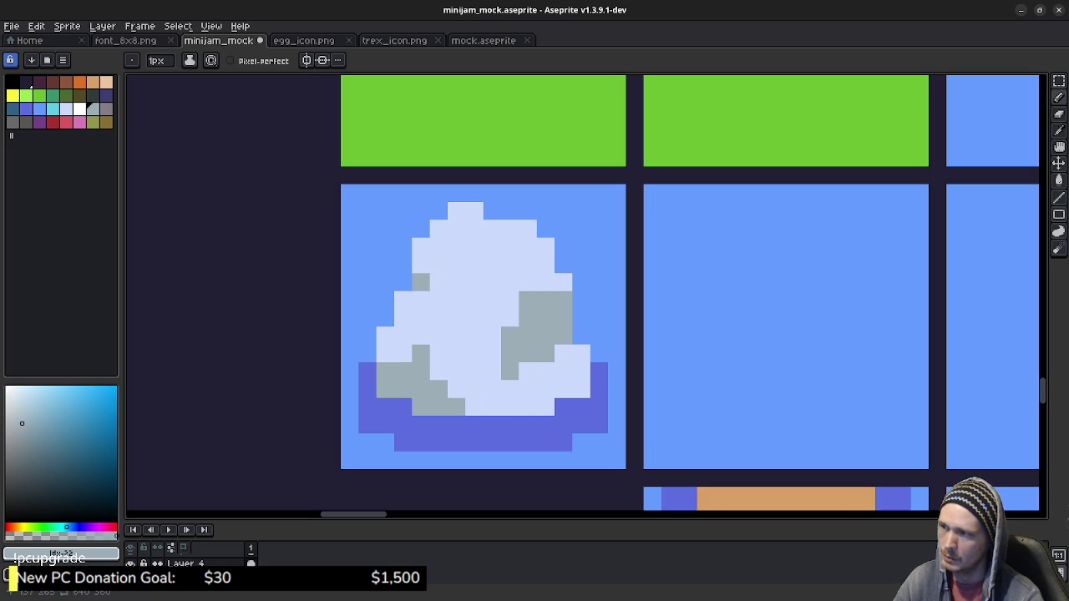
mouse_move(420, 281)
mouse_down()
mouse_move(457, 281)
mouse_move(456, 300)
mouse_up()
click(457, 300)
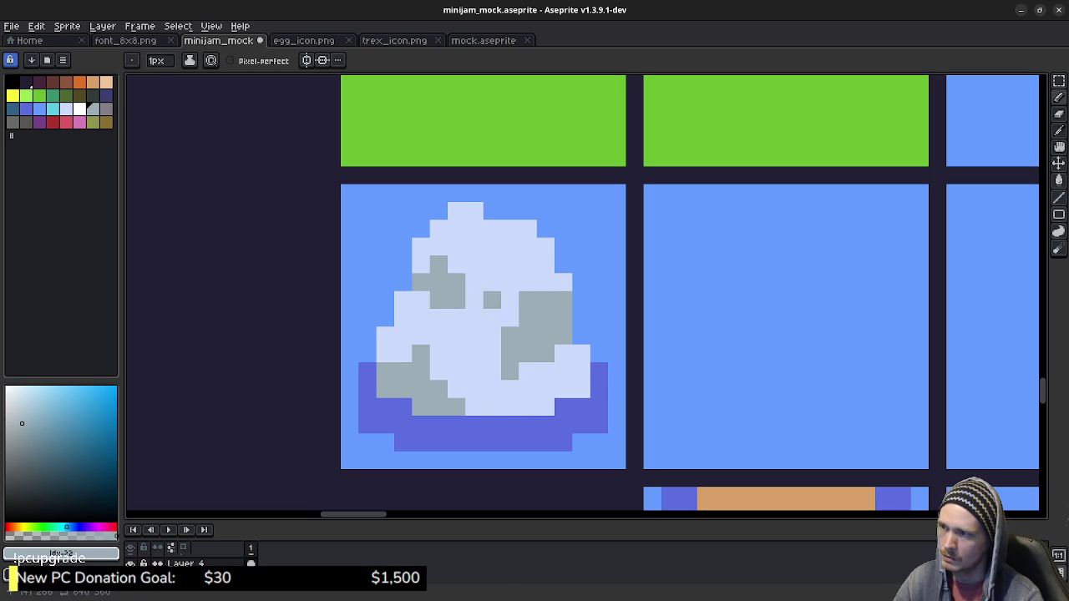
Zoom out and pan to show the full map with the egg sidebar, then enlarge the layer list.
scroll(518, 385, down, 2)
scroll(573, 403, down, 1)
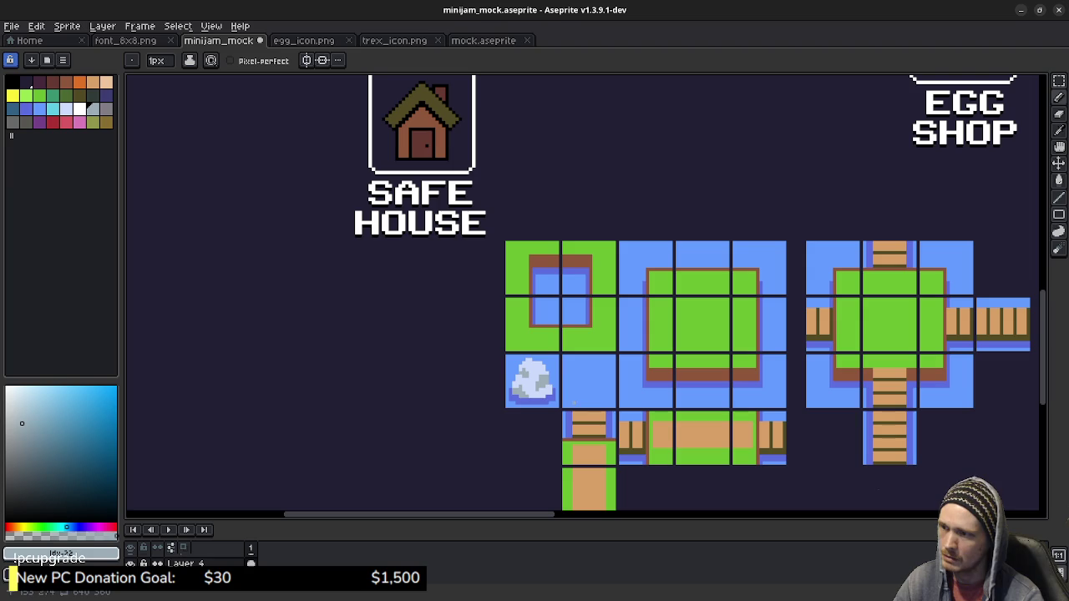
scroll(571, 373, down, 1)
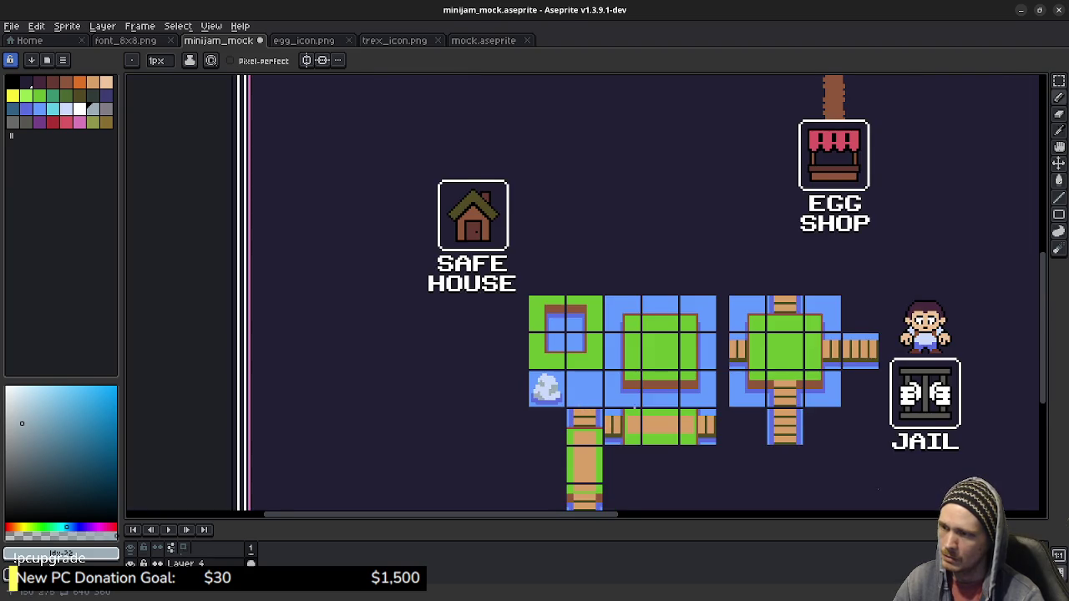
scroll(601, 360, up, 1)
drag(628, 418, 615, 427)
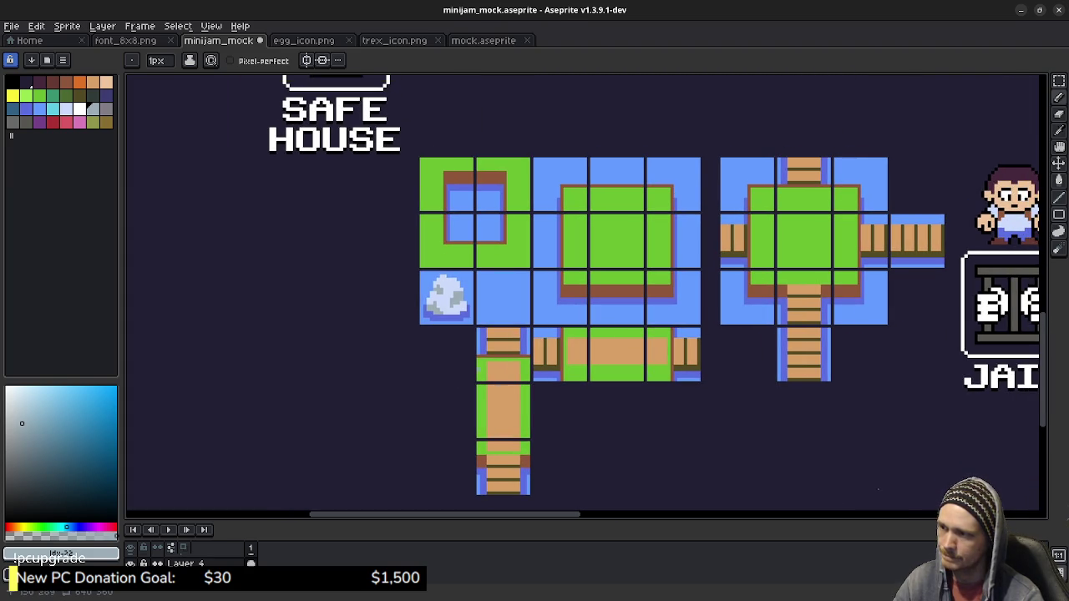
mouse_move(611, 386)
mouse_down()
mouse_move(467, 386)
mouse_move(386, 424)
mouse_move(372, 404)
mouse_up()
scroll(467, 386, down, 2)
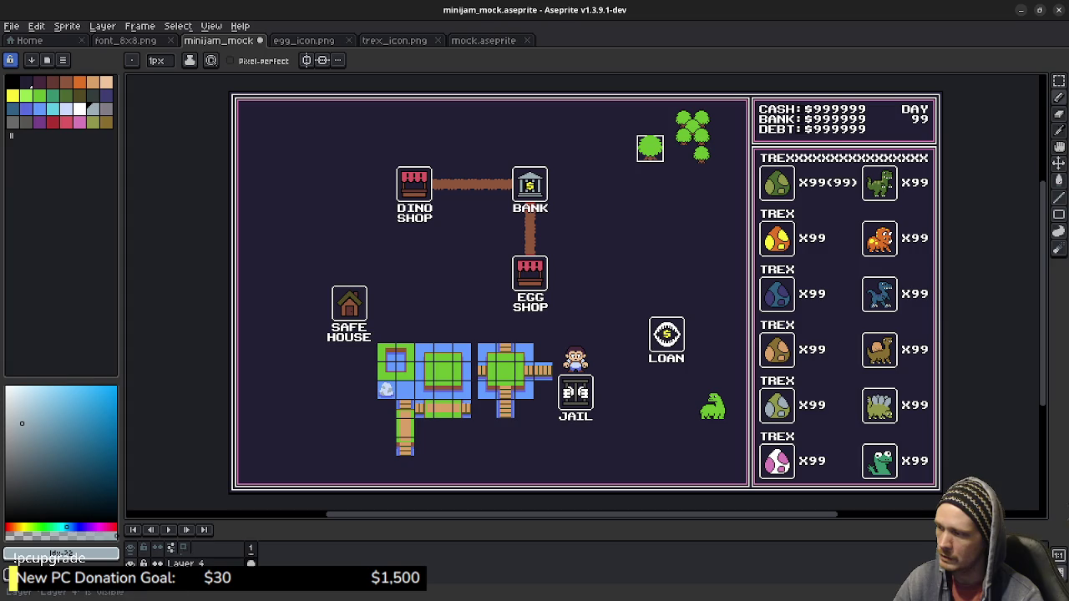
drag(585, 520, 584, 359)
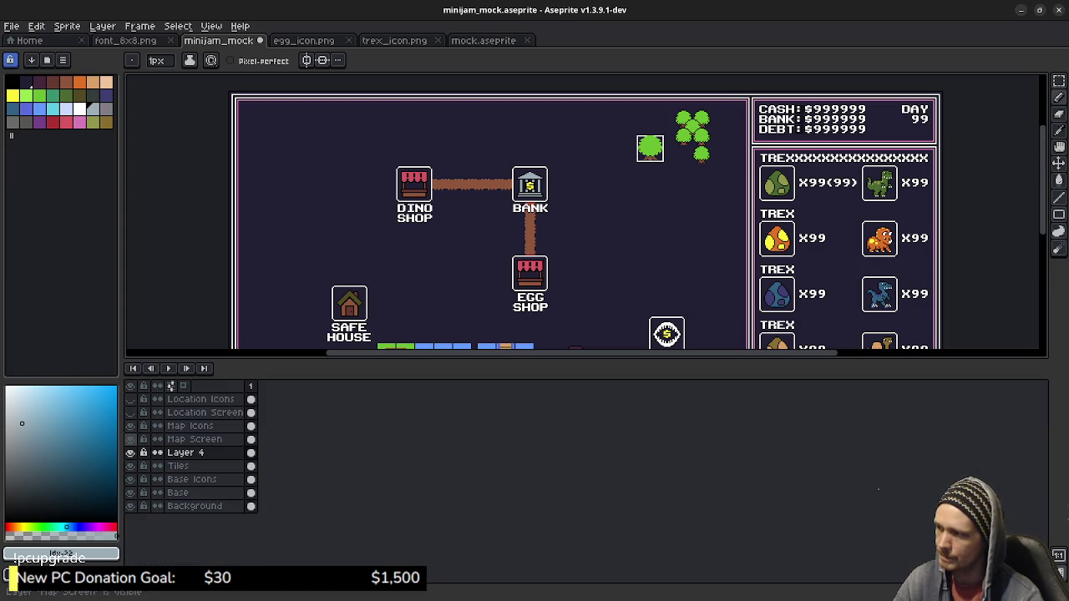
Hide the Location Icons, Location Screen, Base Icons, Base and Background layers.
click(131, 426)
click(130, 439)
click(130, 479)
click(130, 493)
click(131, 506)
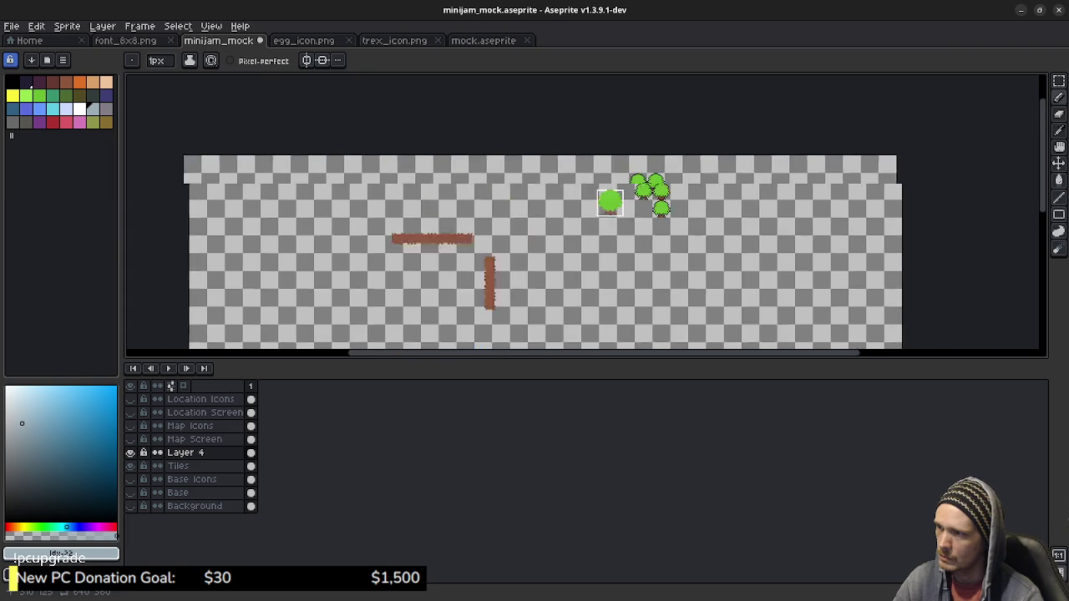
Select the brown path bars on the Tiles layer and delete them.
scroll(585, 217, down, 5)
scroll(585, 208, up, 4)
scroll(585, 208, up, 1)
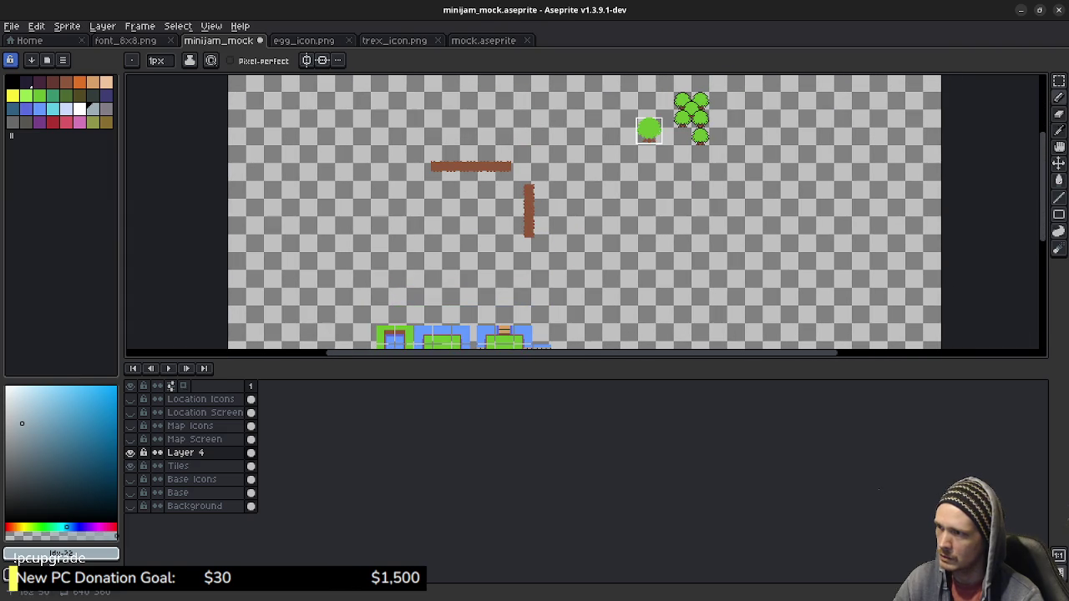
key(m)
drag(396, 131, 553, 265)
click(632, 262)
scroll(631, 262, down, 1)
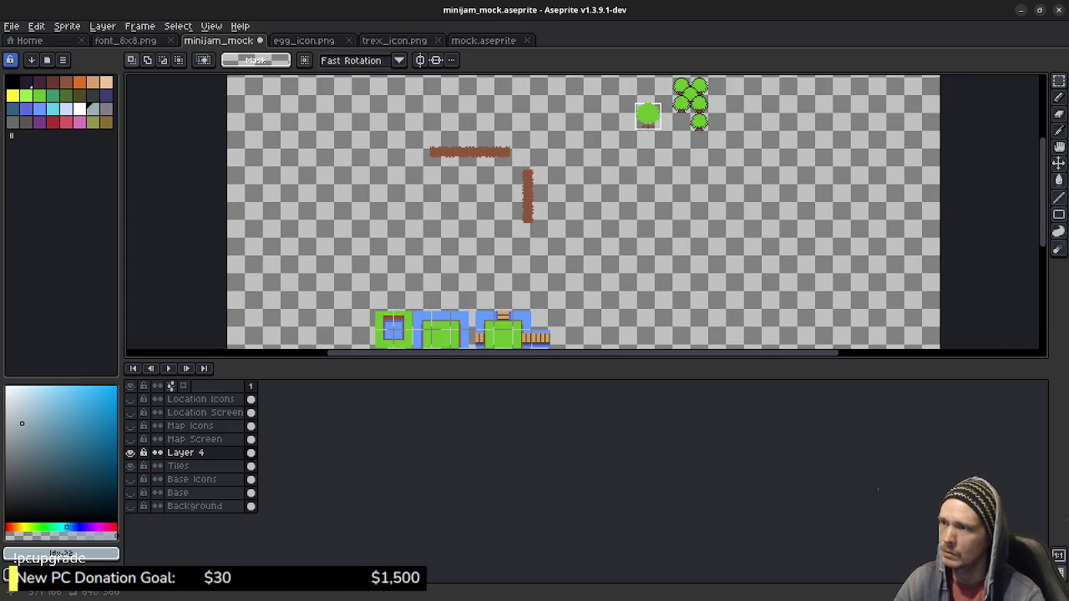
key(alt+Down)
drag(418, 134, 554, 247)
key(Delete)
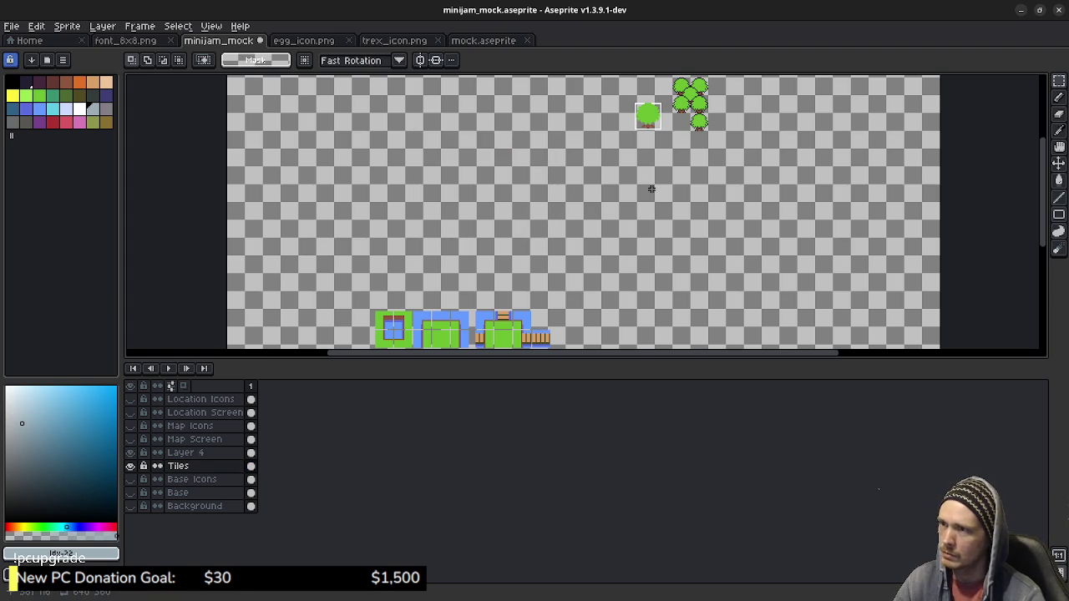
Merge Layer 4's trees down into the Tiles layer and give the canvas more room.
click(187, 452)
right_click(189, 455)
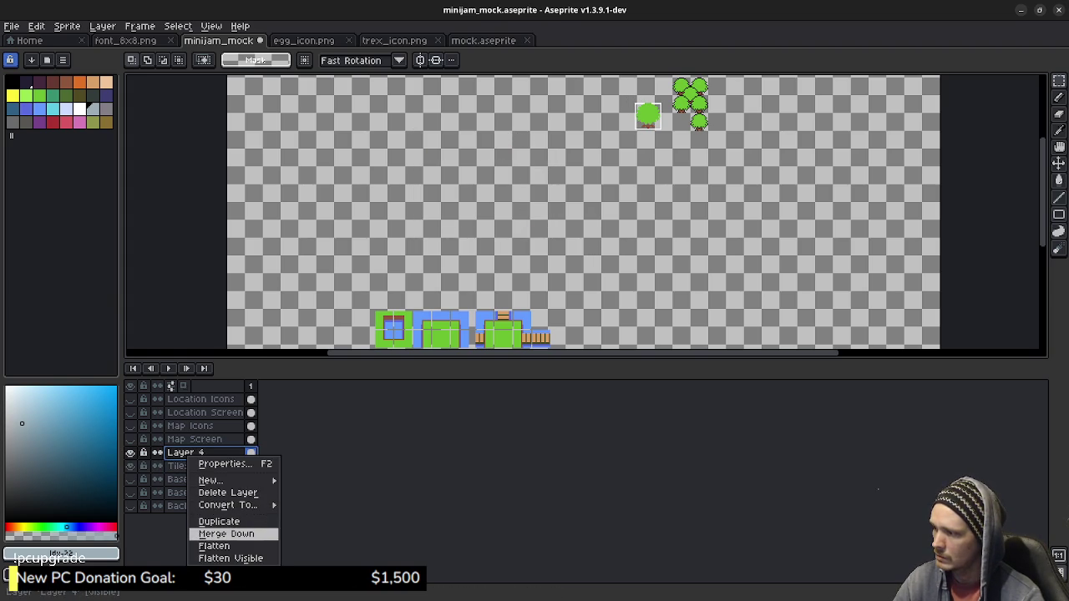
click(226, 534)
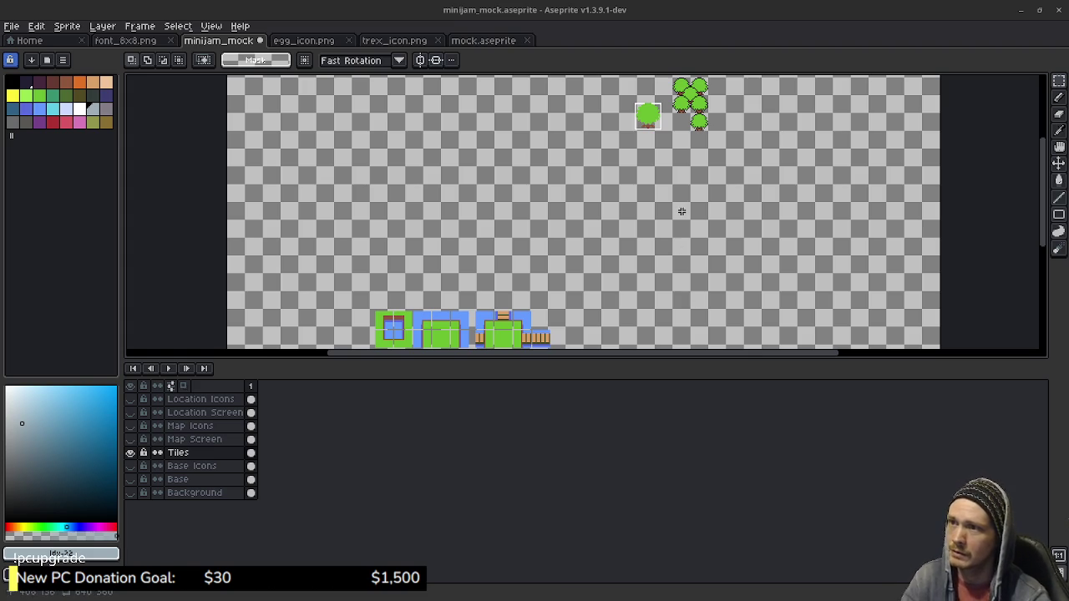
drag(584, 358, 584, 434)
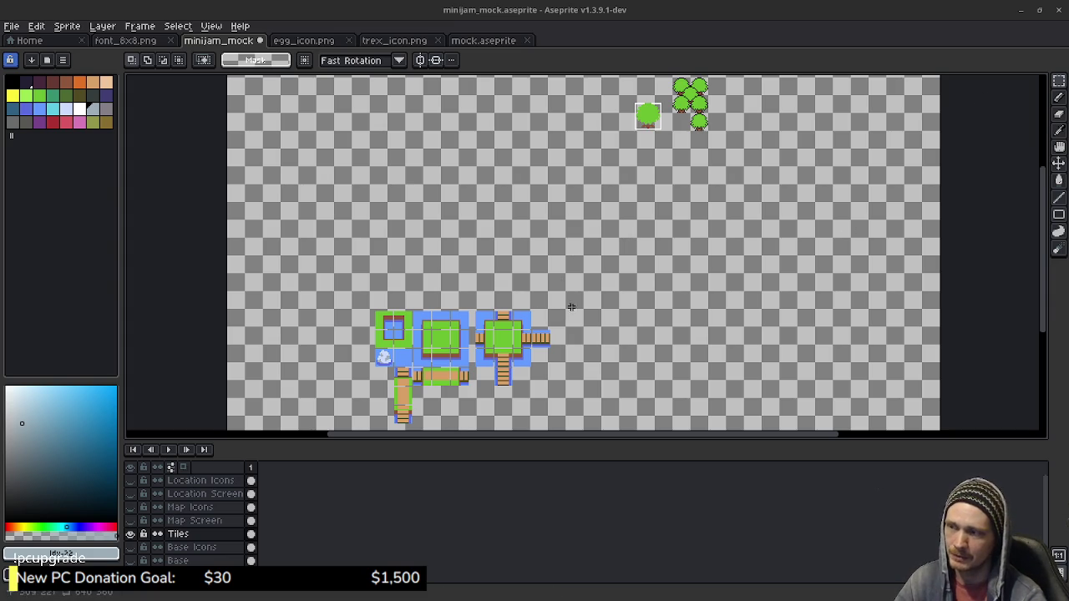
Zoom in and drop a copy of the cluster's bottom tree one tile down and right.
scroll(631, 253, up, 2)
scroll(663, 210, up, 3)
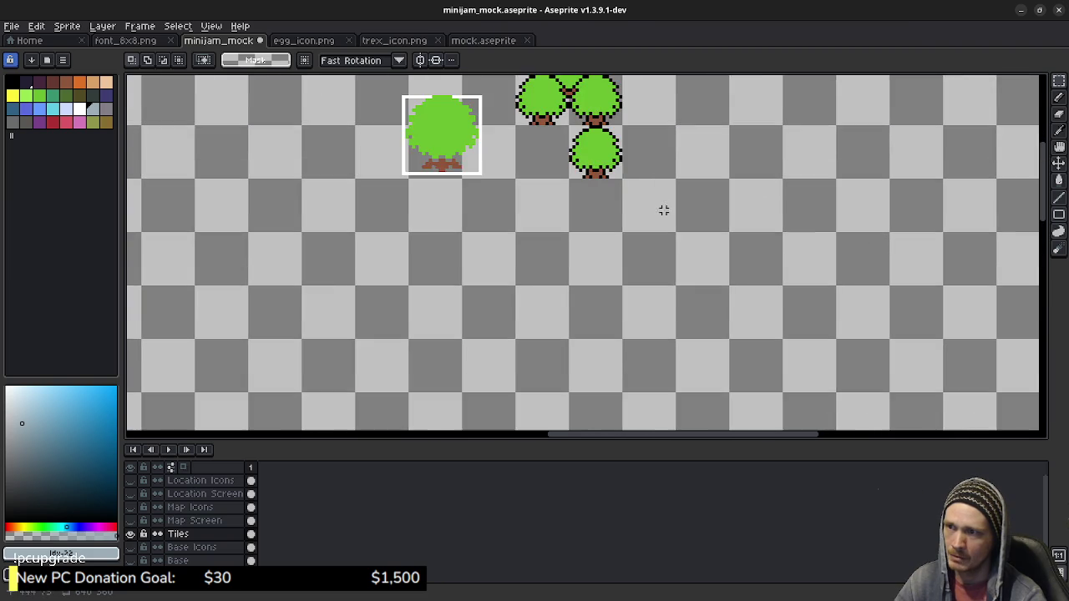
scroll(585, 250, up, 2)
scroll(642, 290, up, 2)
scroll(642, 289, up, 1)
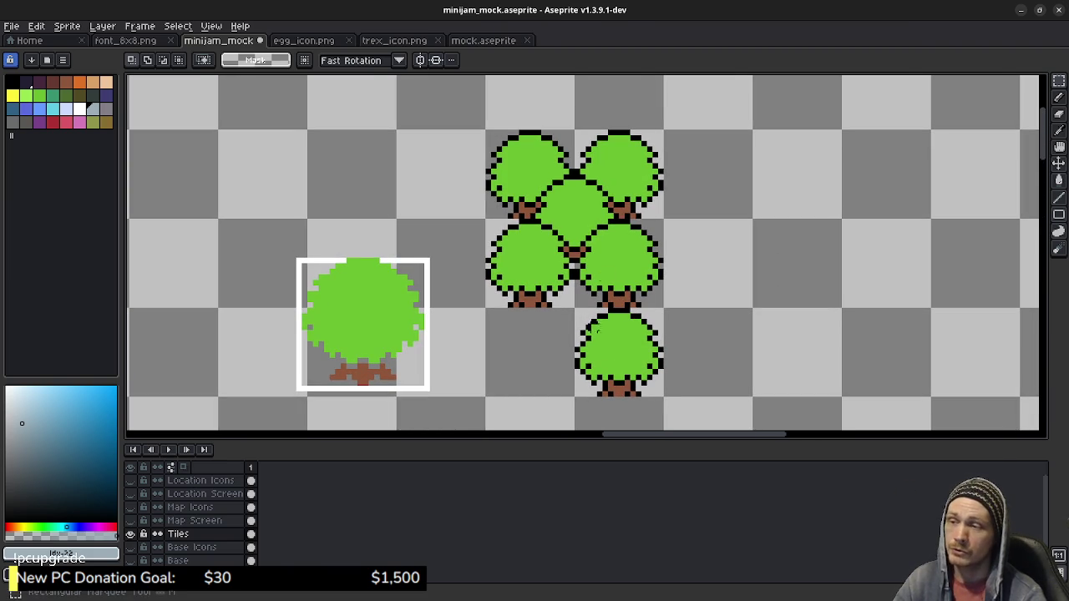
drag(576, 311, 664, 397)
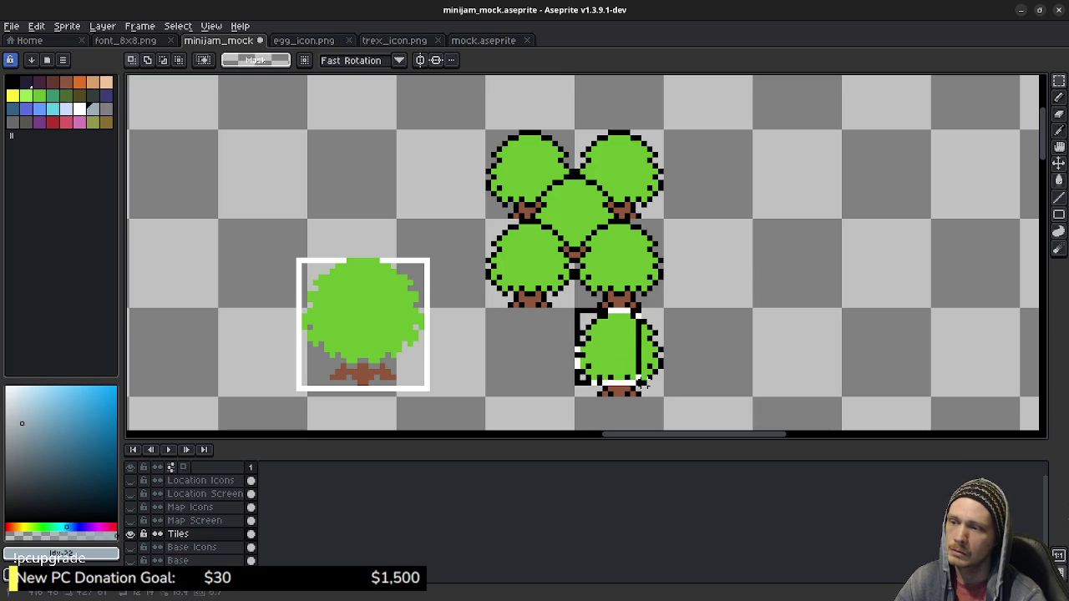
mouse_move(620, 352)
mouse_down()
mouse_move(573, 286)
mouse_move(662, 374)
mouse_up()
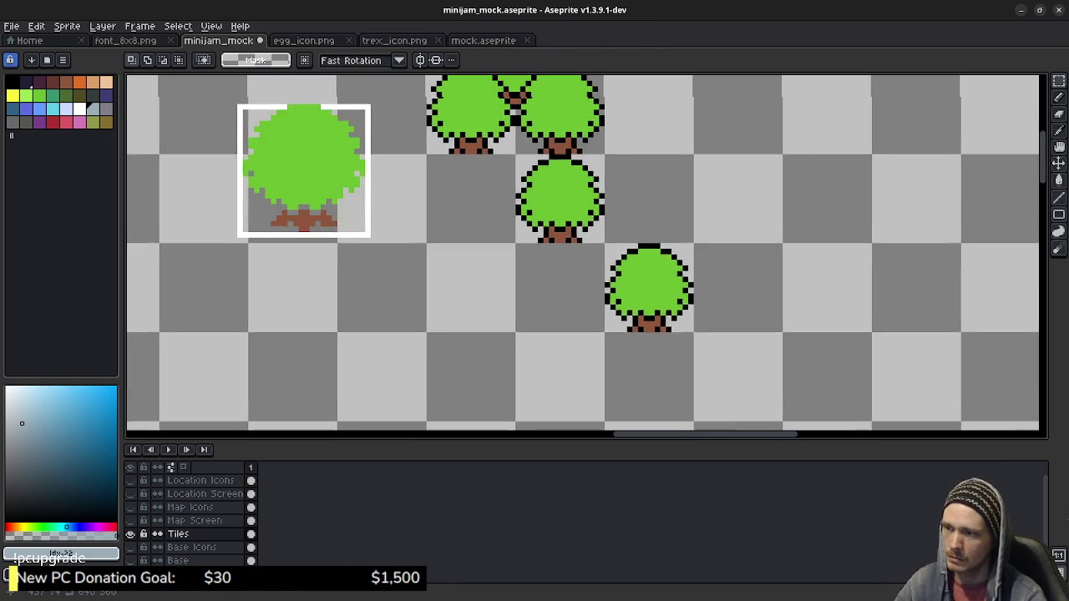
scroll(632, 281, up, 3)
Try recolouring the canopy's top and left outline pixels green, then undo the attempt.
alt+click(632, 282)
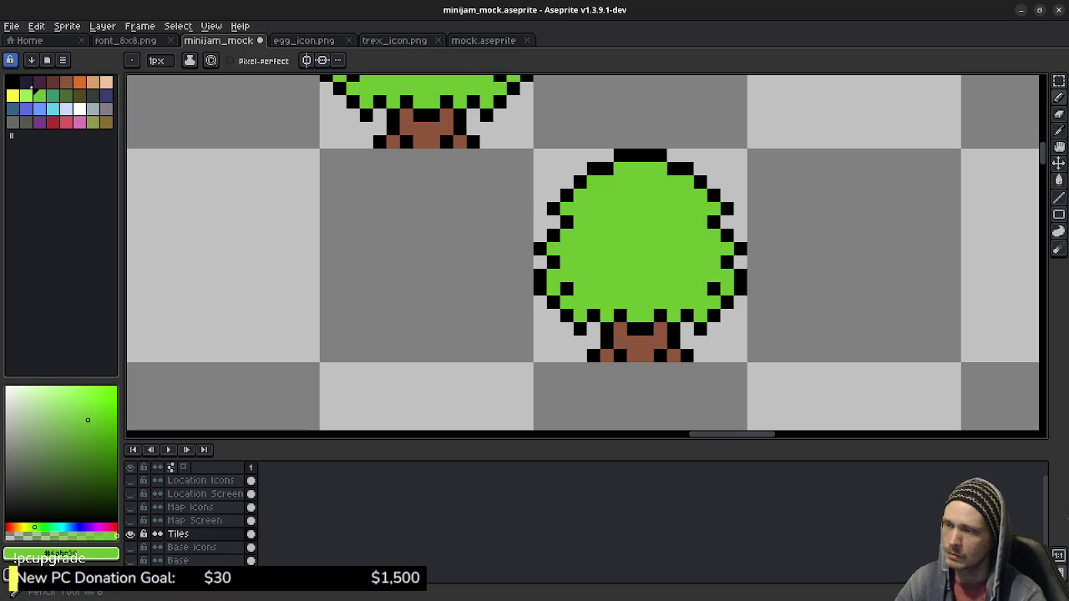
key(g)
drag(640, 156, 594, 168)
click(580, 182)
click(567, 196)
click(554, 209)
click(567, 222)
click(554, 236)
click(554, 262)
click(540, 276)
click(541, 289)
click(567, 289)
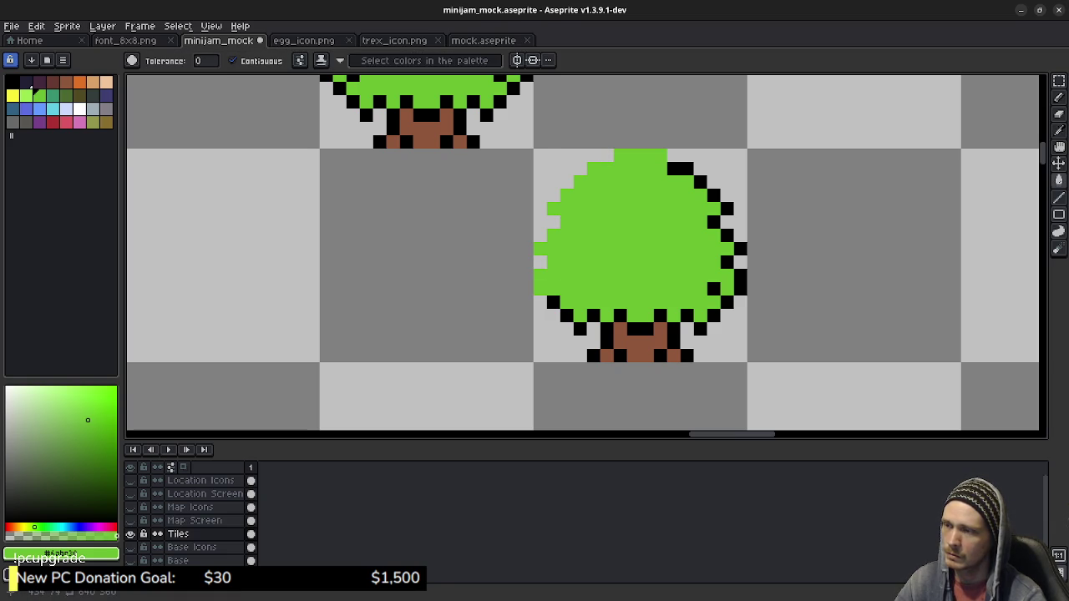
key(ctrl+z)
key(ctrl+z)
key(ctrl+z)
key(ctrl+z)
key(ctrl+z)
key(ctrl+z)
key(ctrl+z)
key(ctrl+z)
key(ctrl+z)
key(ctrl+z)
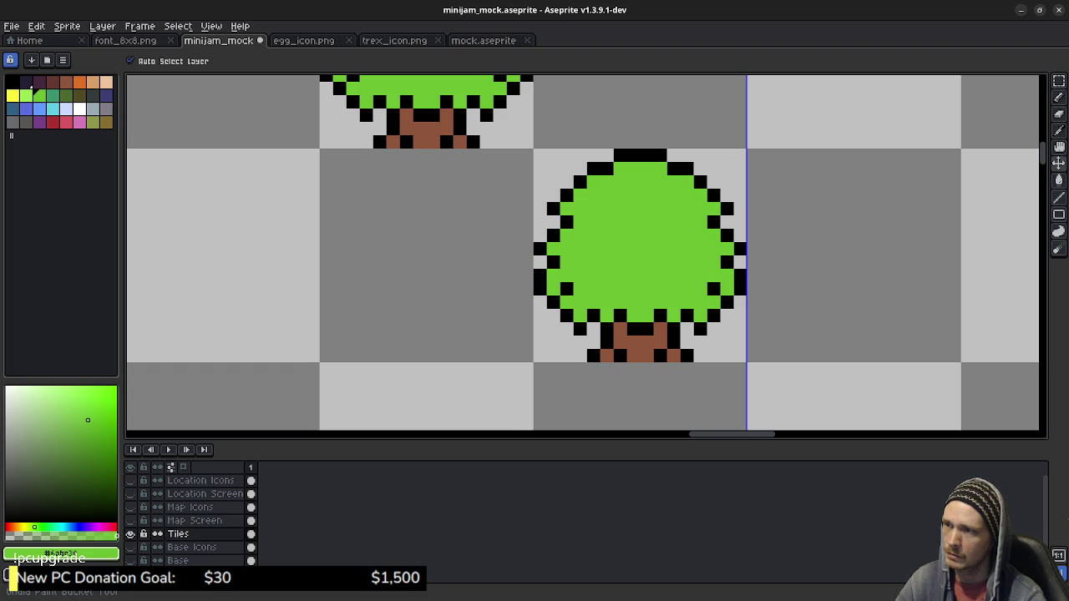
key(g)
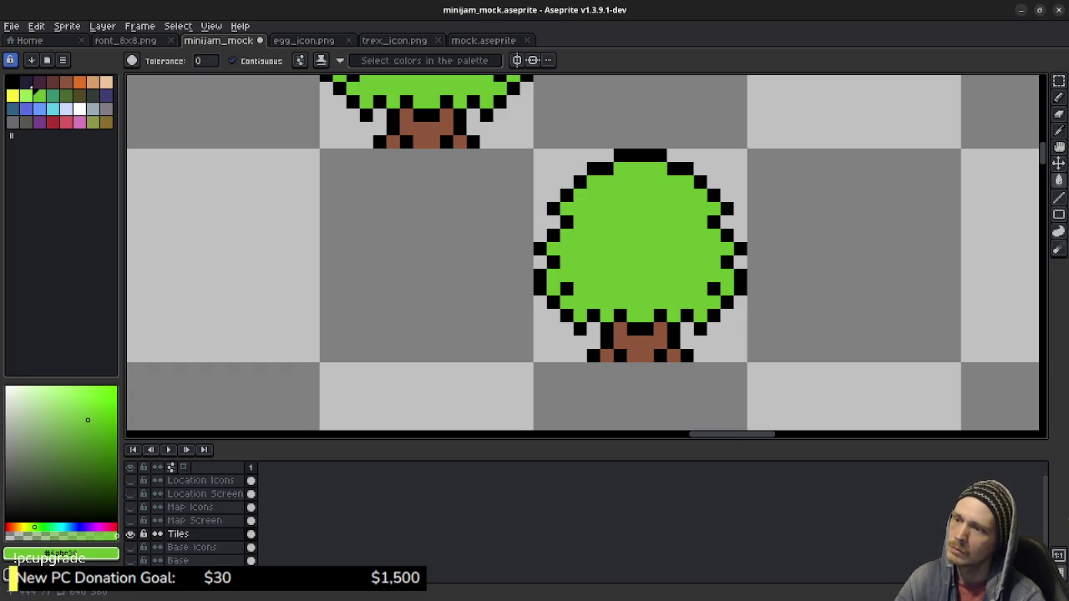
Delete the black outline pixels from the canopy's top and right edge with the Magic Wand.
key(w)
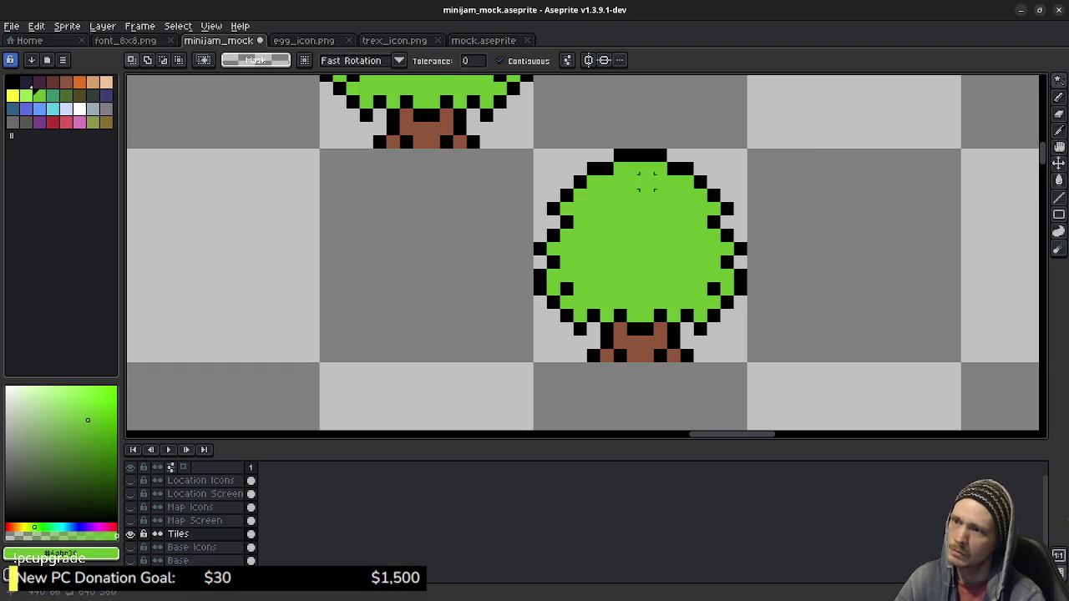
drag(640, 156, 681, 170)
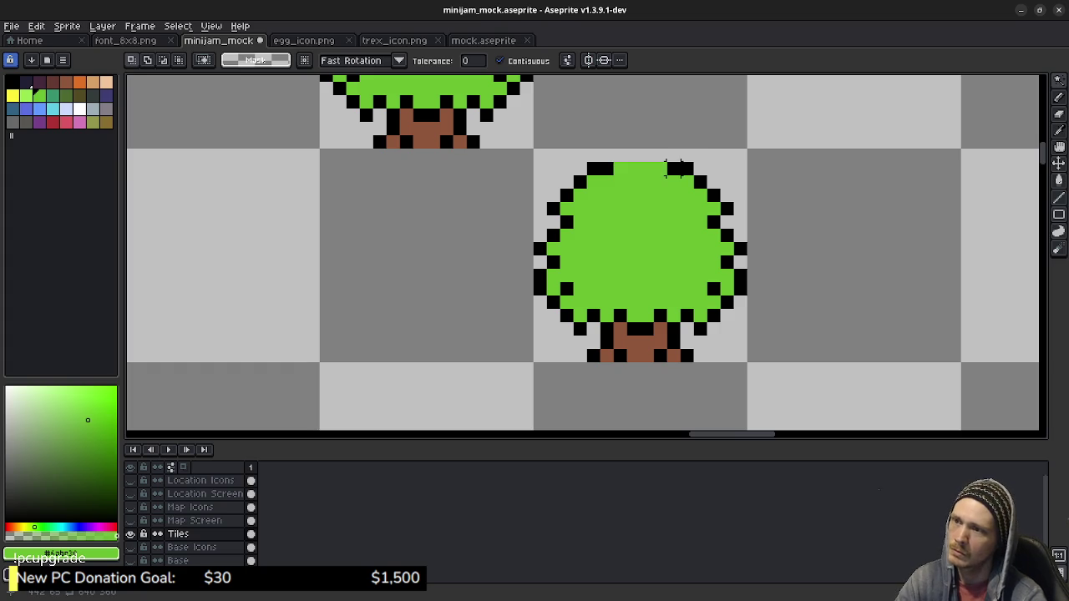
key(Delete)
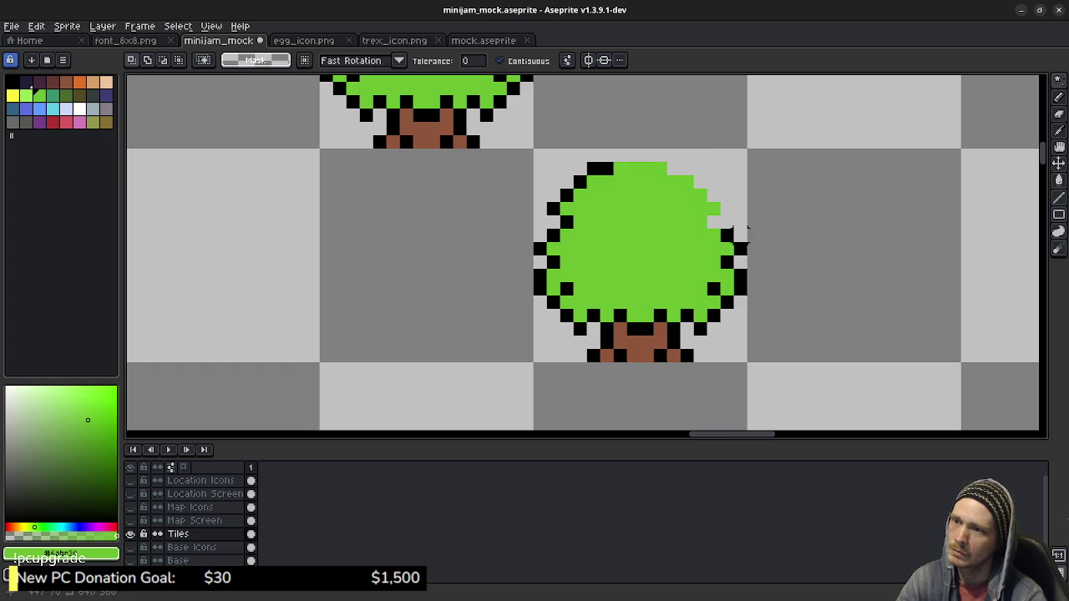
drag(740, 245, 726, 258)
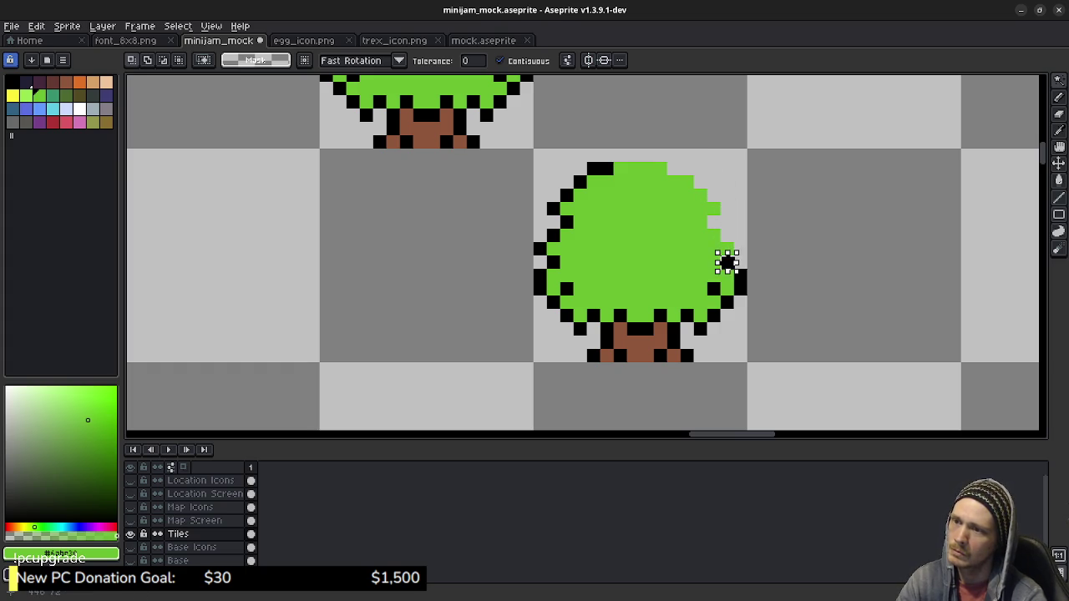
click(740, 281)
key(Delete)
key(ctrl+z)
key(ctrl+z)
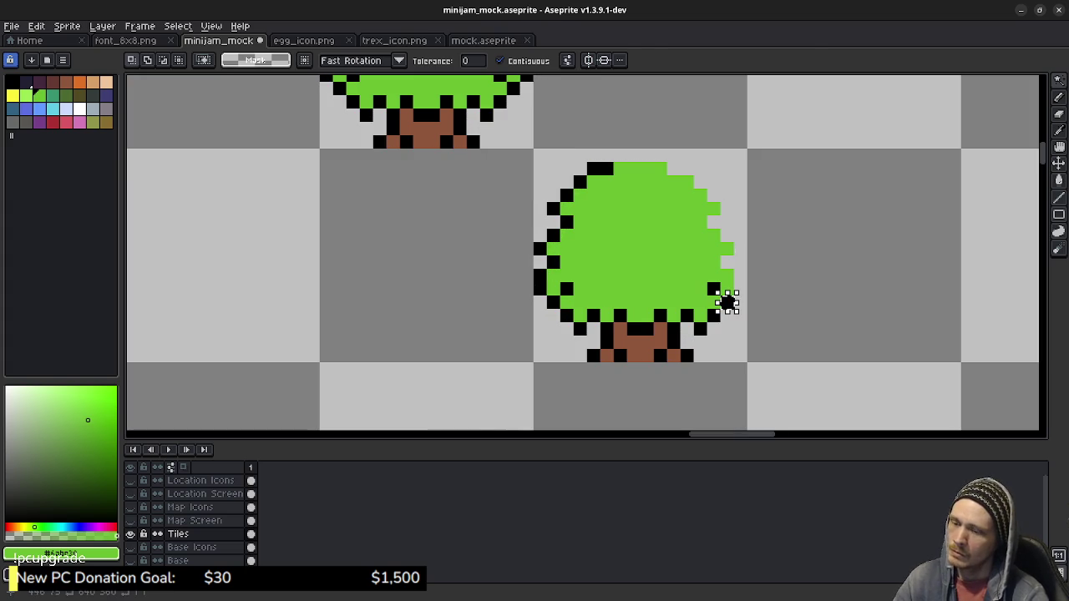
click(713, 288)
key(Delete)
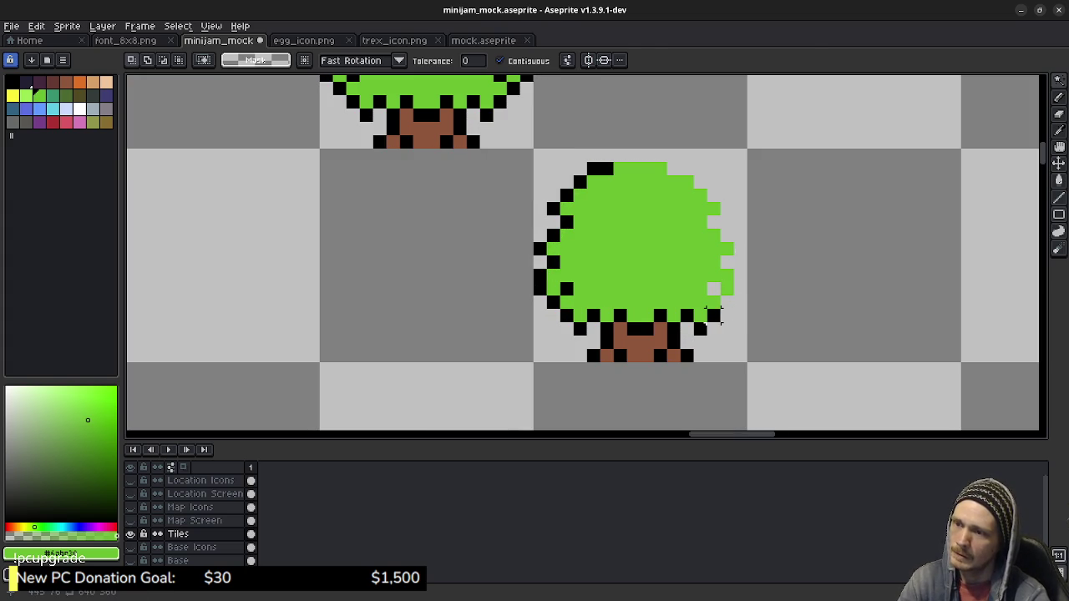
key(b)
key(Delete)
Erase the black outline pixels under the canopy and on its lower left.
right_click(687, 315)
right_click(659, 315)
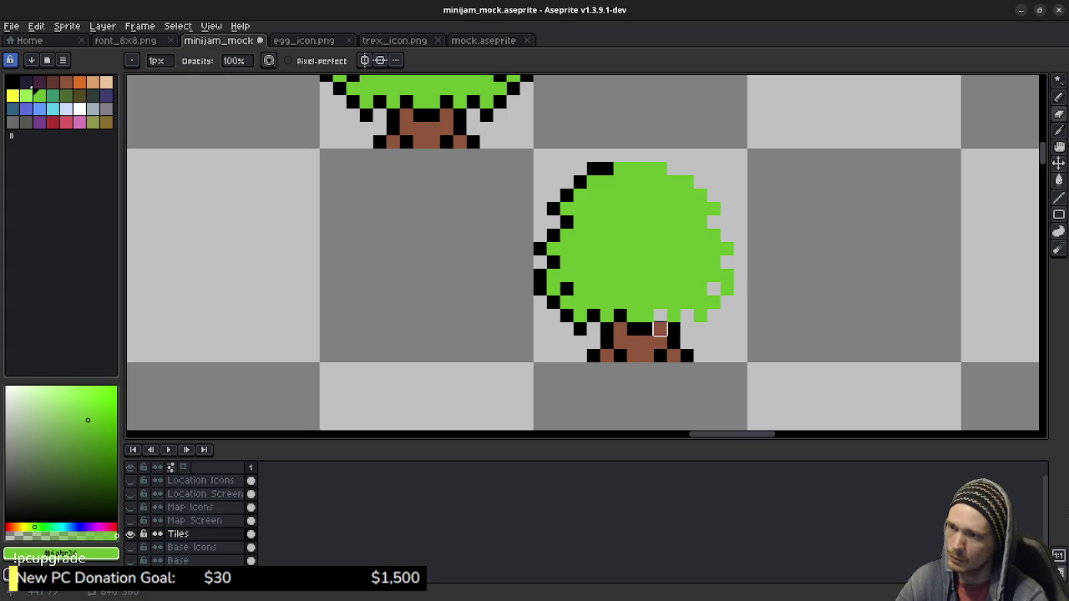
right_click(620, 314)
right_click(593, 314)
right_click(580, 328)
right_click(566, 315)
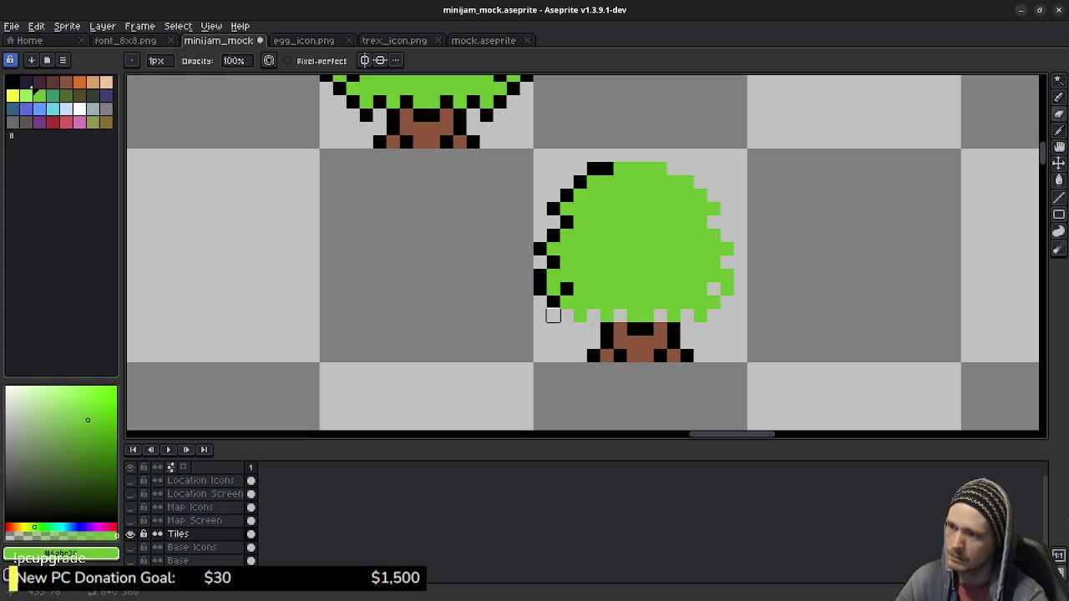
right_click(553, 302)
right_click(567, 288)
right_click(539, 288)
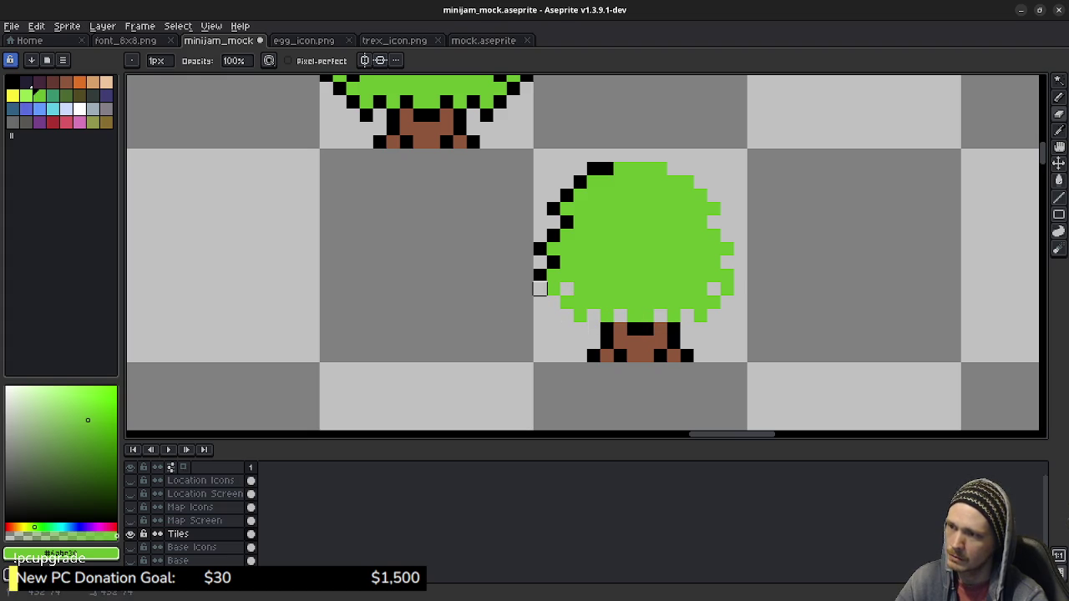
Erase the outline pixels along the canopy's left edge and upper left.
right_click(552, 262)
right_click(539, 248)
right_click(553, 235)
right_click(566, 221)
right_click(553, 208)
right_click(567, 195)
right_click(579, 181)
right_click(593, 168)
right_click(607, 168)
Erase the black outline pixels beside and below the trunk.
right_click(607, 329)
right_click(607, 343)
right_click(592, 356)
right_click(673, 329)
right_click(673, 343)
right_click(686, 356)
right_click(660, 355)
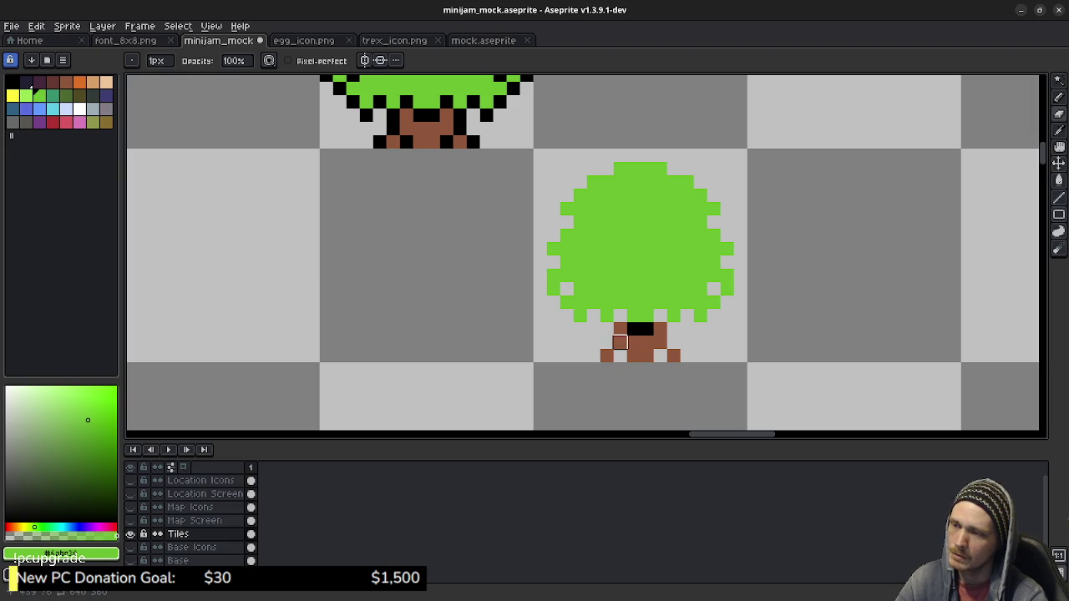
Repaint the trunk's black pixels brown, widen its base, and dot one brown pixel into the canopy.
alt+click(620, 343)
key(b)
click(633, 329)
click(646, 329)
click(660, 315)
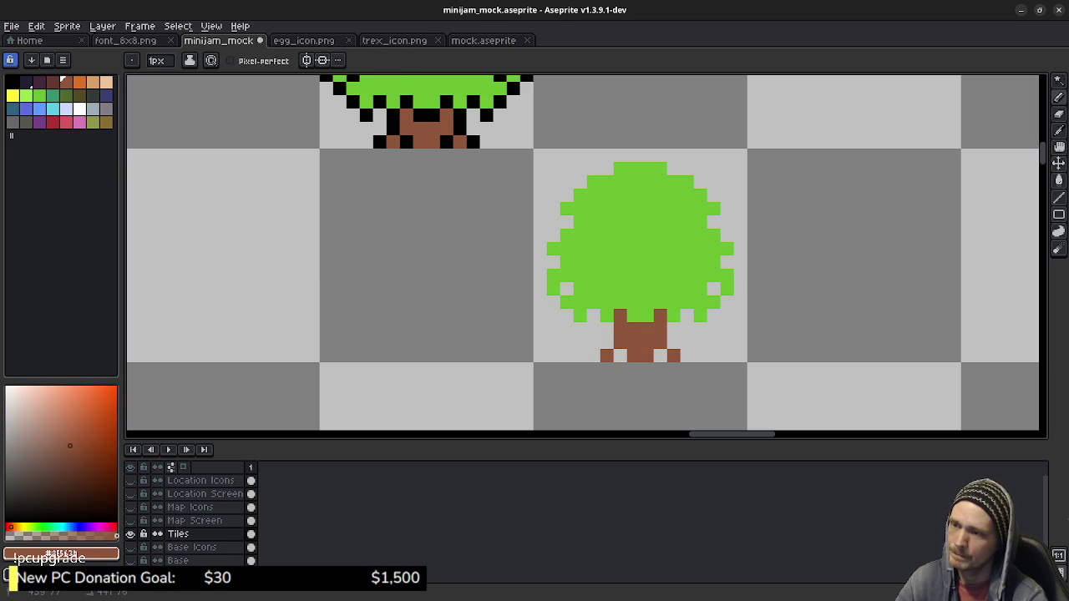
click(606, 343)
click(593, 355)
click(686, 343)
right_click(686, 342)
click(673, 342)
click(687, 355)
click(619, 356)
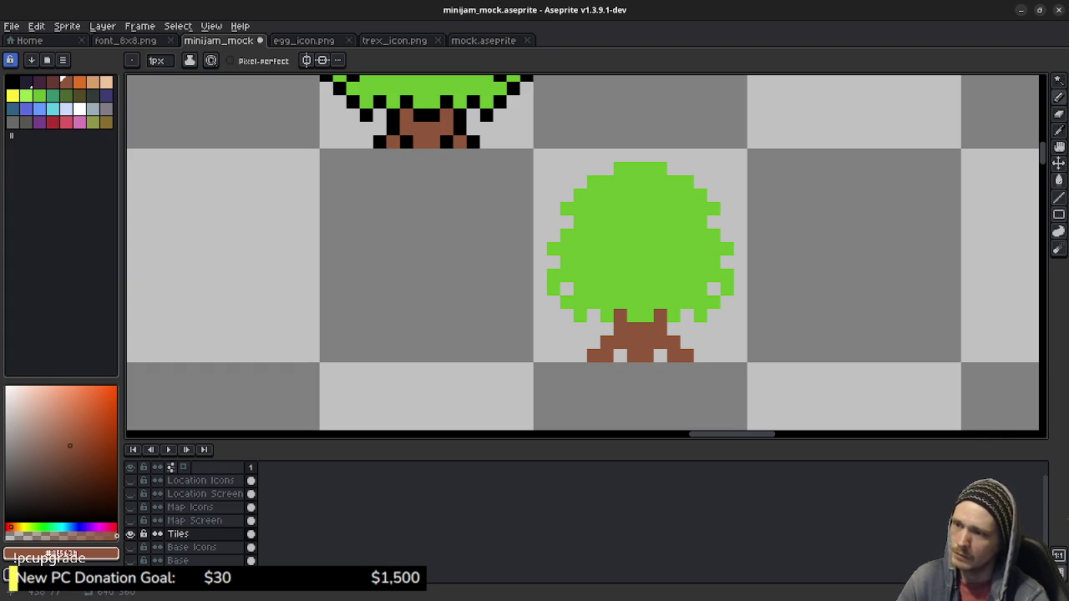
click(592, 316)
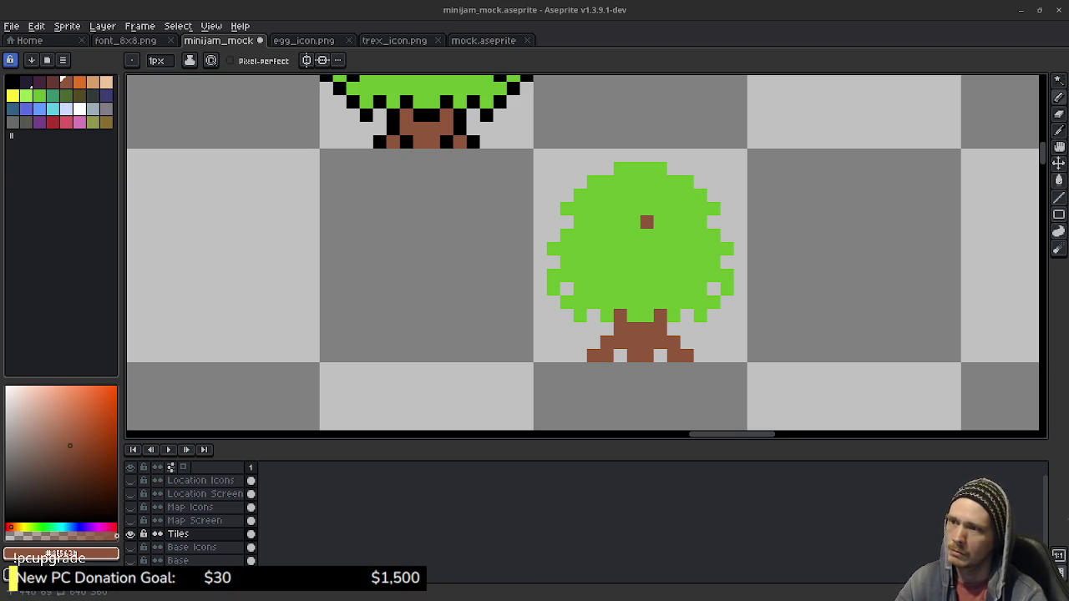
Copy the outline-free tree tile into the tile below-left of it.
drag(642, 245, 649, 247)
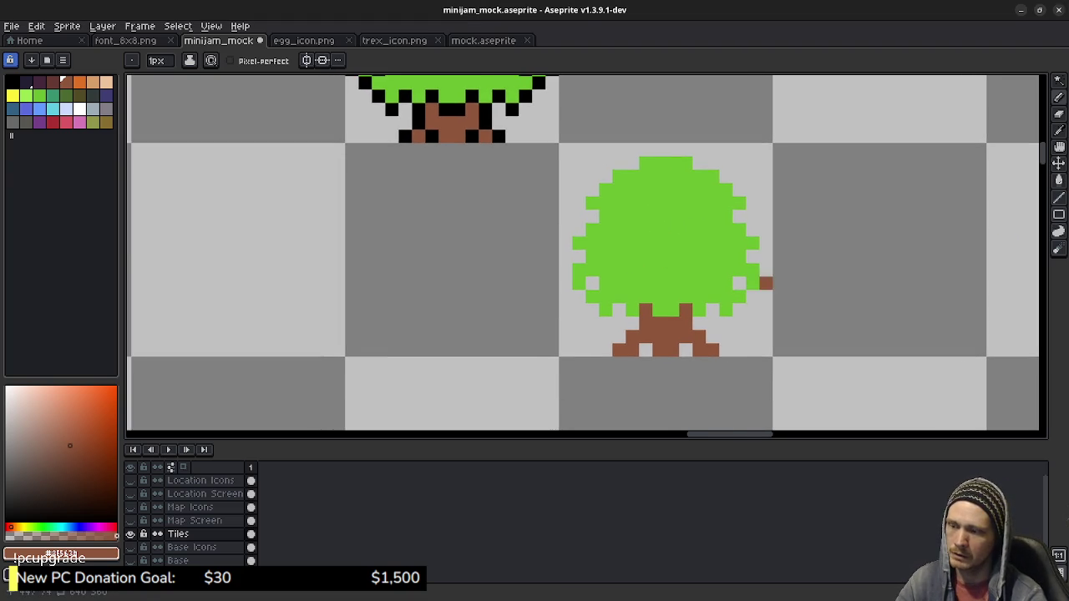
drag(751, 267, 711, 255)
key(m)
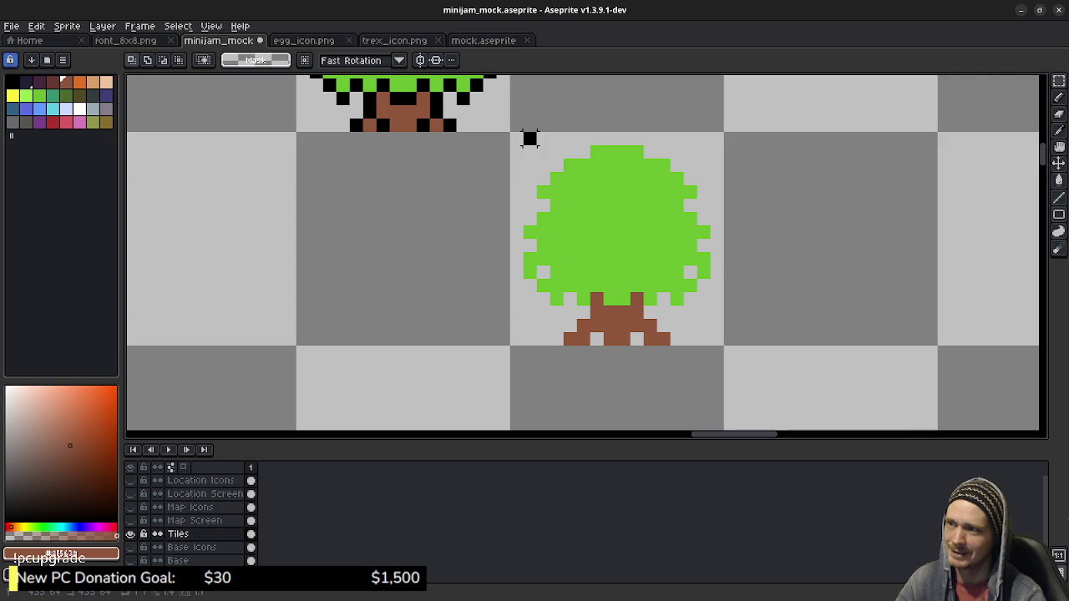
drag(511, 133, 704, 338)
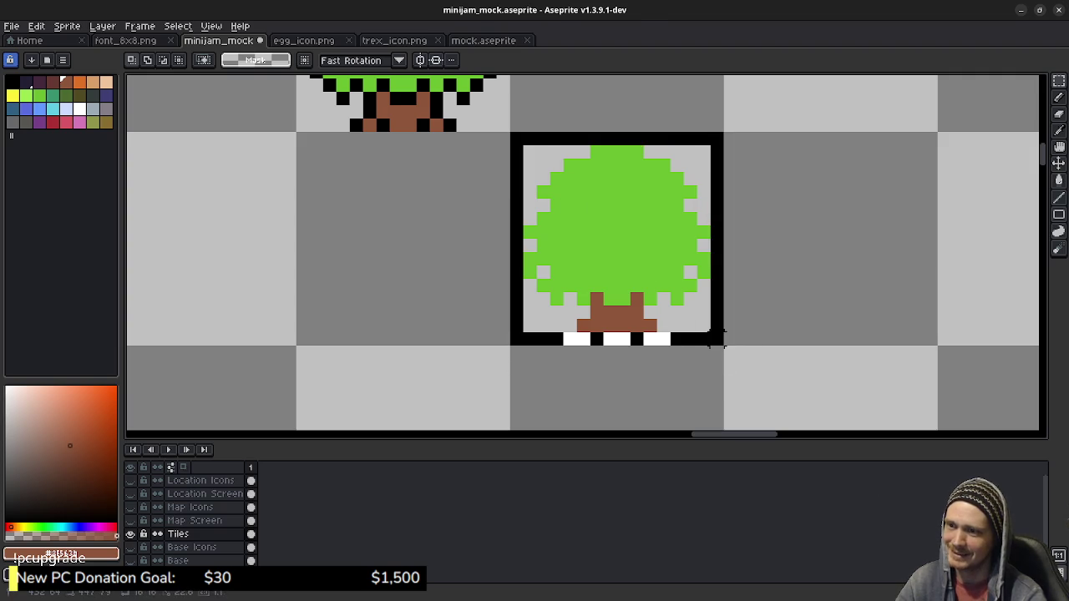
key(ctrl+t)
drag(617, 251, 403, 368)
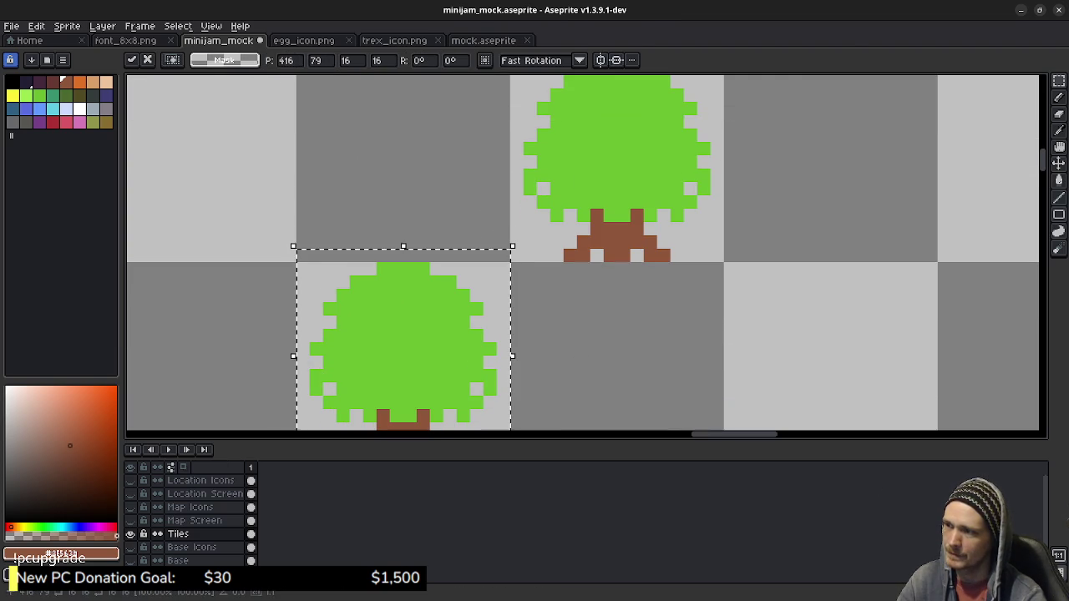
scroll(582, 253, down, 2)
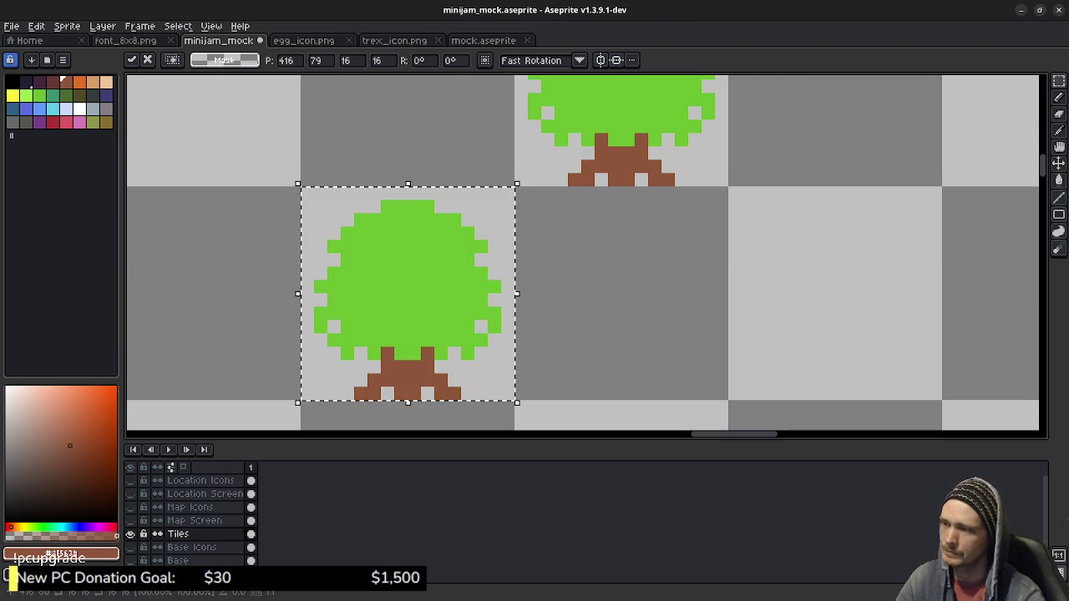
key(Return)
Copy the outline-free tree into the tile to its right.
scroll(537, 338, up, 3)
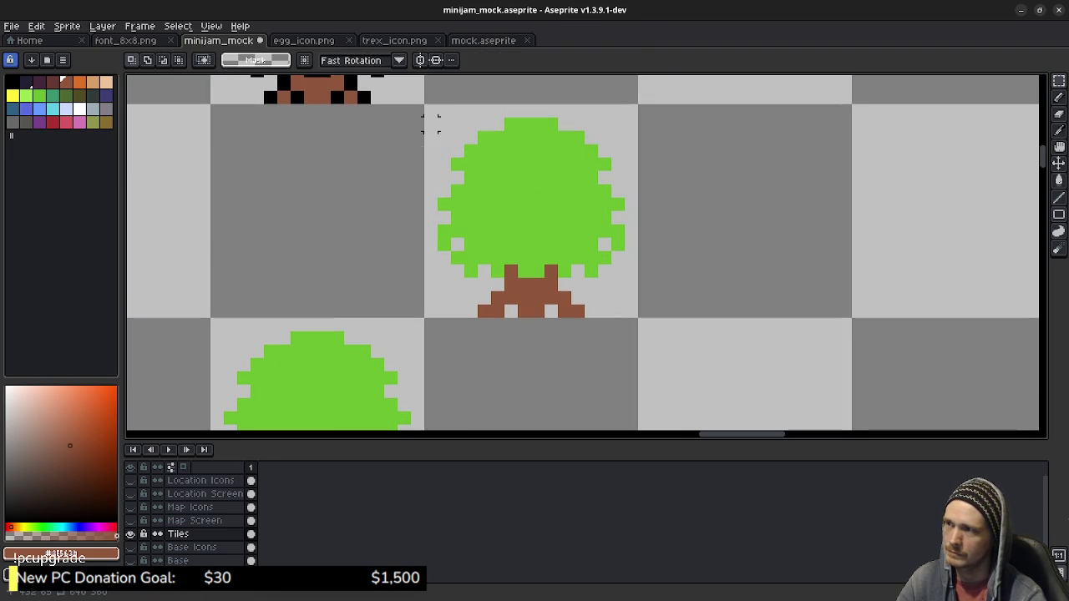
drag(428, 107, 638, 317)
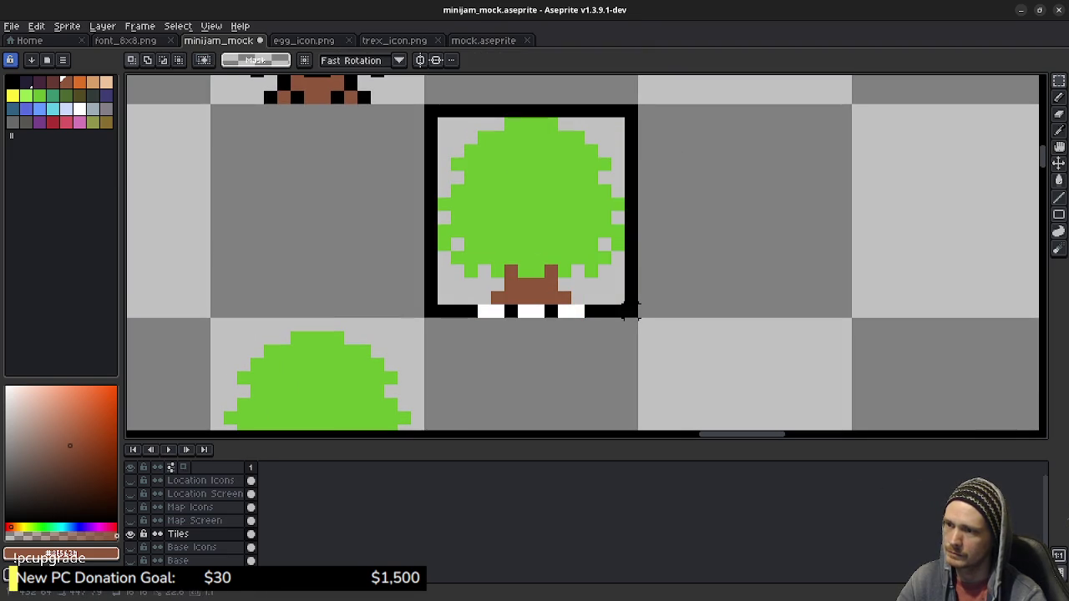
drag(531, 210, 745, 210)
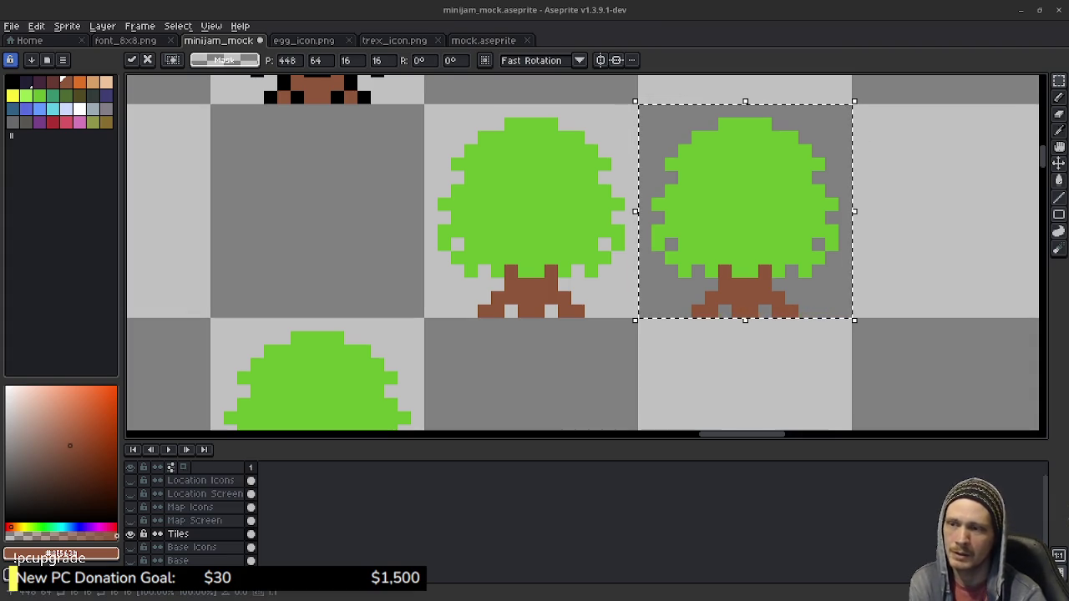
Paste a copy of the left tree between and below the pair, nudged one pixel left.
click(710, 364)
drag(711, 364, 732, 299)
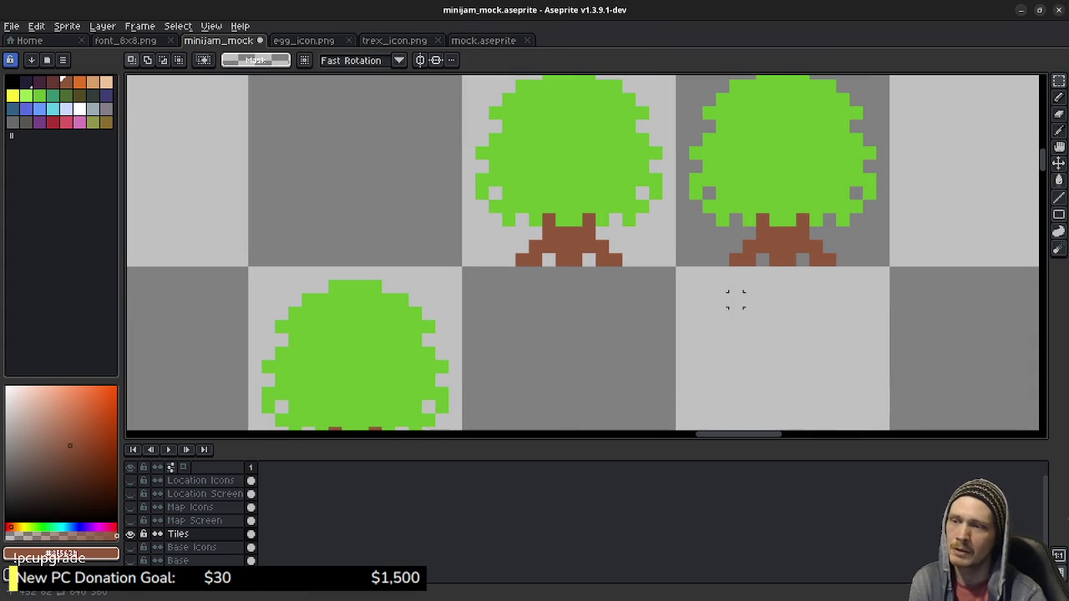
key(ctrl+v)
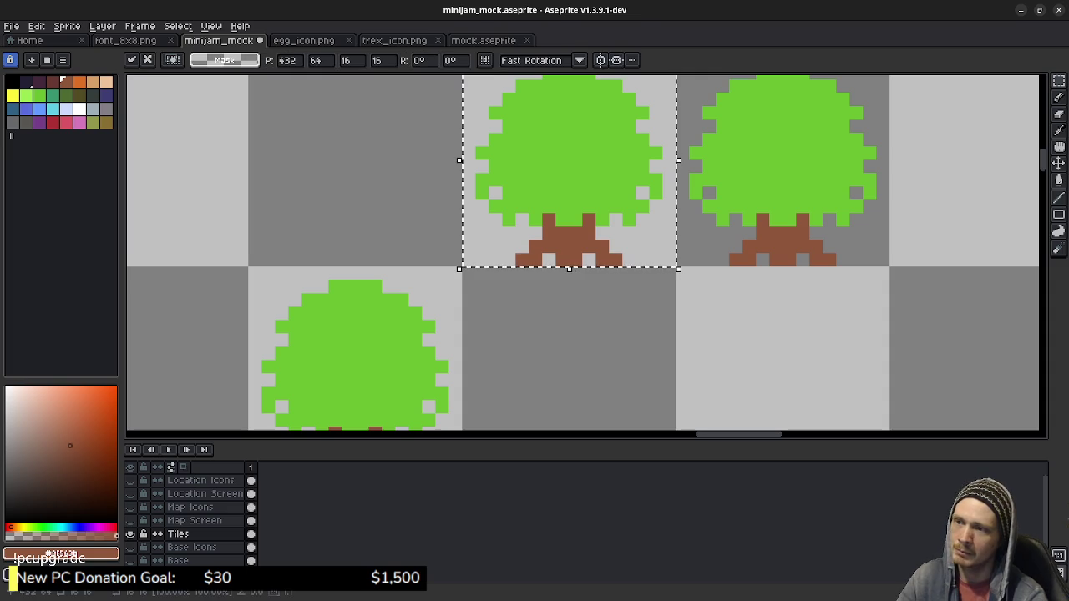
drag(635, 251, 755, 358)
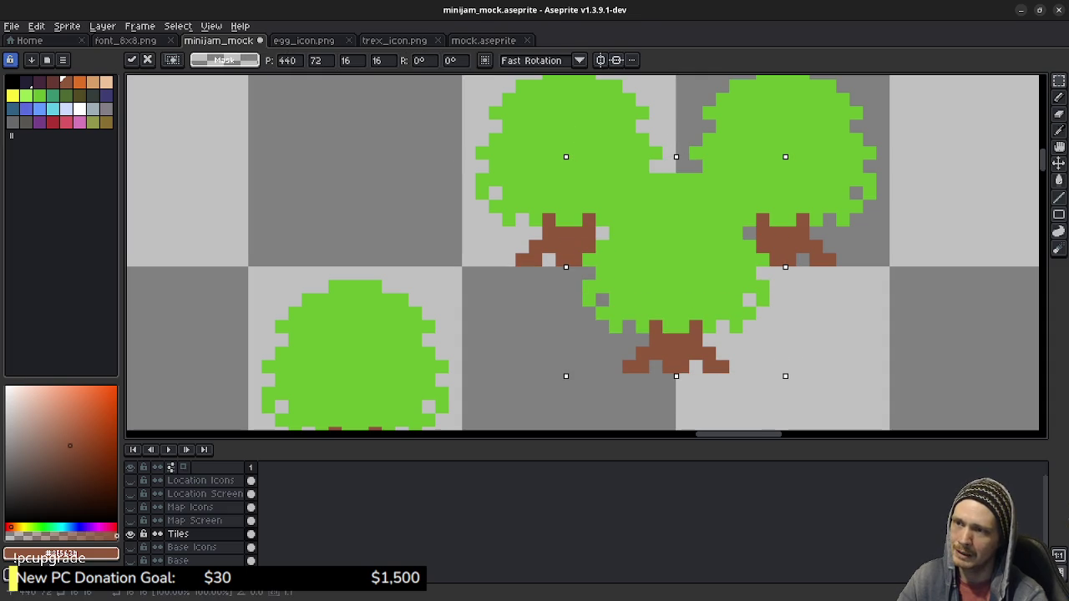
key(Left)
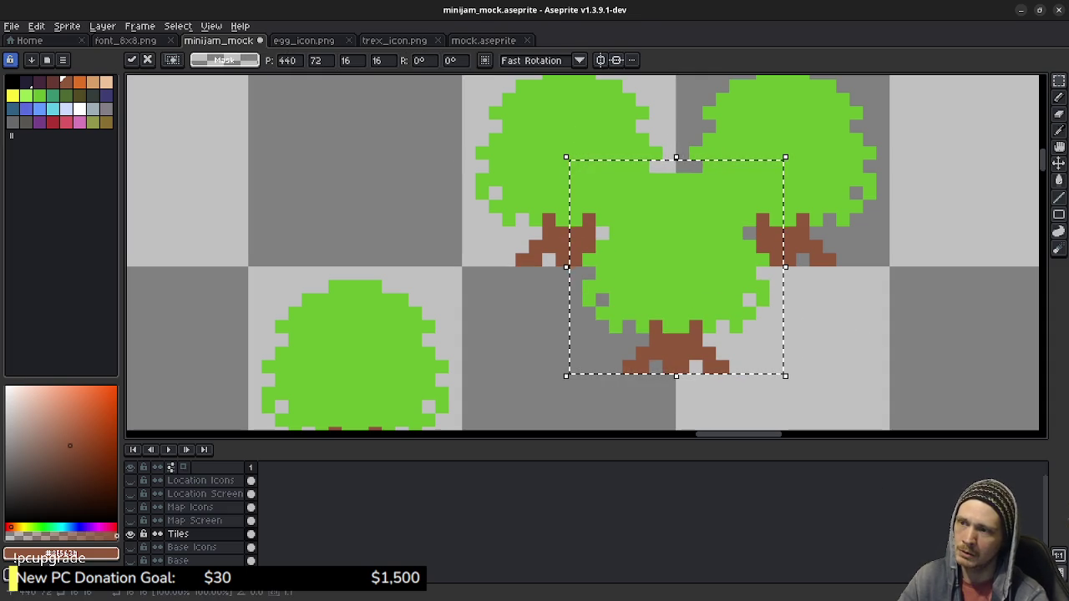
scroll(583, 253, up, 2)
scroll(583, 253, down, 2)
scroll(850, 359, up, 1)
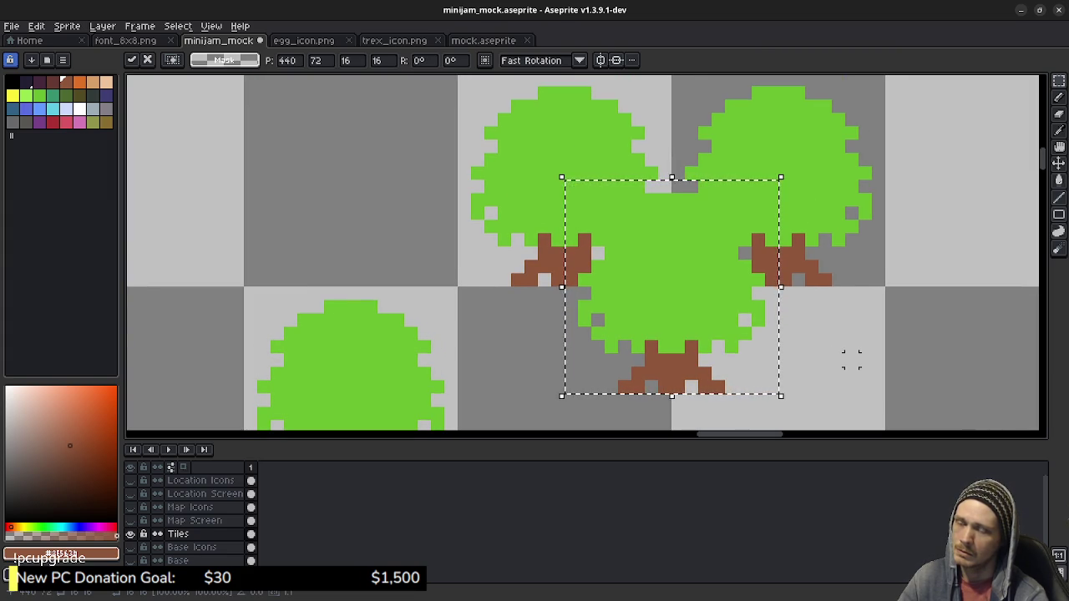
scroll(851, 359, down, 1)
scroll(845, 309, down, 1)
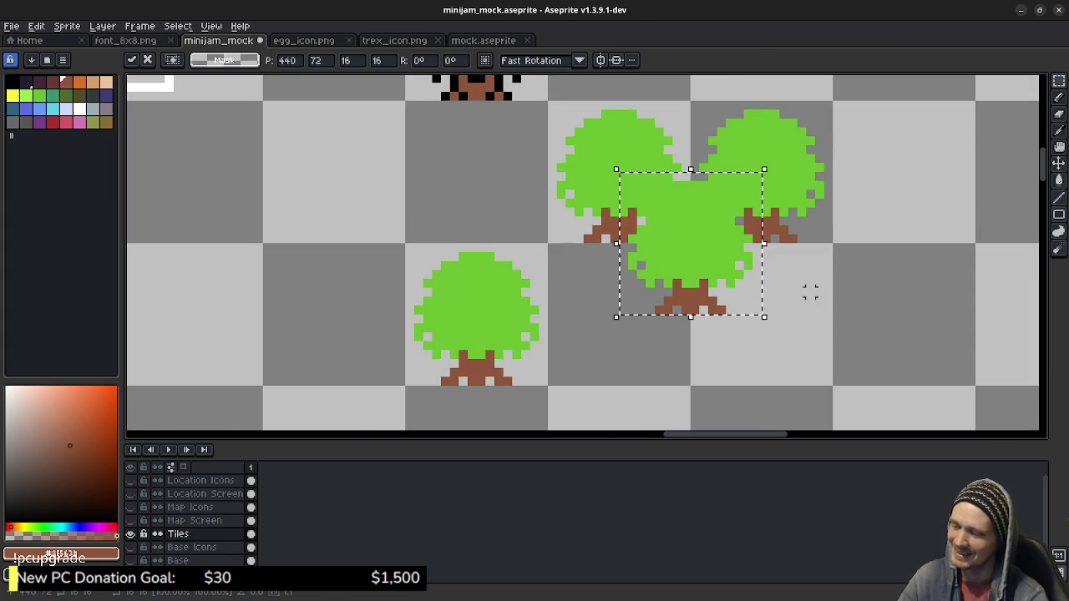
key(Return)
Copy the top-left tree down one tile and shift it right to overlap the cluster.
drag(619, 171, 618, 314)
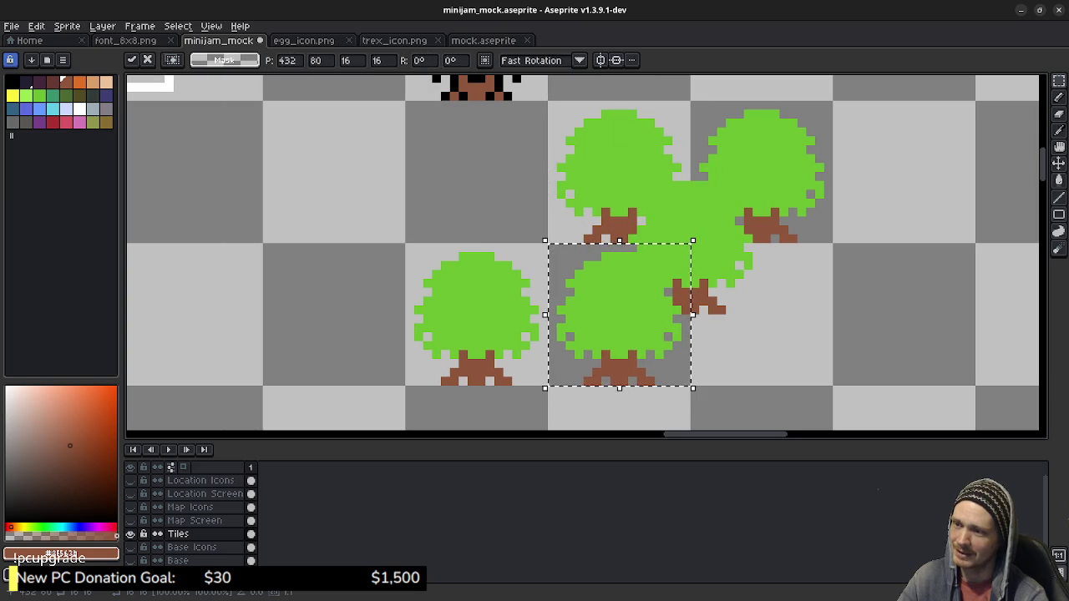
mouse_move(619, 314)
mouse_down()
mouse_move(681, 323)
mouse_move(757, 315)
mouse_up()
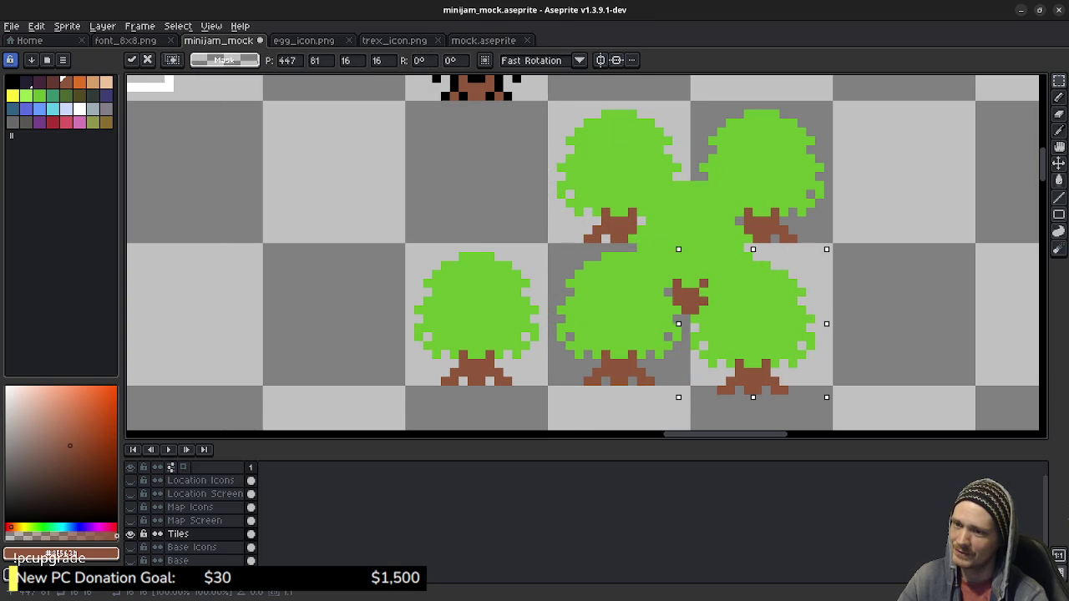
click(900, 290)
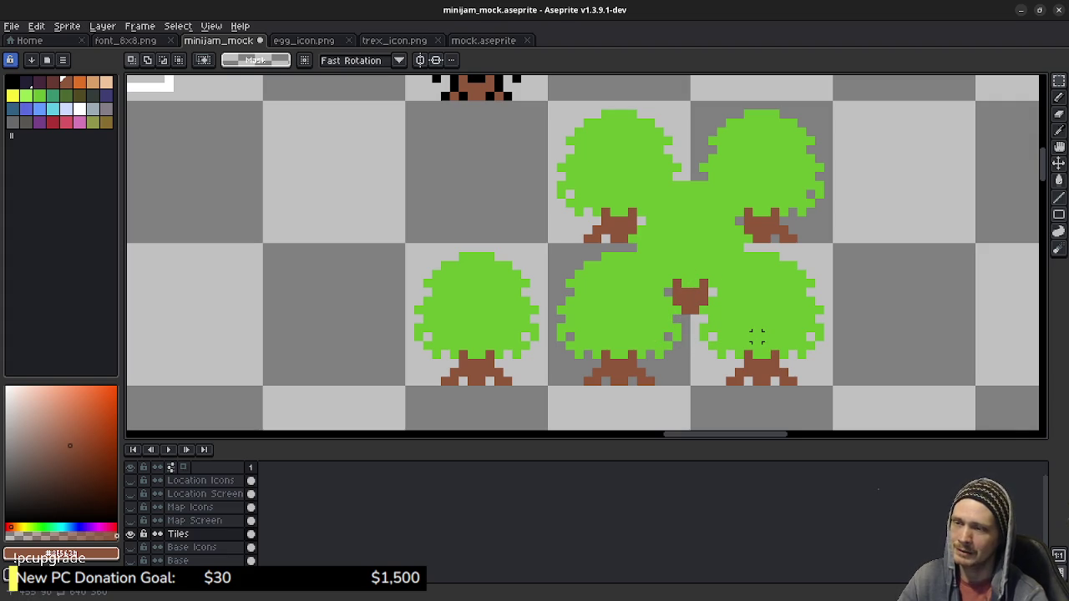
Zoom in and out to inspect the new tree clusters beside the map.
scroll(636, 316, up, 1)
scroll(633, 324, up, 1)
scroll(629, 332, up, 1)
scroll(625, 339, up, 1)
scroll(624, 342, up, 1)
scroll(628, 346, up, 1)
scroll(633, 349, up, 1)
scroll(635, 351, up, 1)
scroll(584, 252, up, 2)
scroll(585, 252, up, 1)
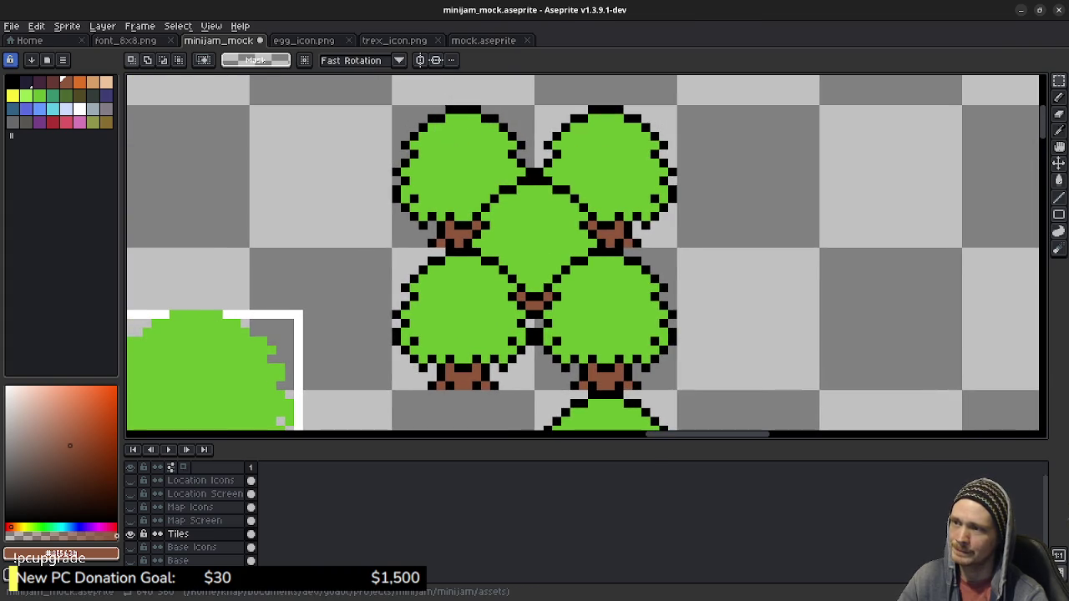
scroll(585, 252, down, 3)
scroll(640, 296, down, 2)
scroll(640, 295, down, 1)
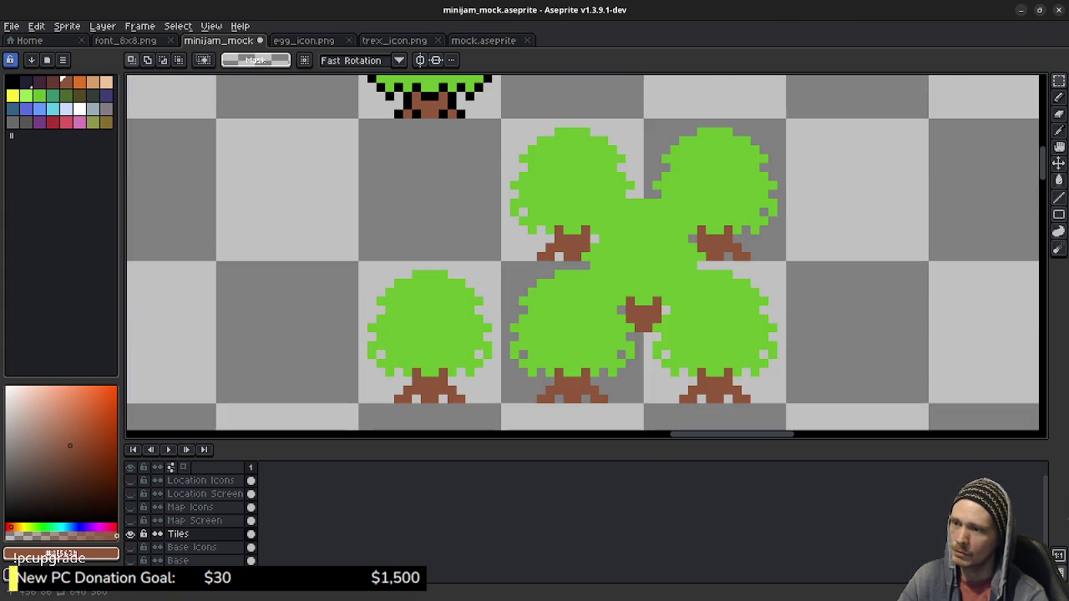
scroll(725, 332, down, 1)
scroll(725, 332, down, 1)
scroll(725, 331, down, 1)
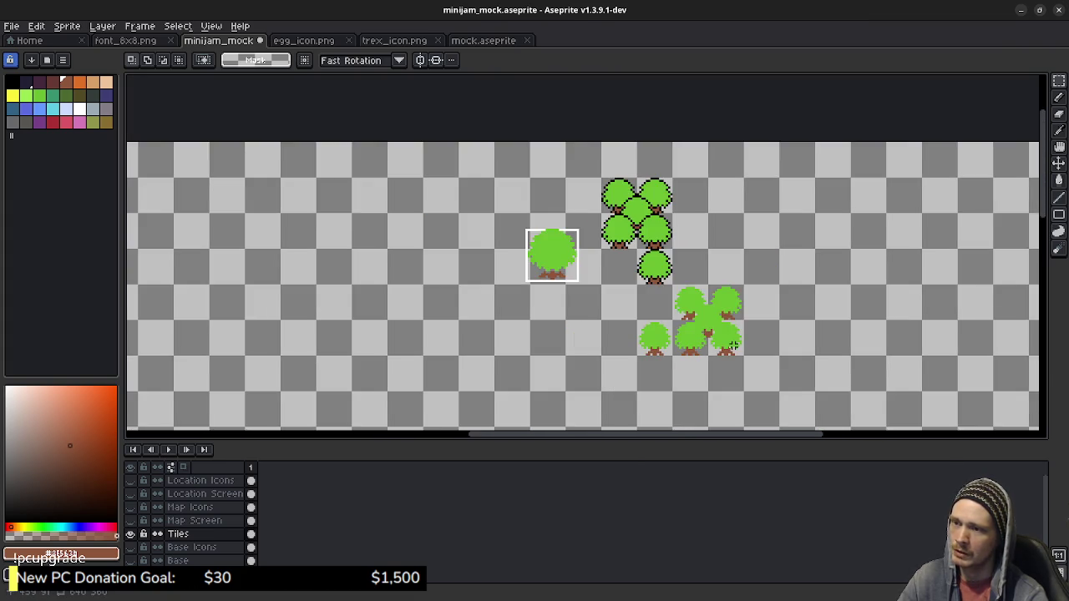
scroll(729, 338, up, 2)
scroll(733, 348, up, 1)
scroll(733, 348, down, 2)
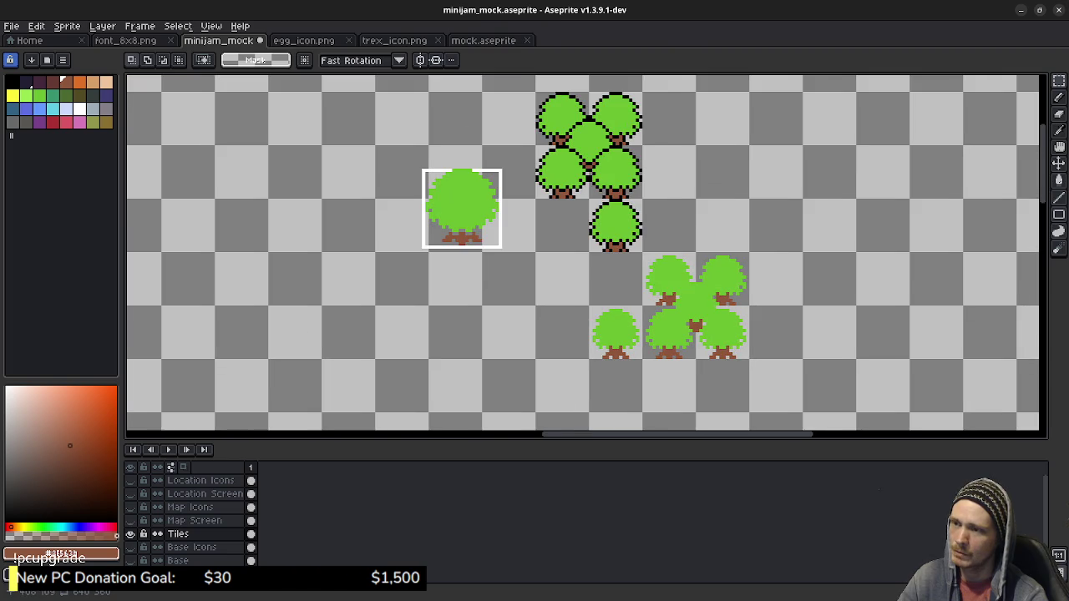
scroll(537, 262, down, 3)
scroll(435, 368, down, 2)
Center the map and tree clusters in view, then save minijam_mock.aseprite.
drag(435, 368, 623, 307)
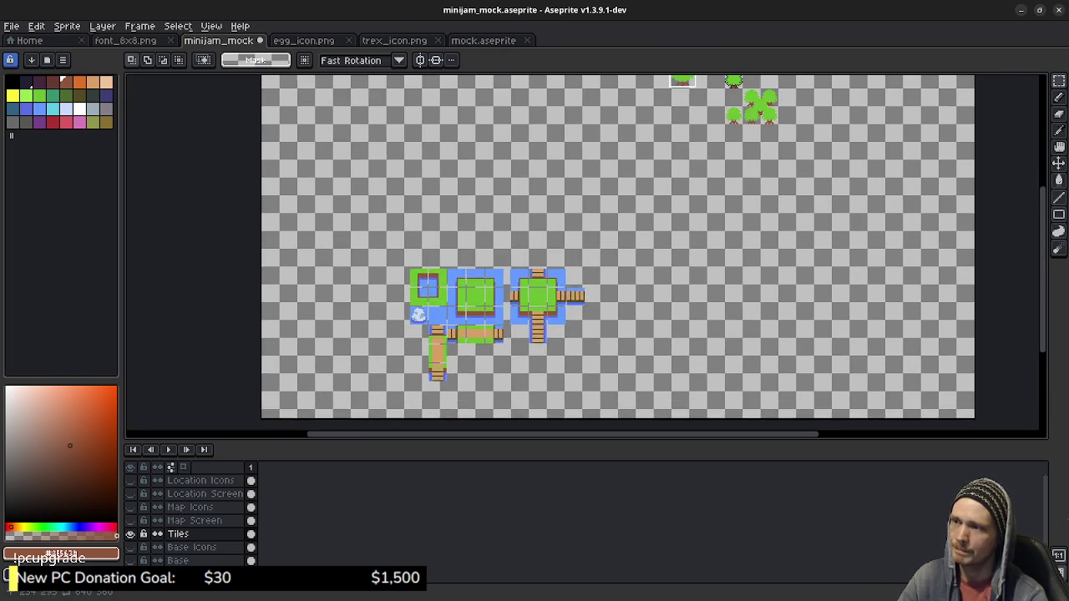
scroll(675, 236, up, 3)
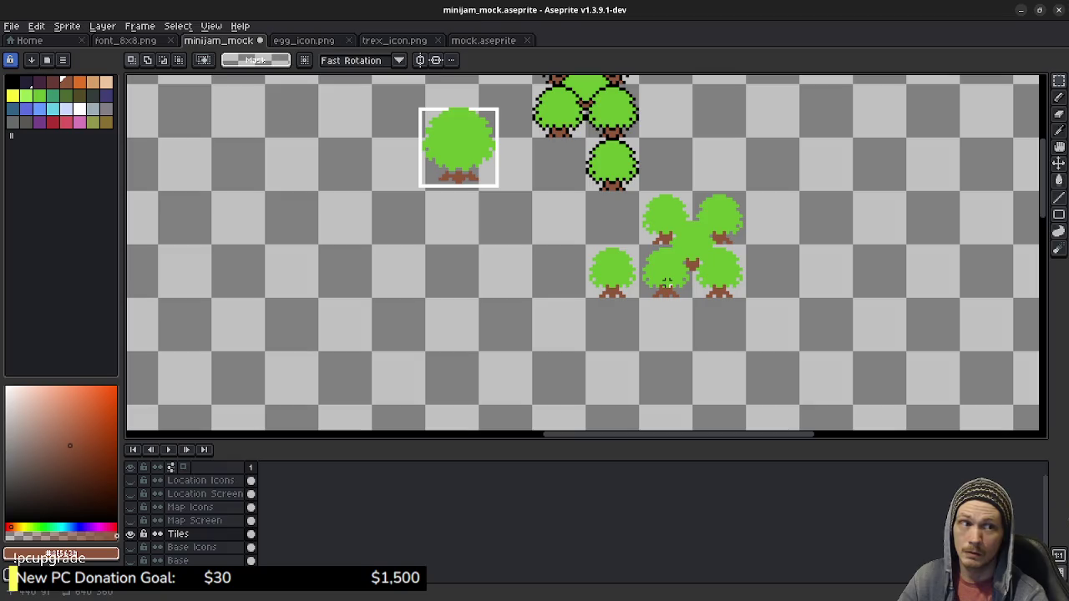
drag(643, 268, 674, 380)
drag(624, 355, 631, 353)
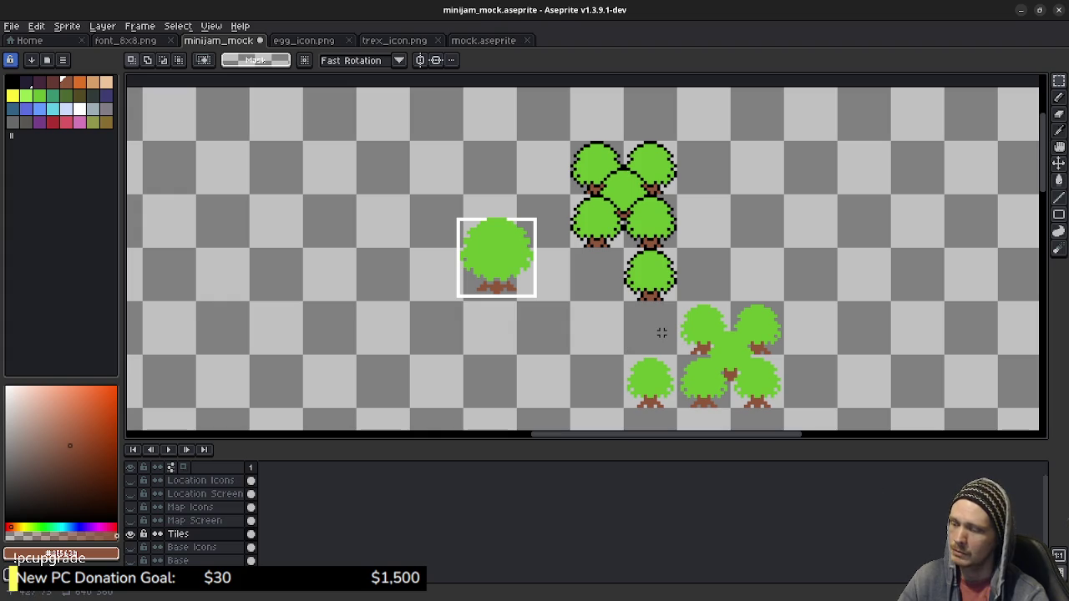
key(ctrl+s)
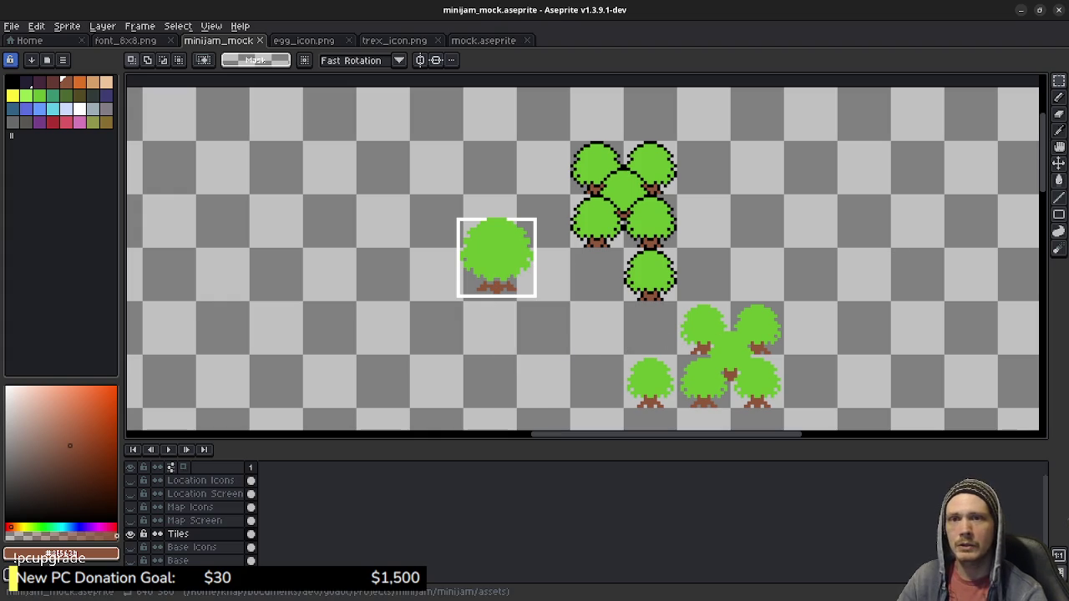
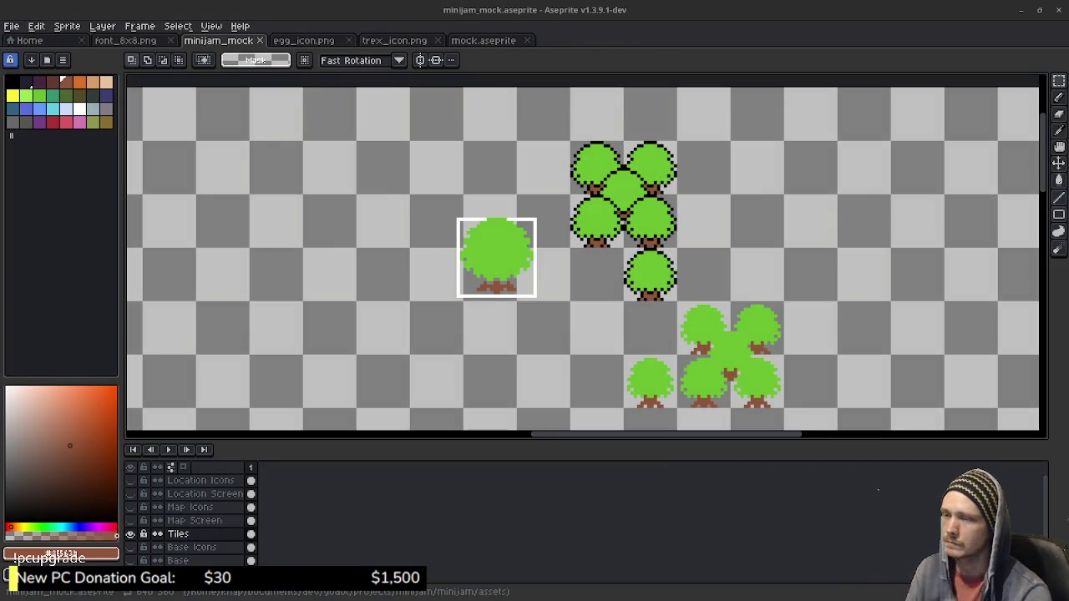
Cut the two tree clusters and paste them down-left, just above the water and bridge tiles.
scroll(698, 311, down, 3)
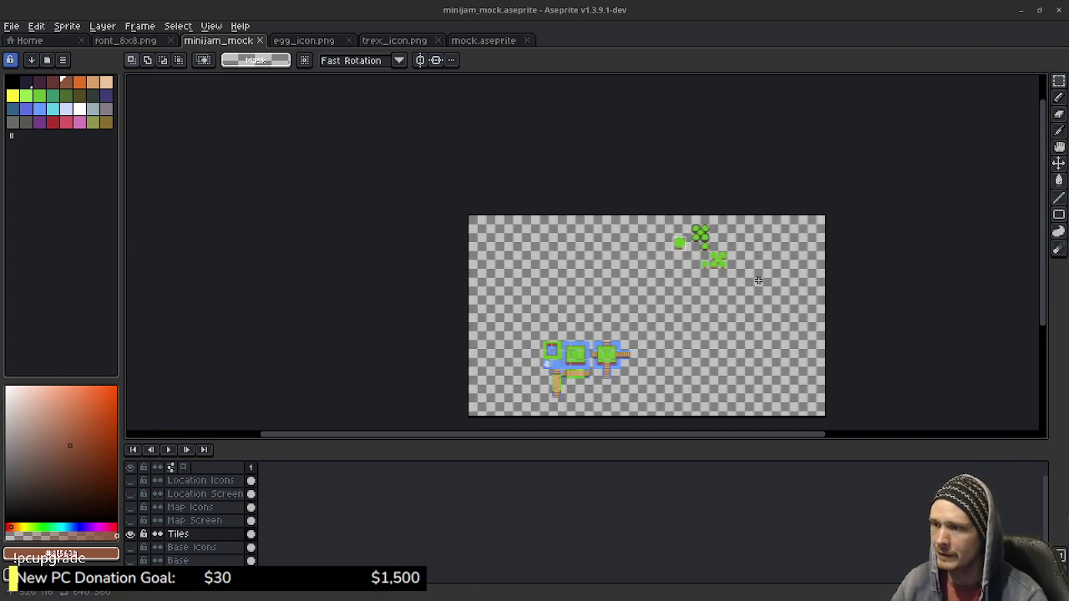
scroll(698, 312, up, 1)
drag(698, 311, 692, 288)
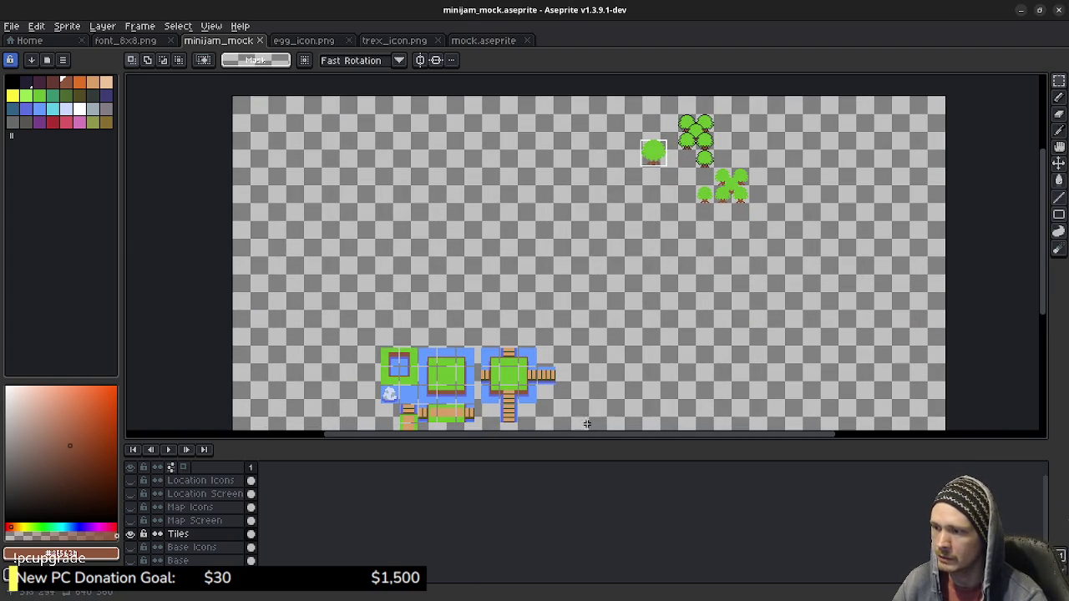
drag(584, 435, 585, 492)
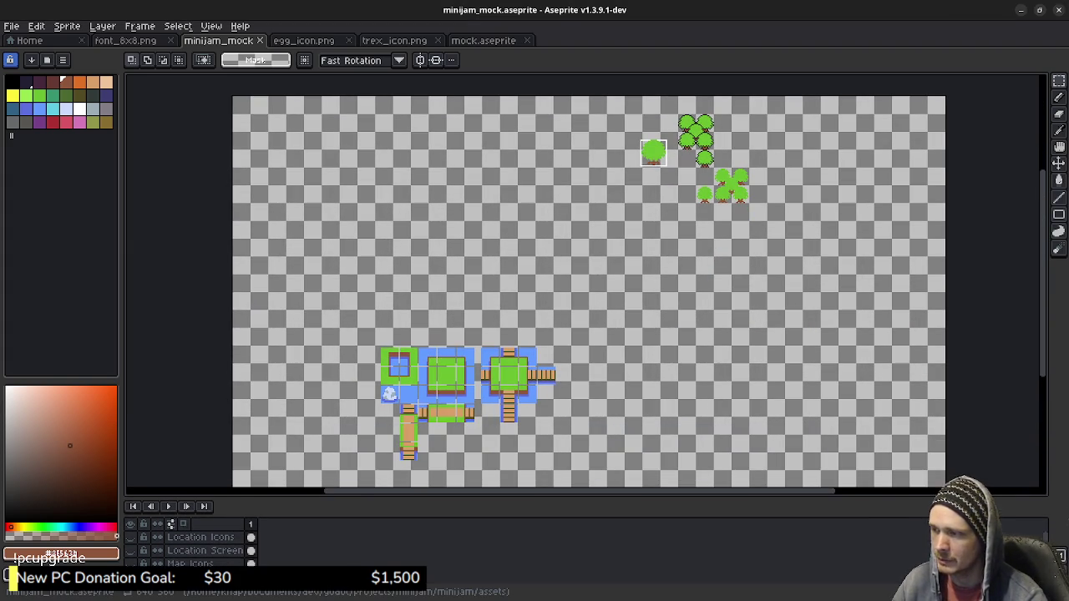
drag(701, 200, 693, 227)
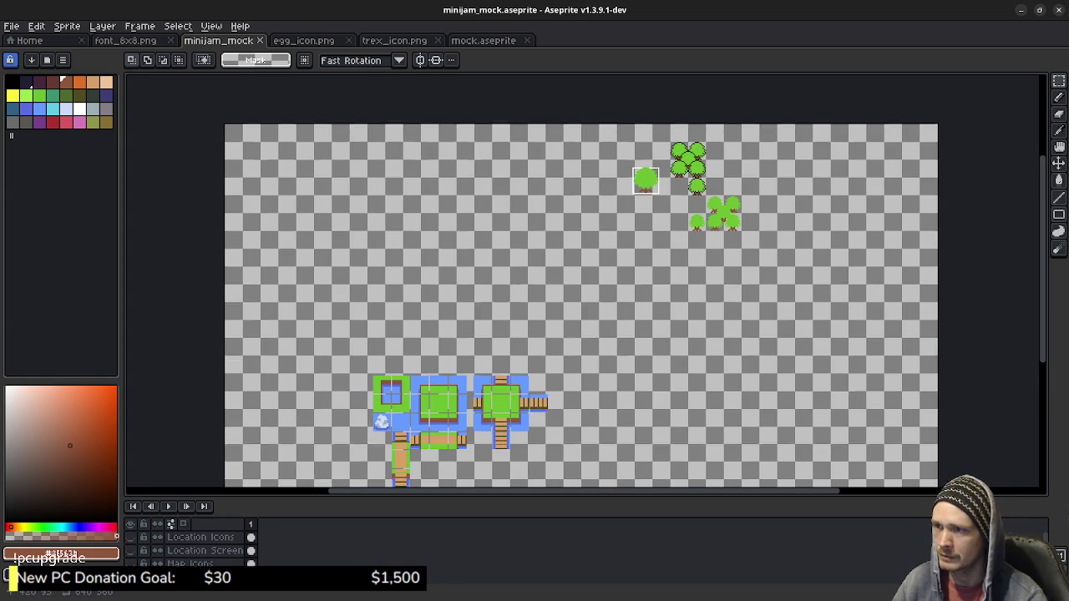
drag(531, 372, 551, 354)
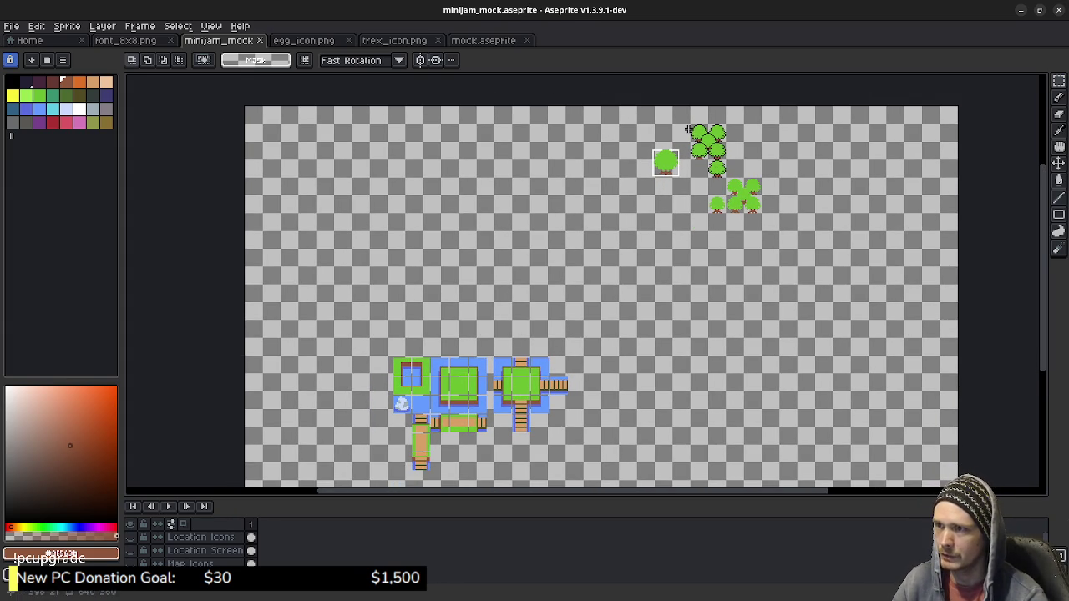
mouse_move(633, 123)
mouse_down()
mouse_move(786, 232)
mouse_move(628, 114)
mouse_up()
key(ctrl+x)
key(ctrl+v)
mouse_move(708, 173)
mouse_down()
mouse_move(611, 315)
mouse_move(479, 304)
mouse_up()
click(572, 359)
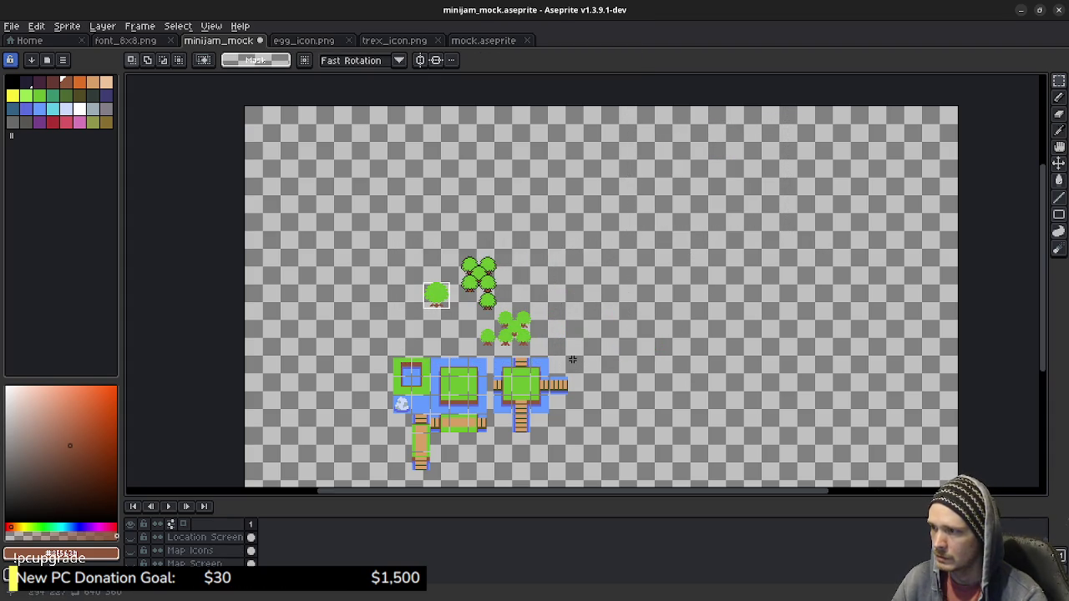
Paint-bucket the left-middle, centre and right-middle trees dark green.
scroll(572, 359, up, 1)
scroll(531, 275, up, 2)
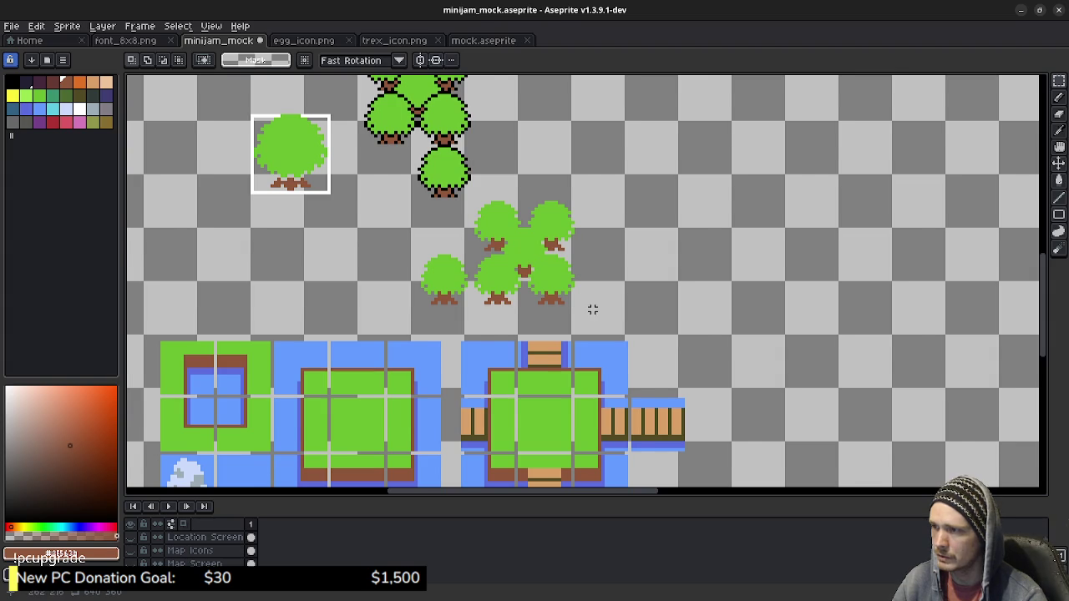
scroll(592, 309, down, 1)
scroll(589, 328, down, 1)
drag(589, 328, 601, 328)
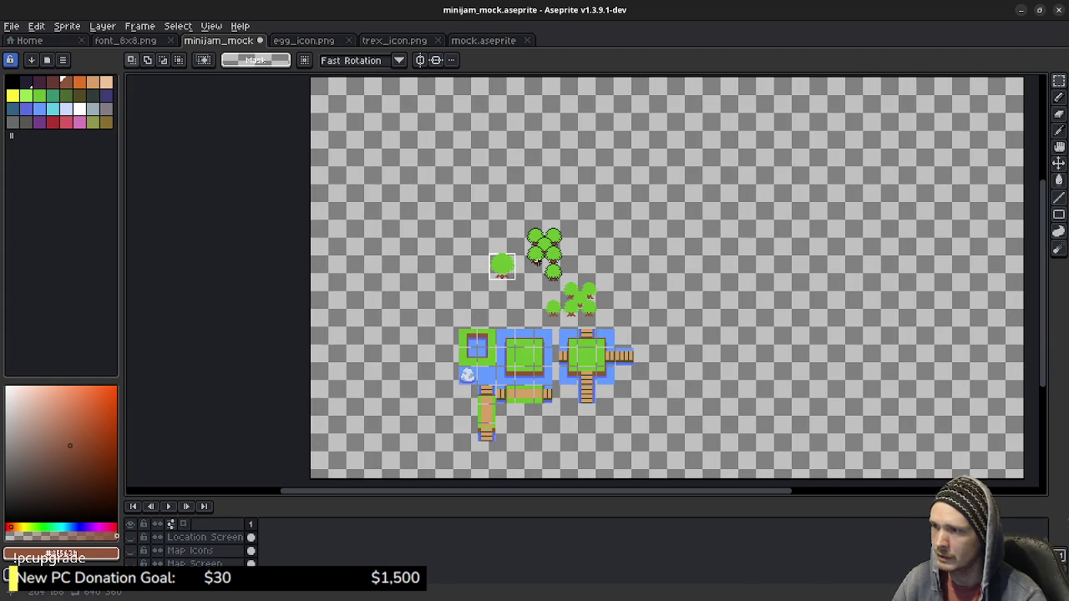
key(g)
scroll(522, 251, up, 1)
click(547, 252)
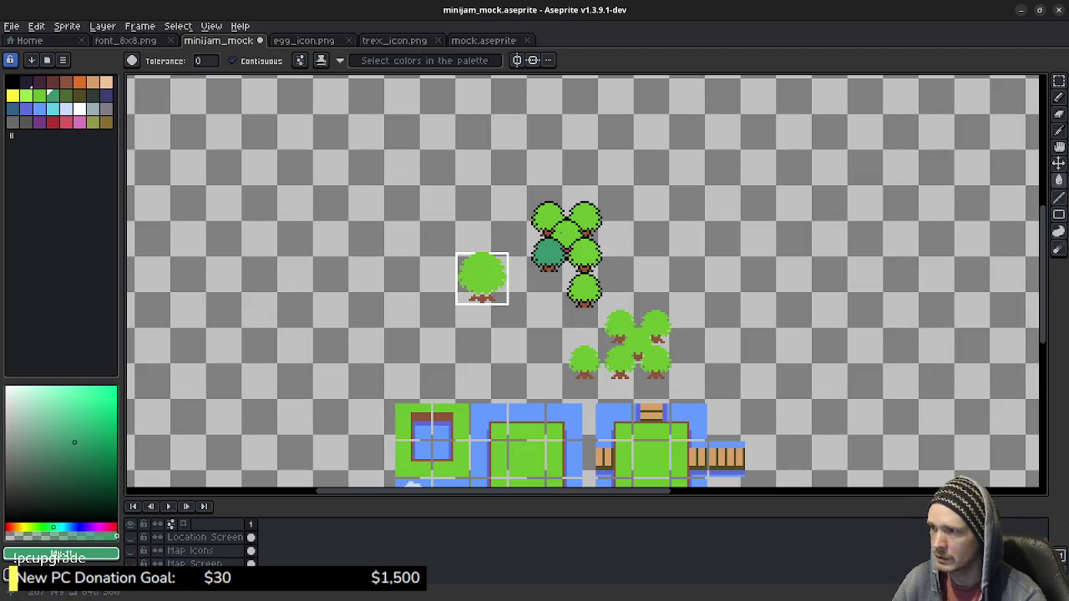
click(567, 235)
click(585, 253)
Fill the remaining top, bottom and right-cluster trees dark green, leaving the lone tree bright.
click(585, 216)
click(548, 216)
click(584, 289)
click(638, 343)
click(584, 360)
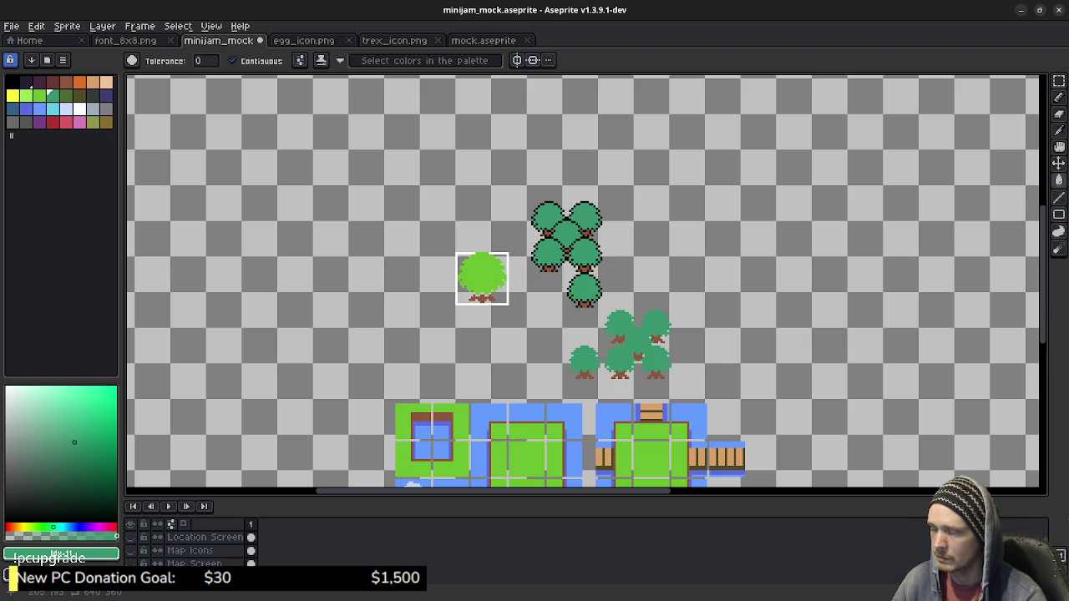
key(m)
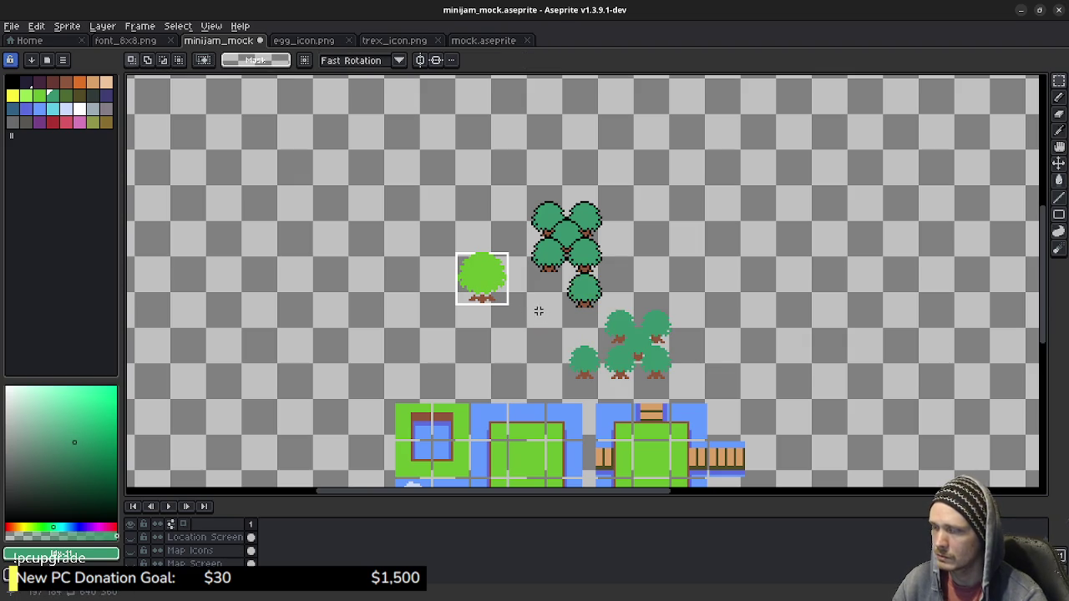
Scroll and pan around the canvas to review the map tiles.
scroll(569, 324, down, 2)
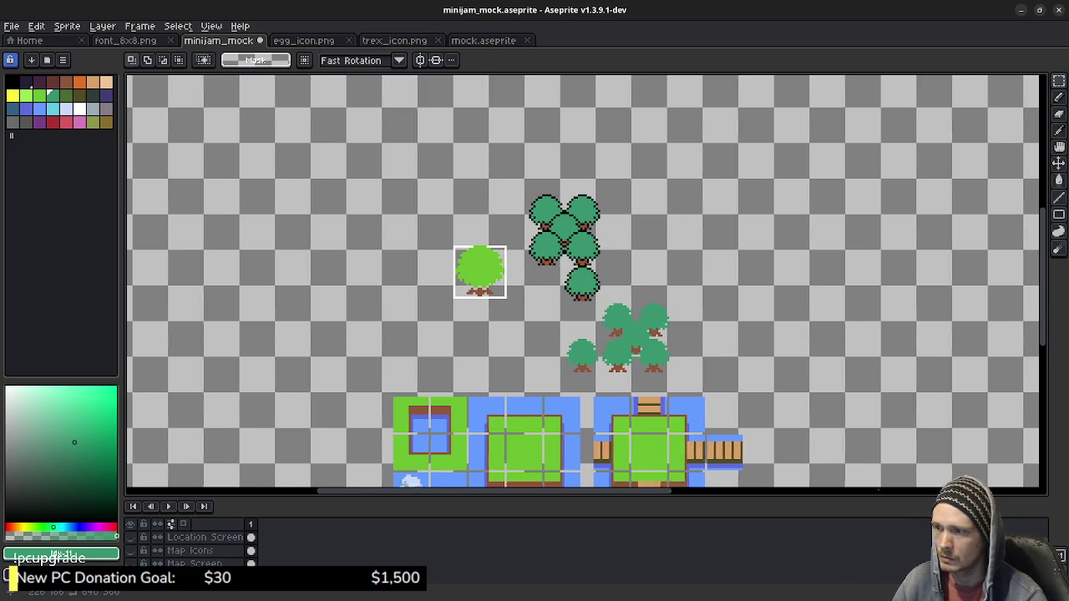
scroll(617, 323, down, 1)
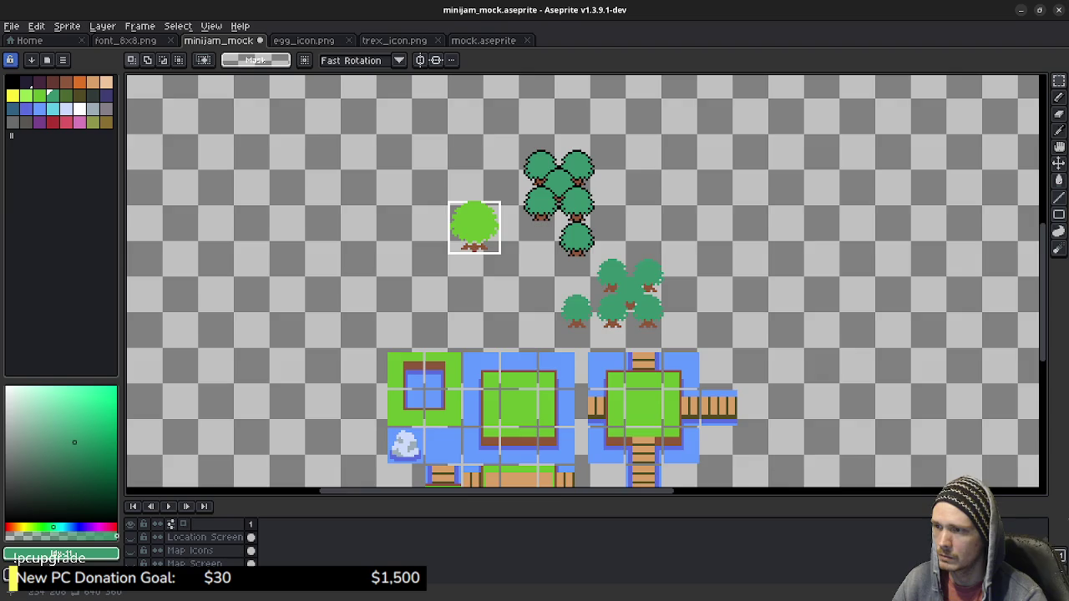
scroll(643, 316, down, 1)
scroll(588, 322, down, 1)
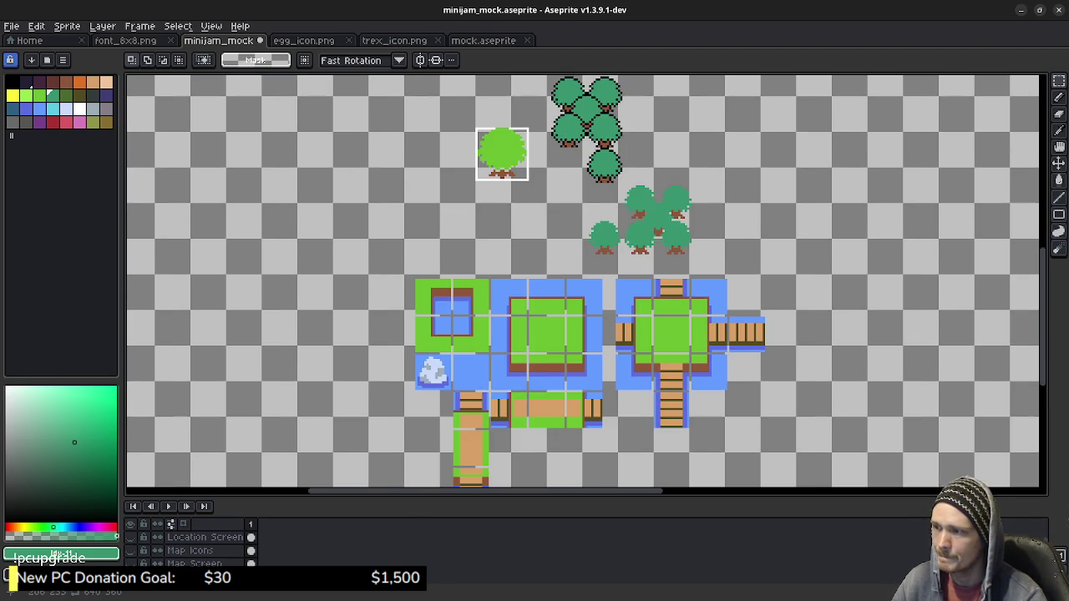
drag(560, 327, 589, 284)
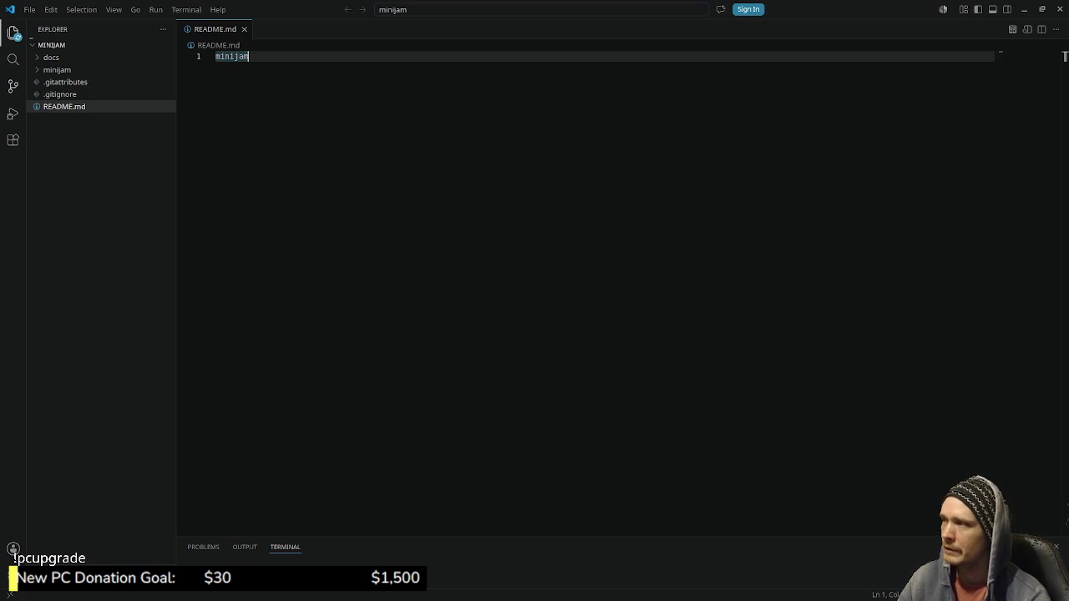
click(13, 86)
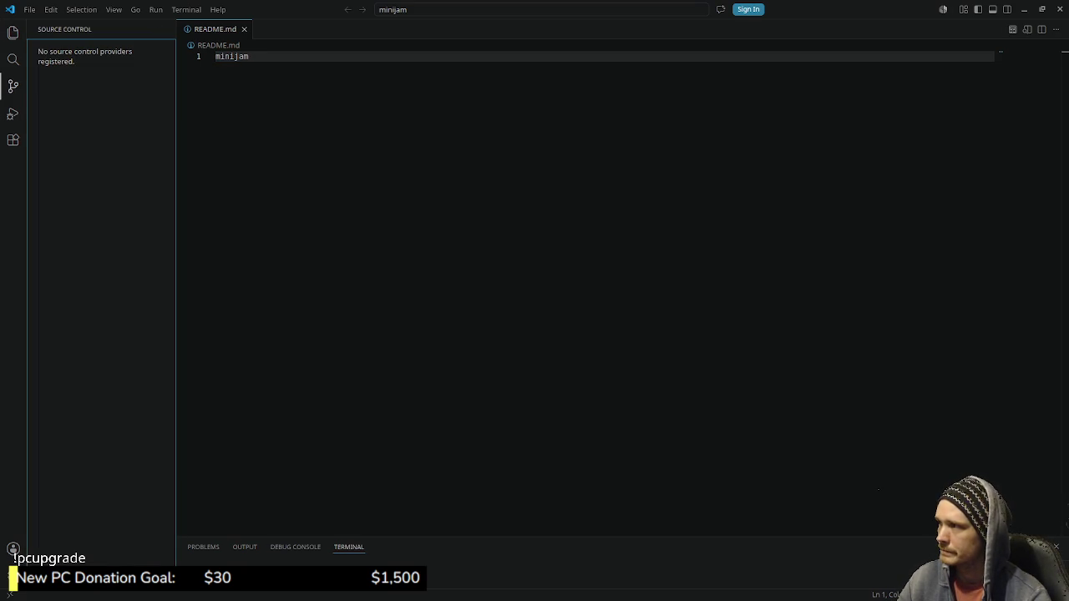
click(13, 32)
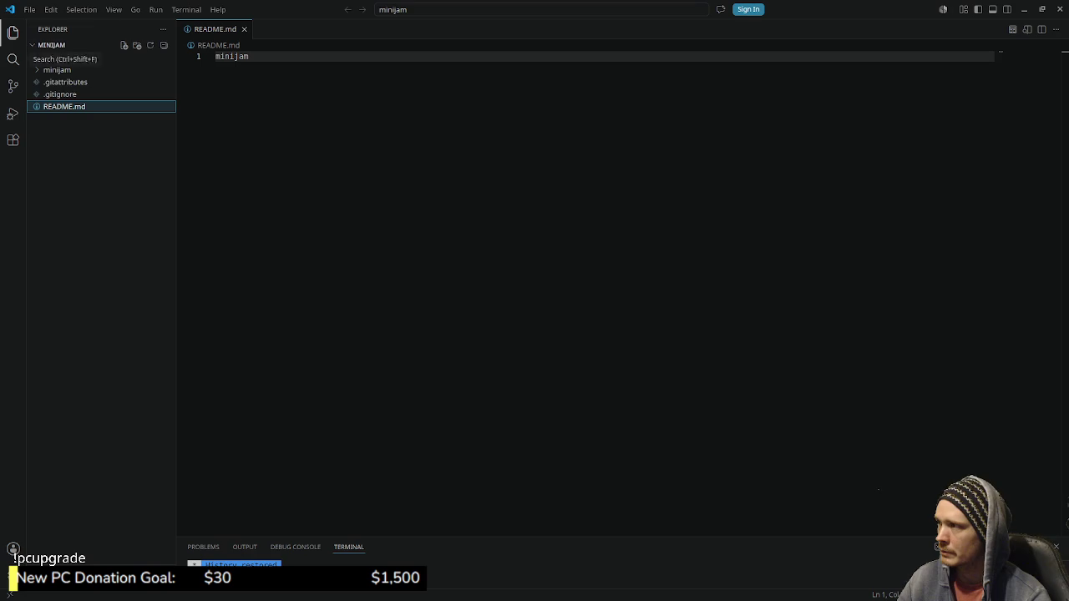
click(65, 82)
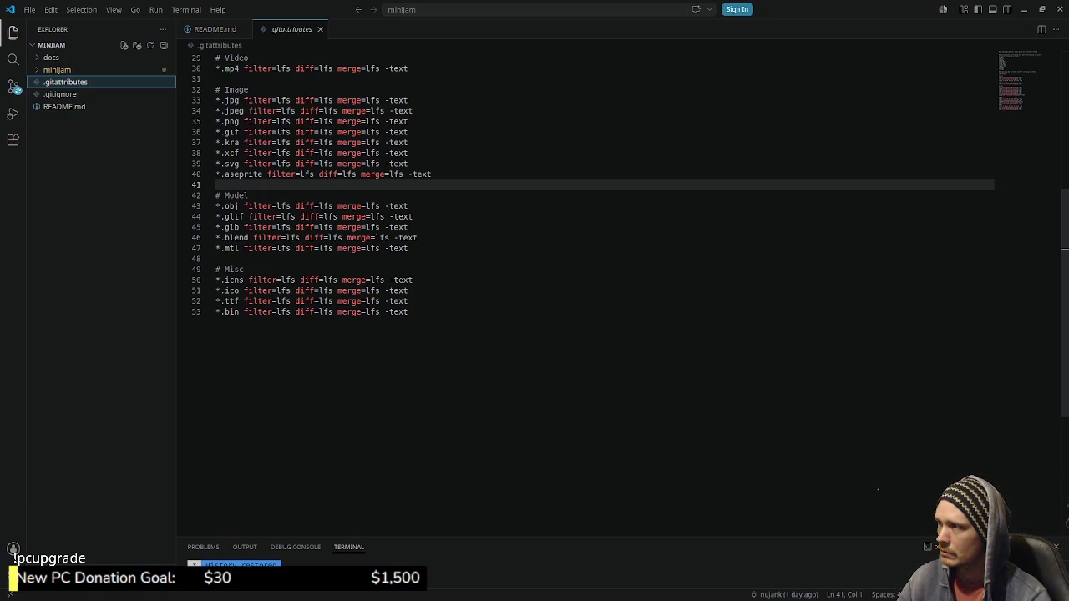
scroll(584, 234, up, 1)
scroll(585, 292, up, 3)
scroll(585, 292, up, 4)
scroll(585, 293, up, 3)
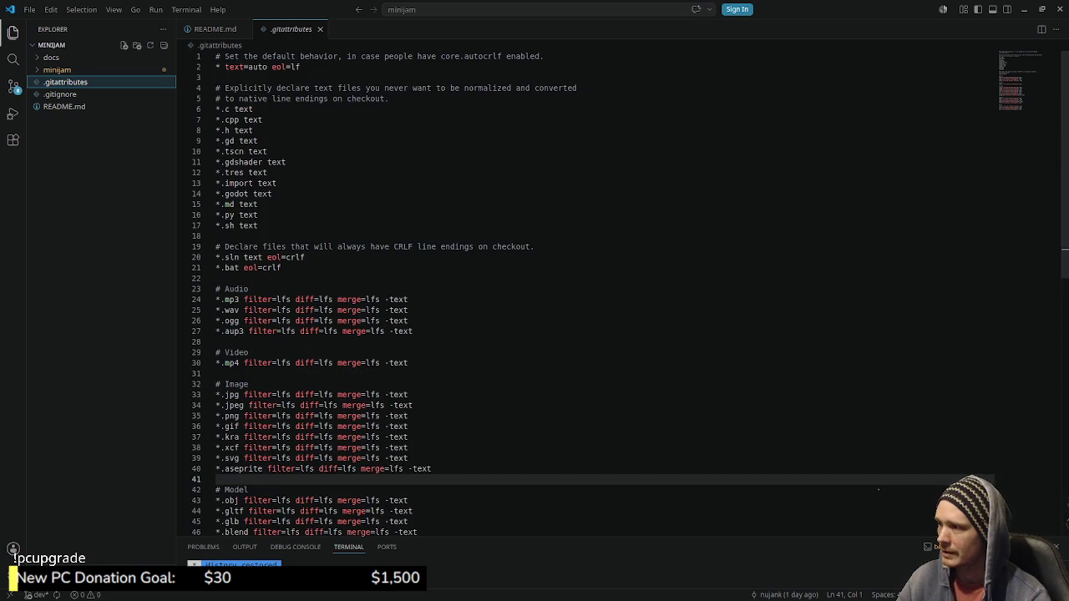
scroll(585, 292, down, 4)
scroll(584, 292, down, 3)
scroll(585, 292, down, 3)
scroll(584, 292, up, 3)
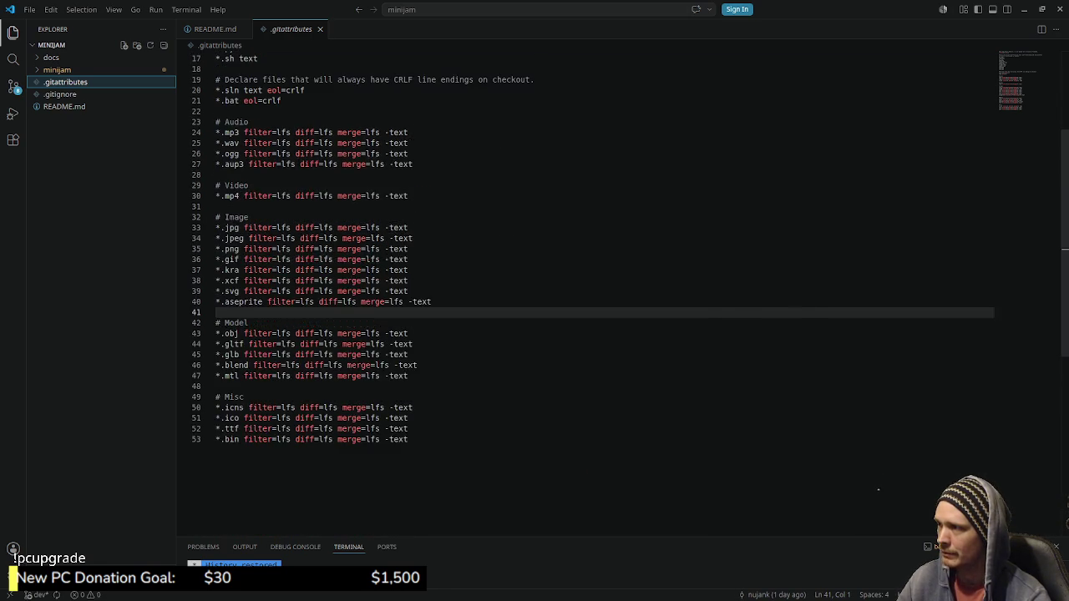
scroll(585, 292, up, 5)
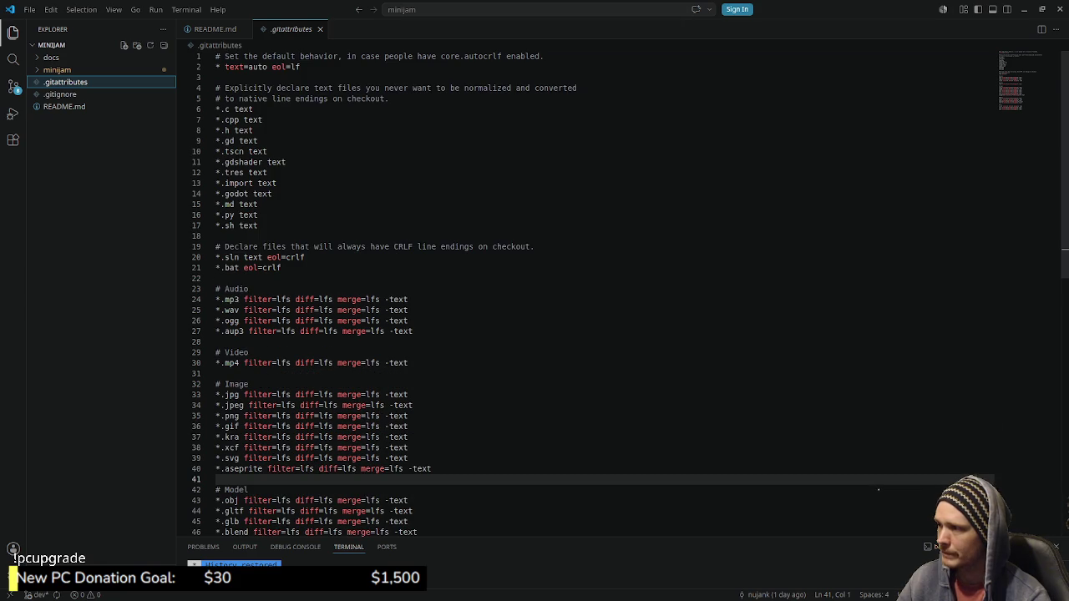
scroll(584, 292, down, 1)
scroll(584, 293, down, 1)
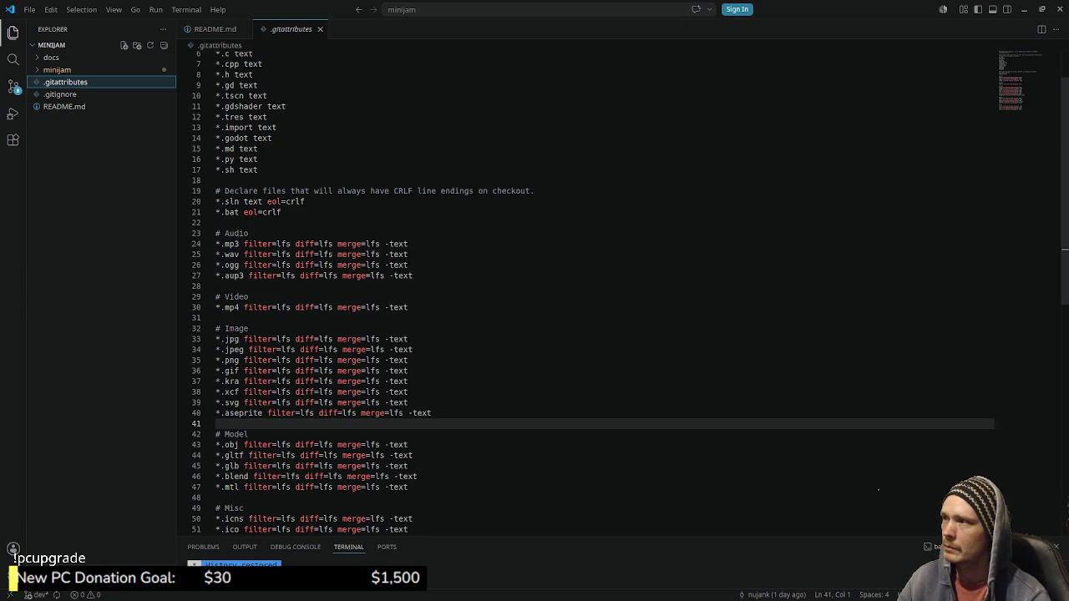
click(215, 423)
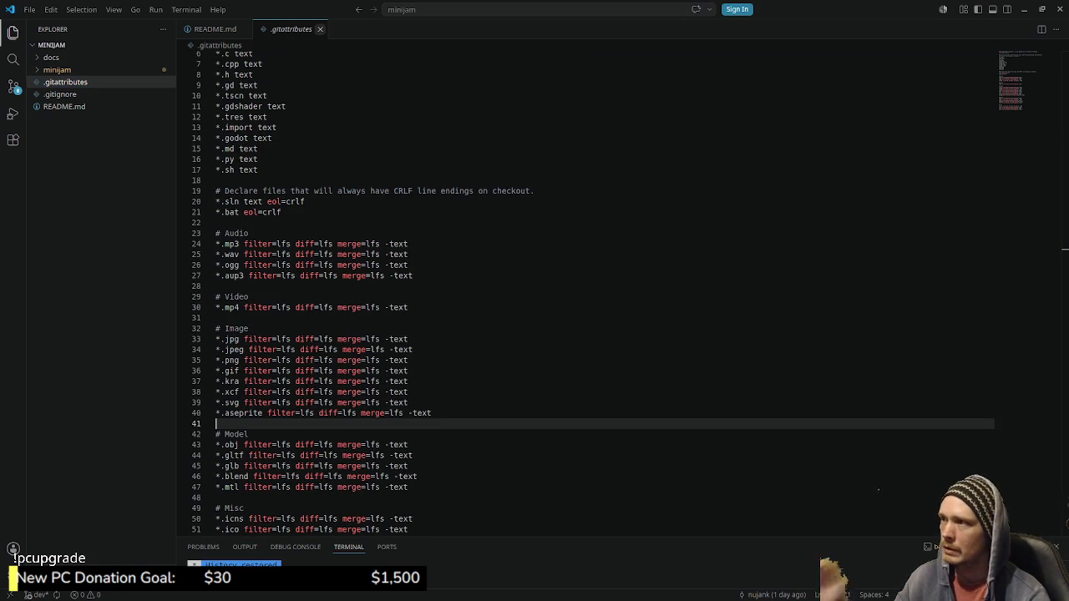
key(ctrl+w)
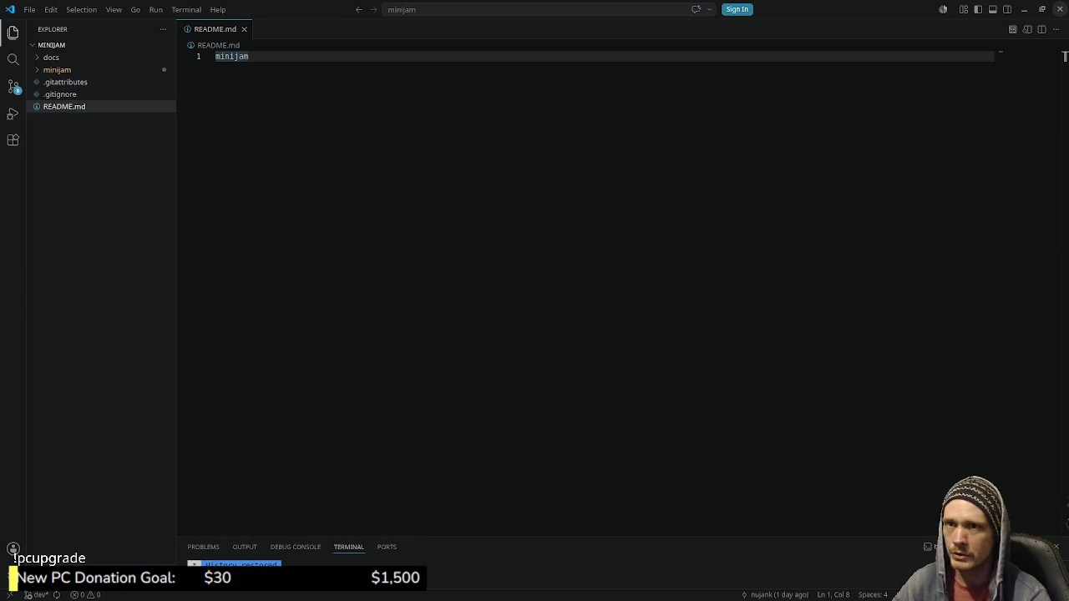
key(alt+Tab)
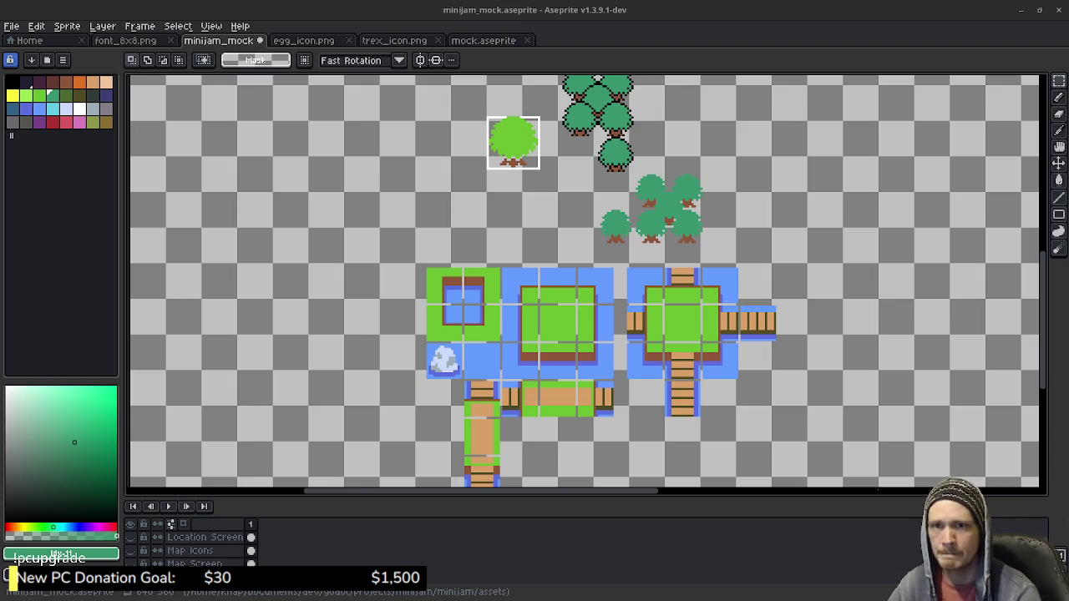
Show the overview of all open windows, then return to the Aseprite mockup.
key(super)
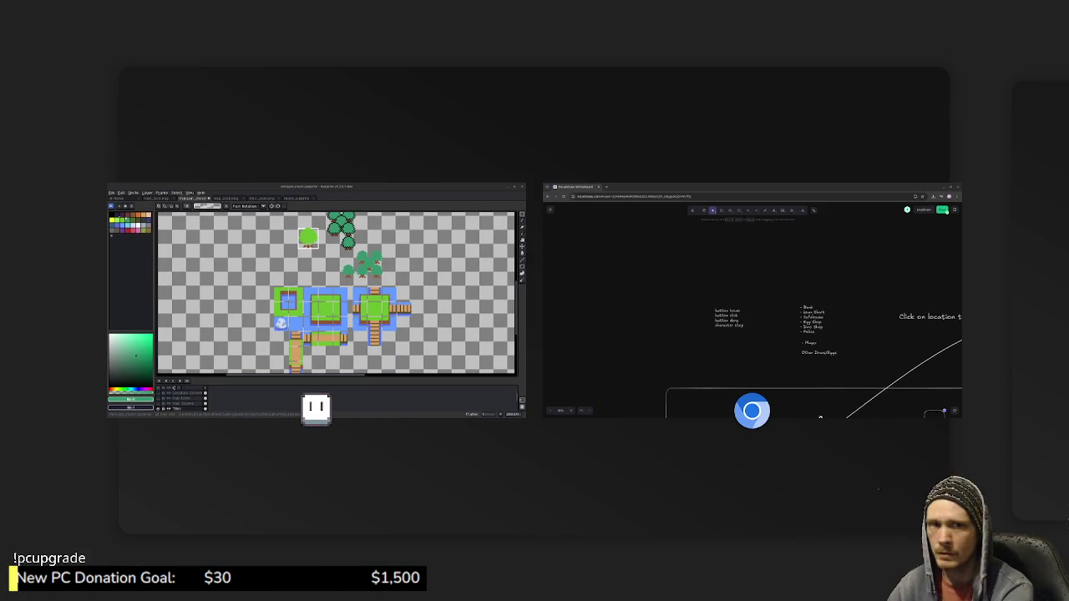
key(super)
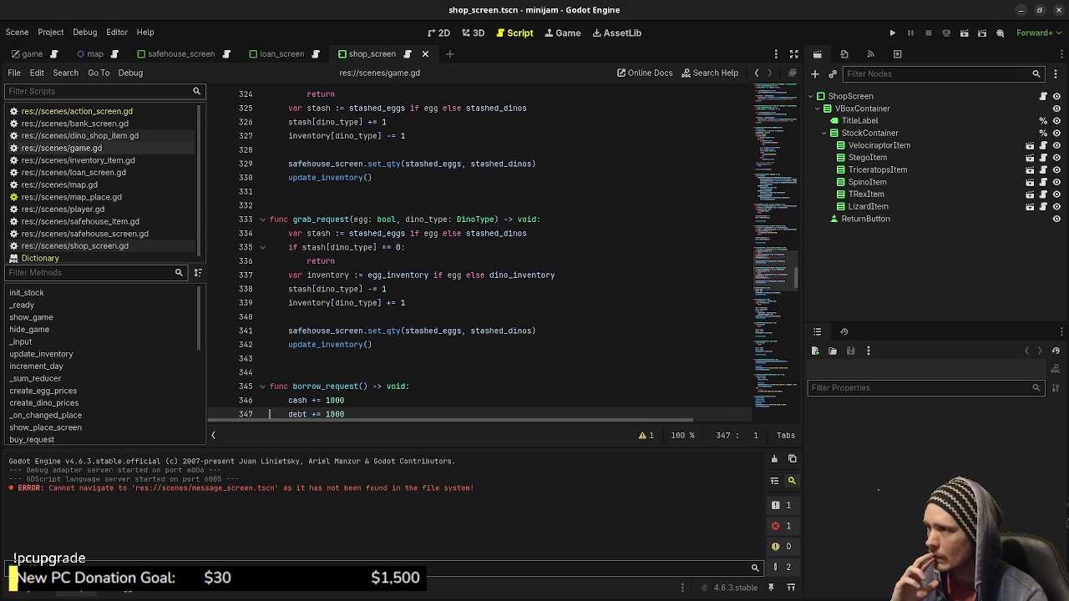
Close the shop_screen, loan_screen and map scenes and the Dictionary docs, then clear the output log.
key(ctrl+shift+w)
key(ctrl+shift+w)
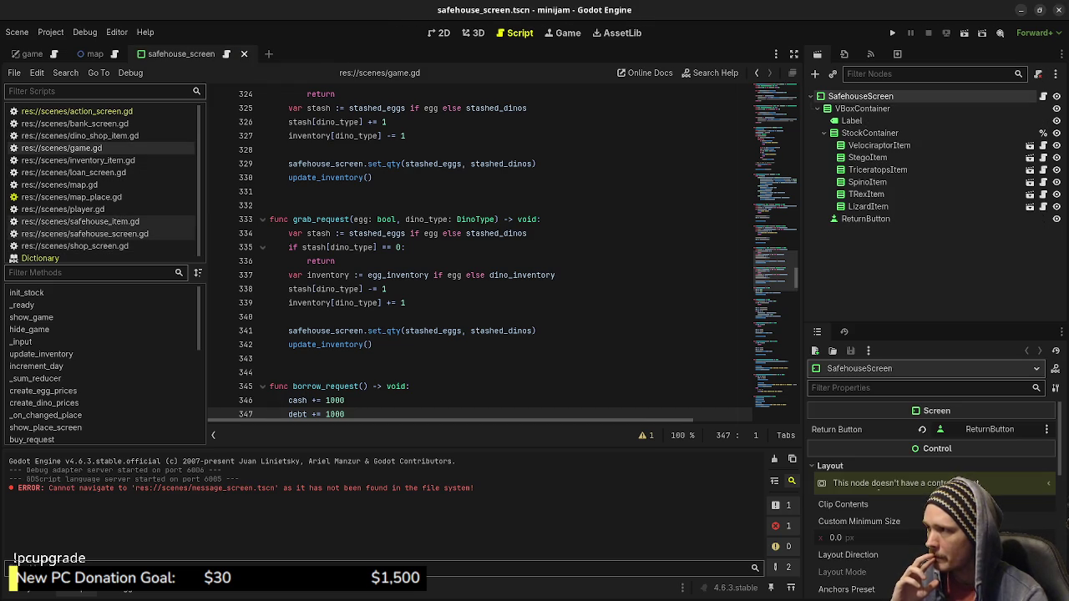
key(ctrl+shift+w)
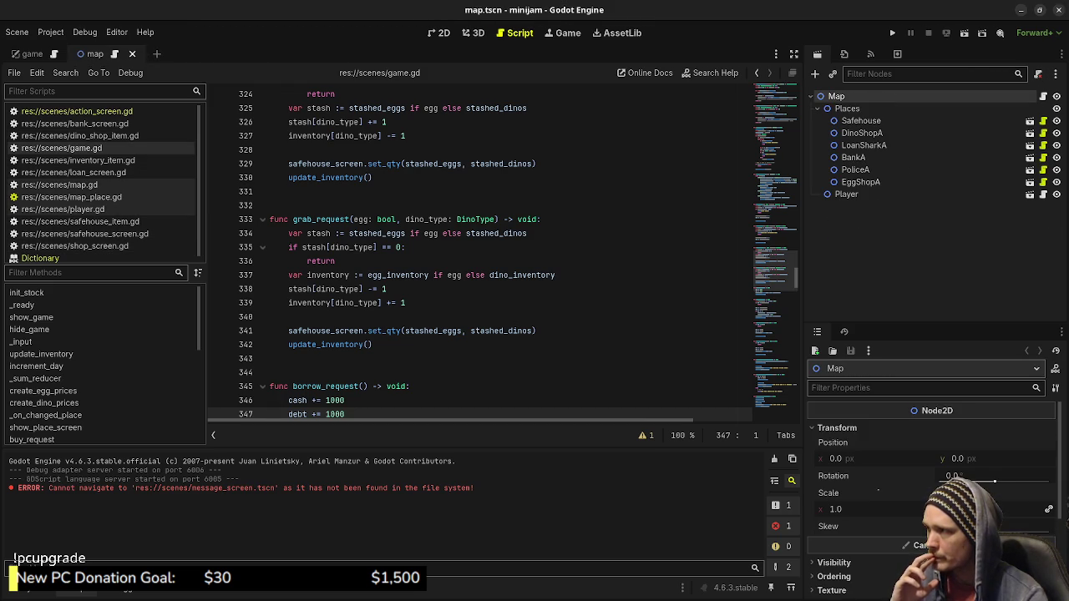
key(ctrl+shift+w)
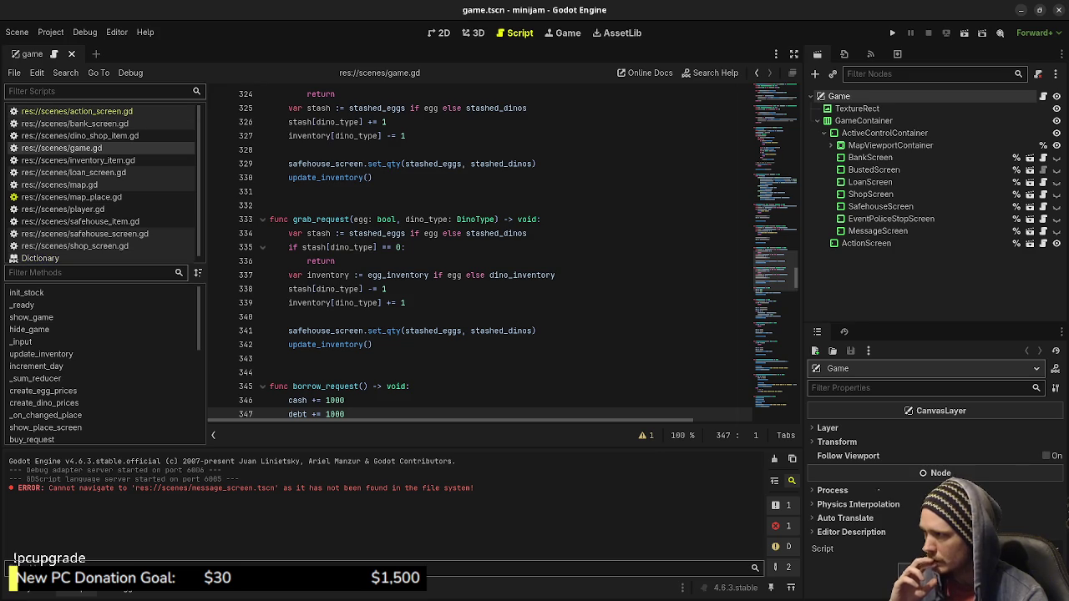
right_click(115, 261)
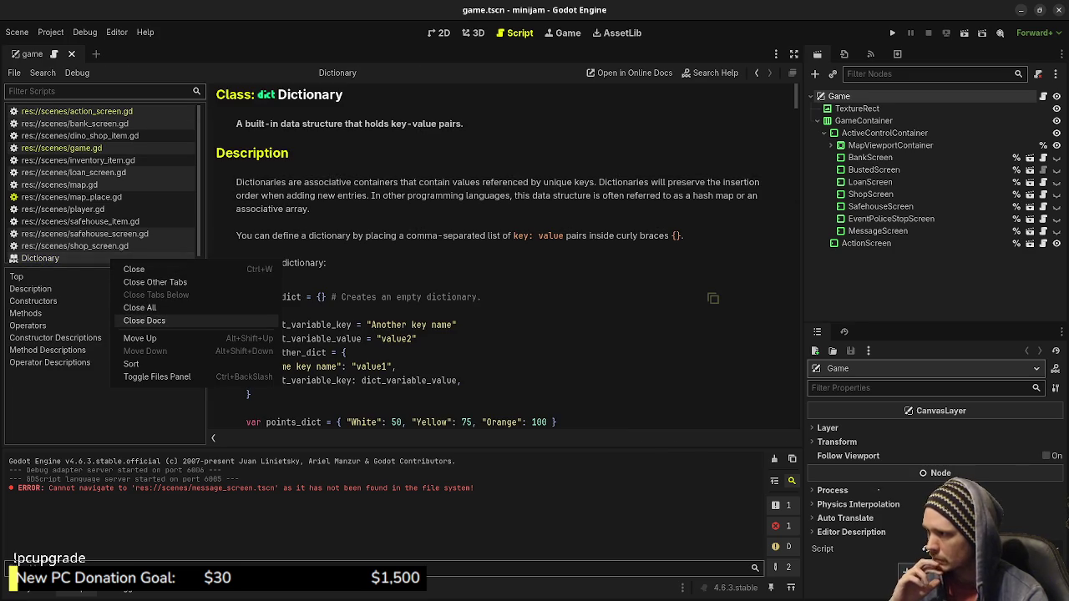
click(144, 321)
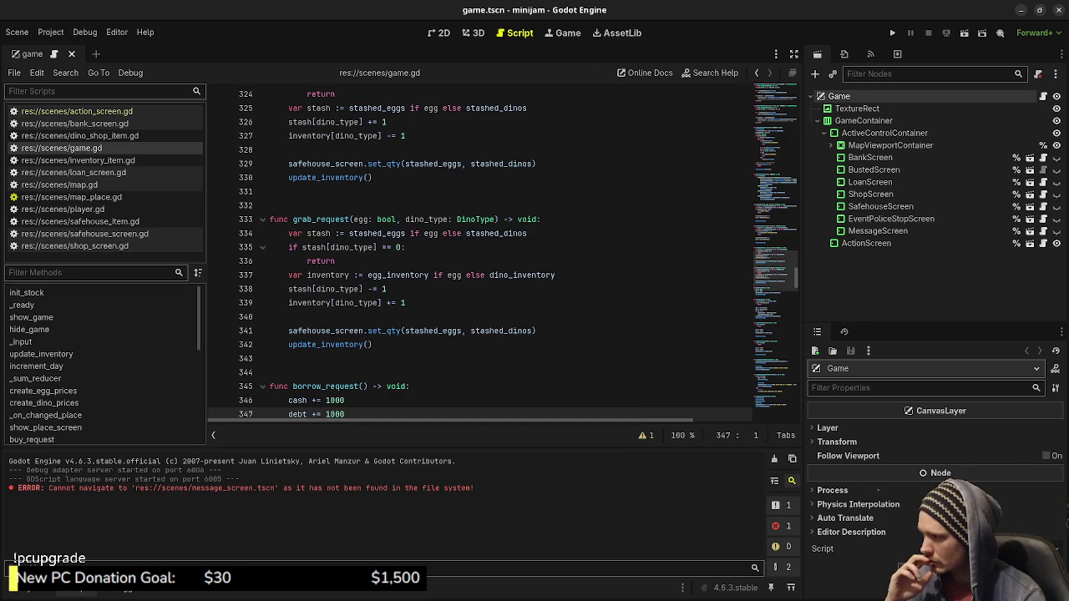
key(F5)
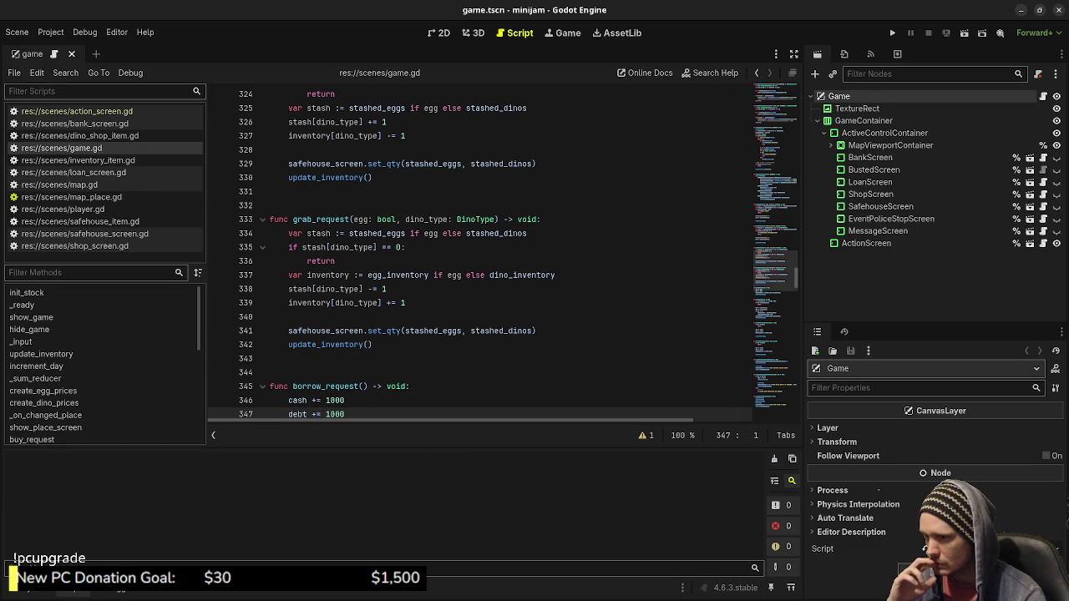
Show the FileSystem dock, make it taller, and select the assets folder.
key(alt+f)
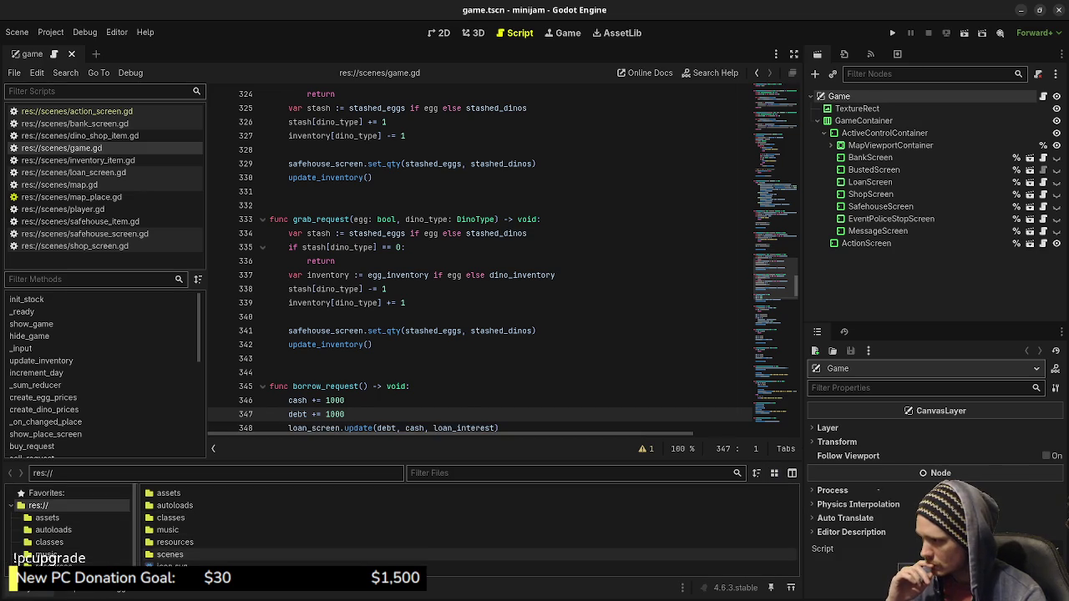
double_click(170, 554)
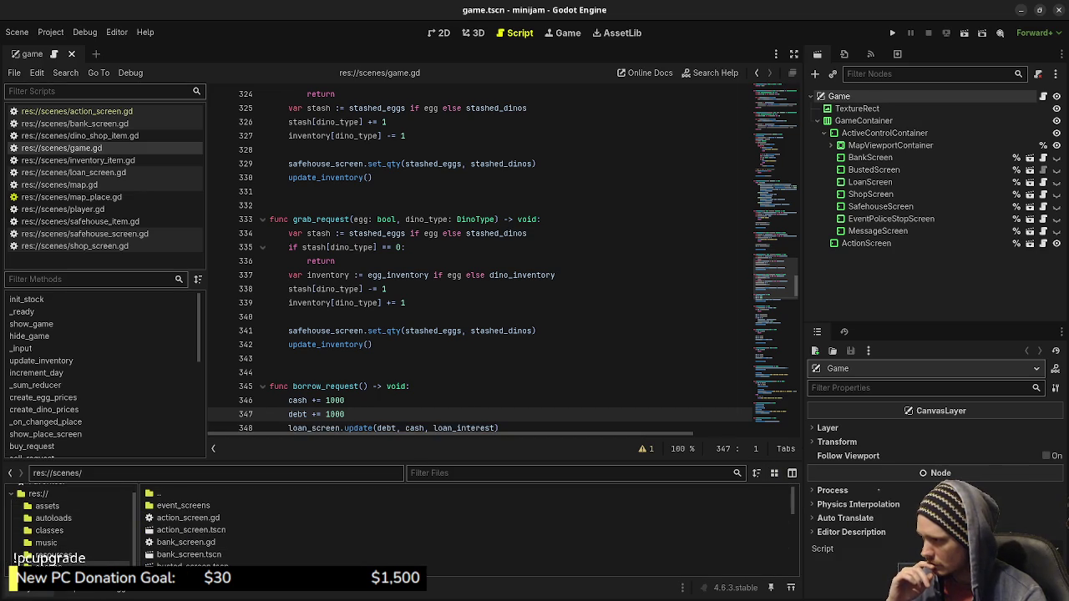
drag(401, 461, 402, 307)
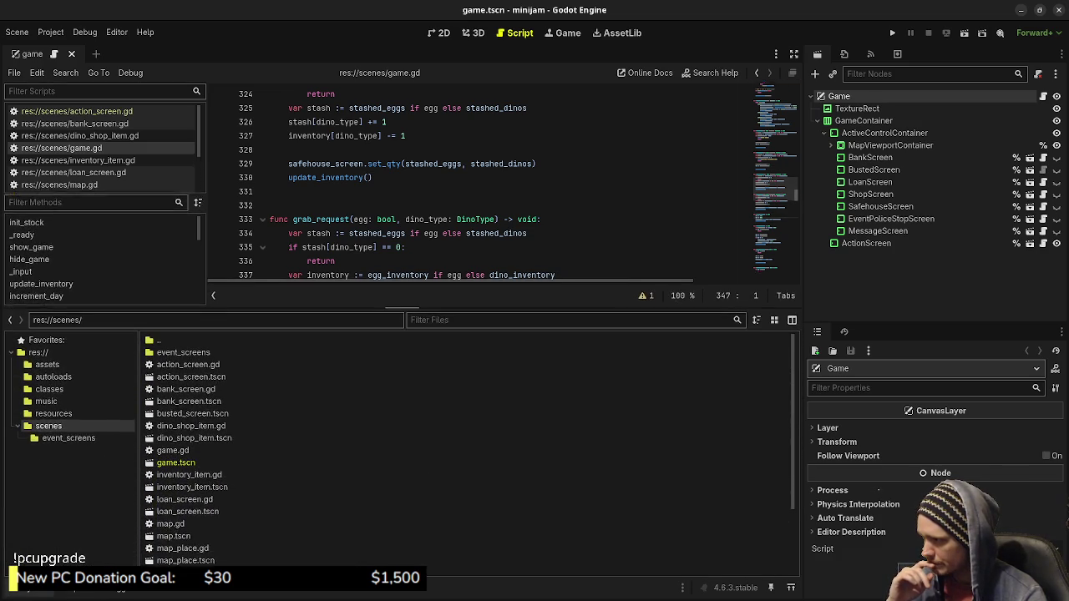
mouse_move(402, 307)
mouse_down()
mouse_move(402, 197)
mouse_move(402, 212)
mouse_up()
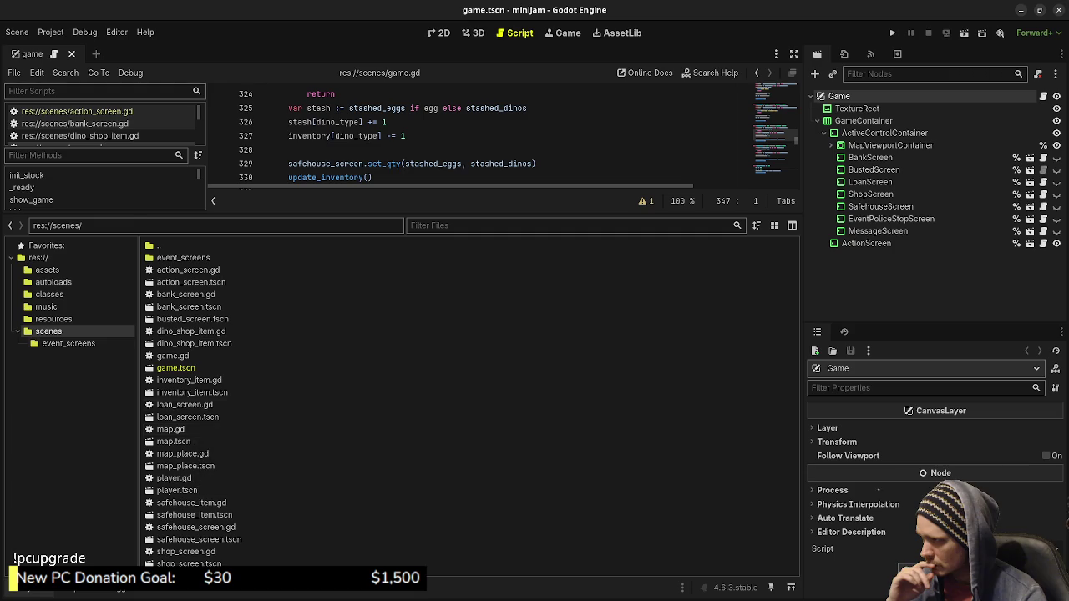
click(69, 343)
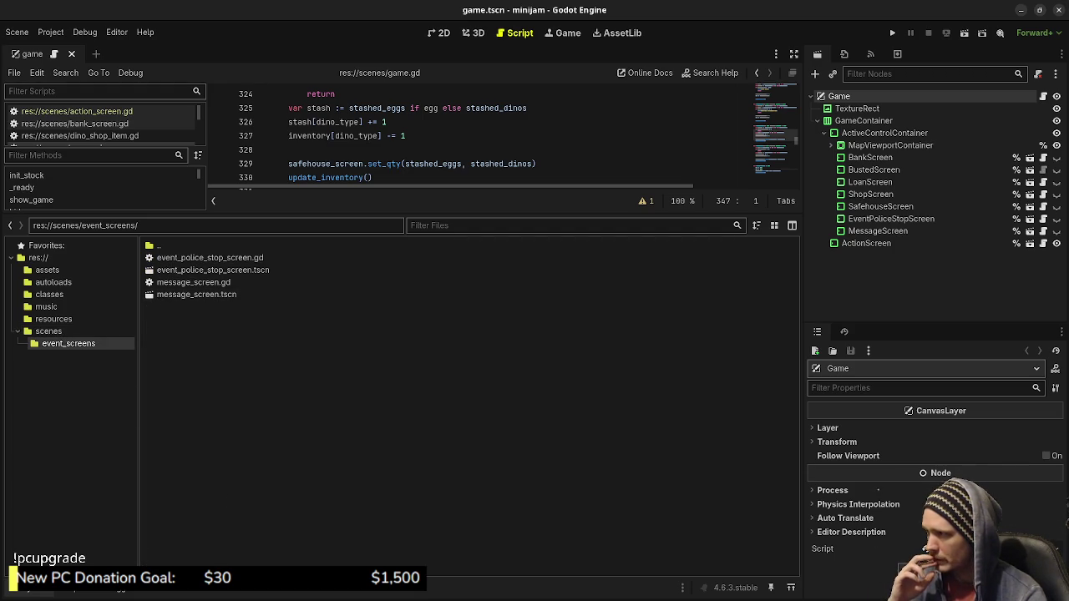
click(47, 270)
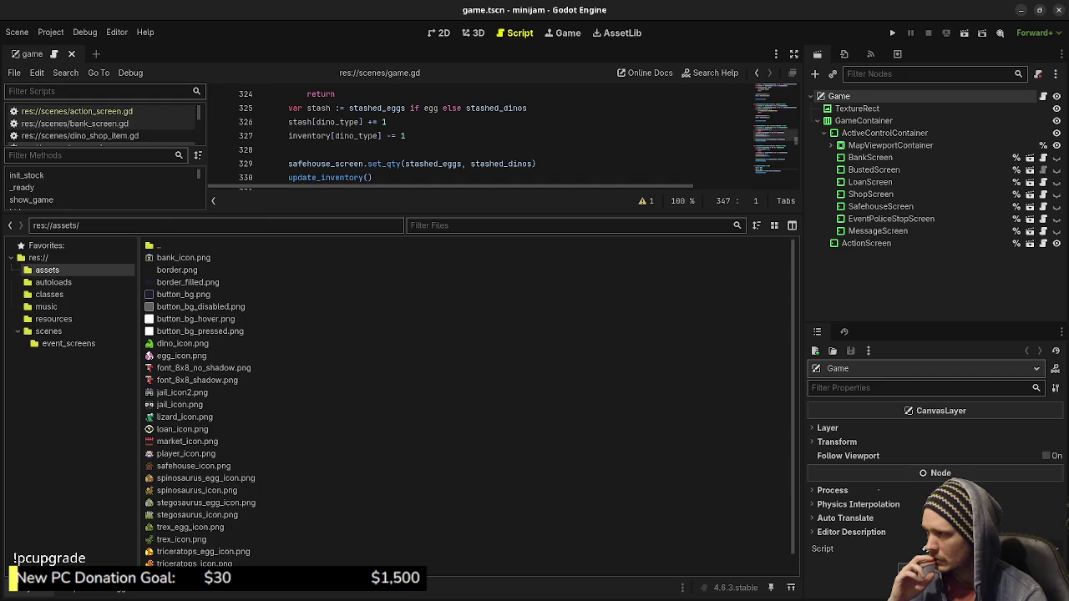
scroll(334, 326, down, 1)
scroll(334, 334, up, 1)
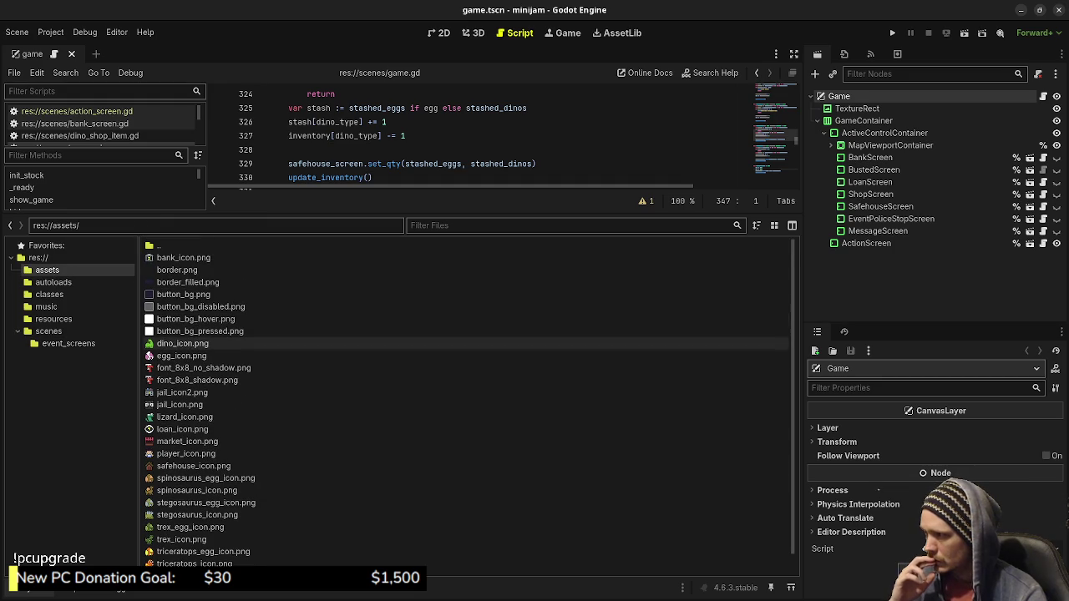
click(38, 257)
click(47, 270)
Create an audio folder under assets and drag the five .wav sound files into it.
right_click(60, 273)
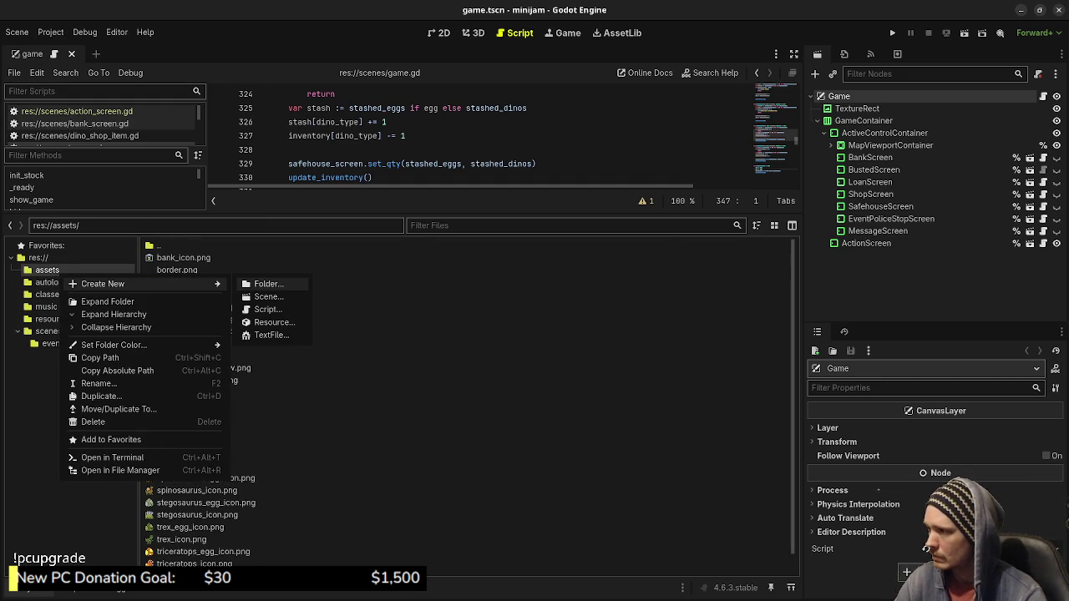
click(268, 284)
text(audio)
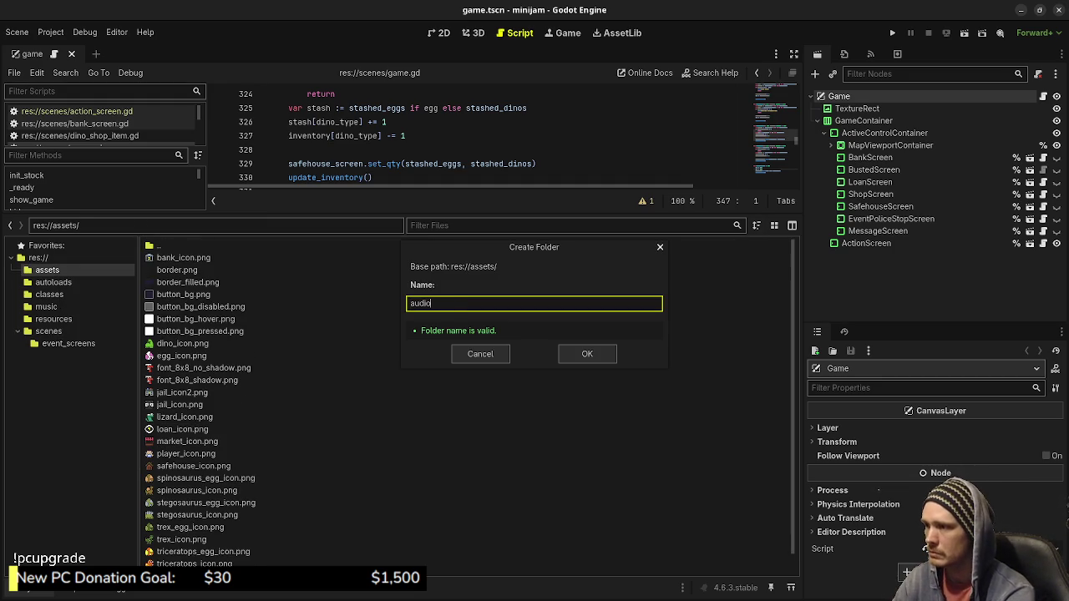
key(Return)
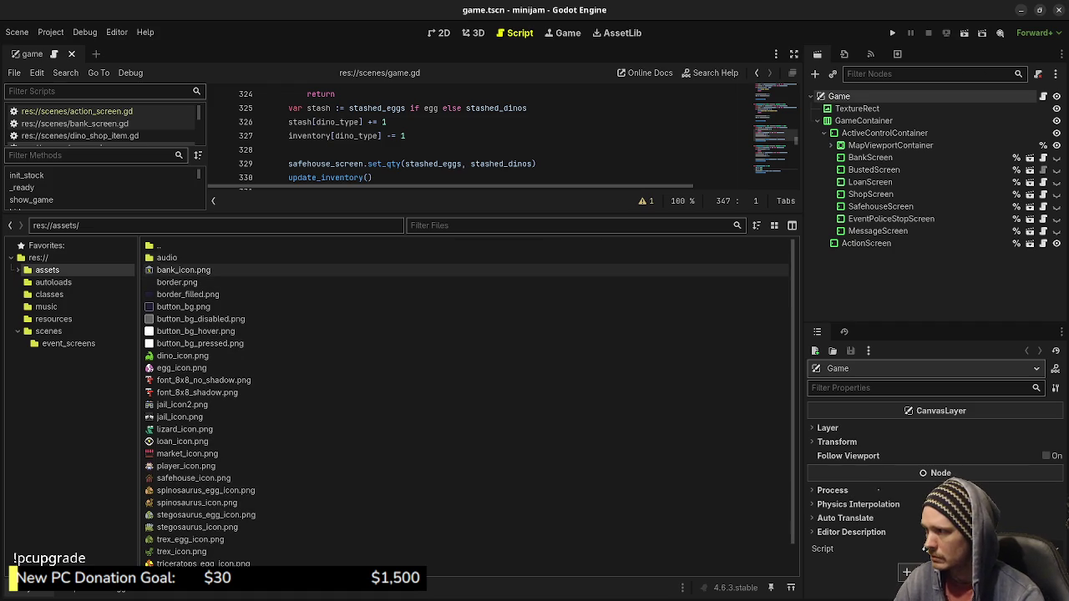
double_click(166, 257)
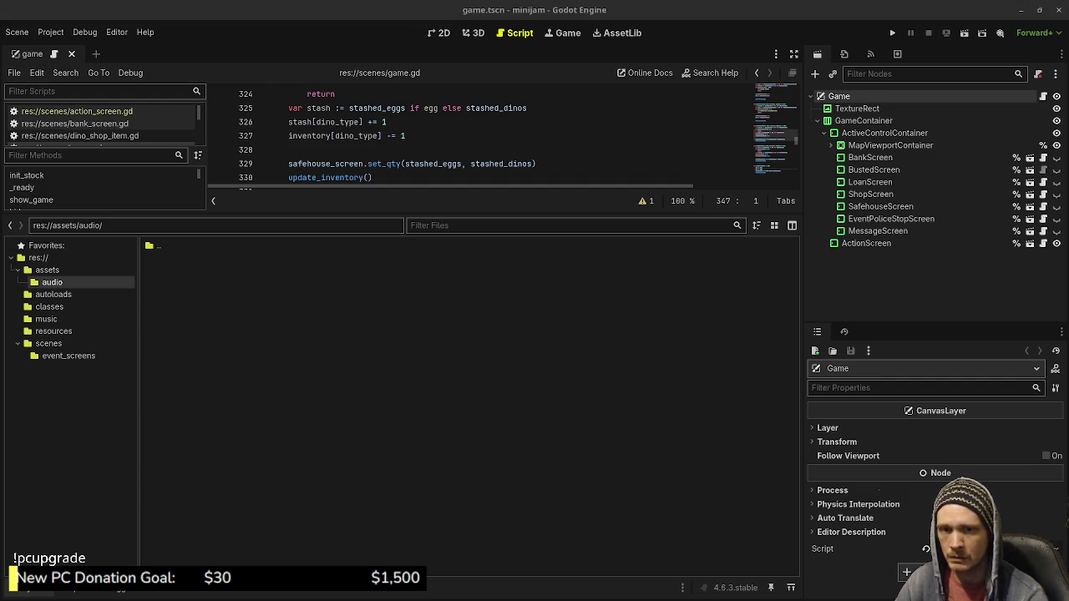
drag(329, 345, 330, 346)
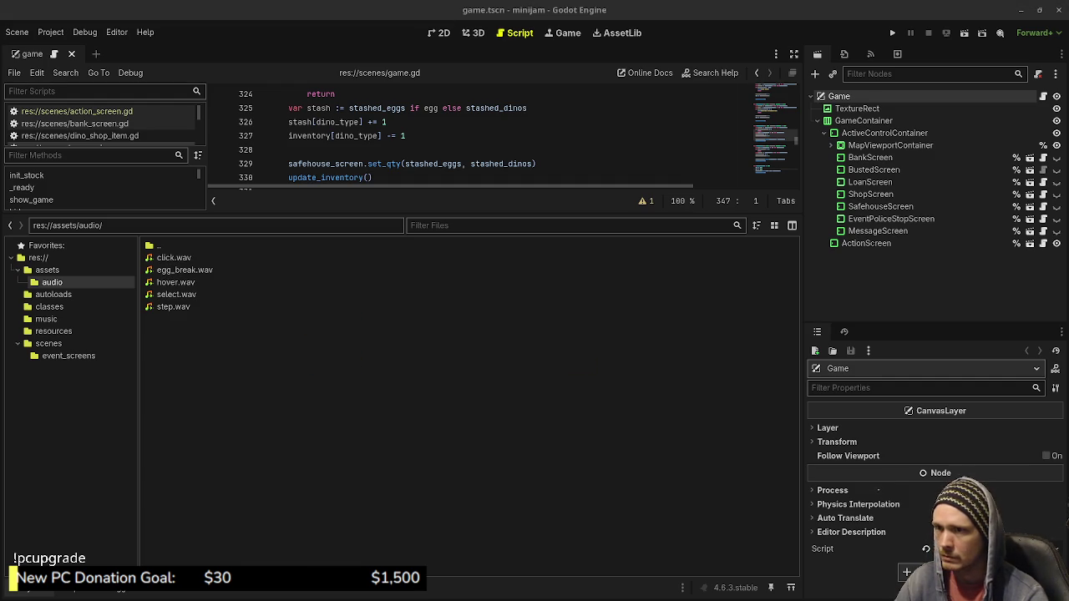
drag(402, 214, 402, 424)
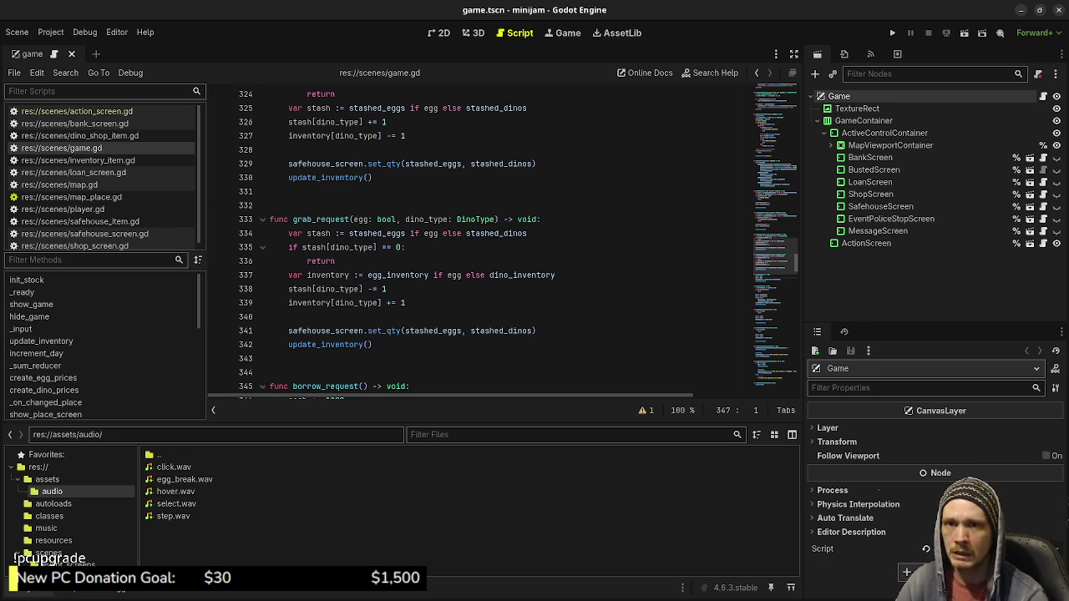
Back in Aseprite, move the centre grass tile up into the empty area.
key(alt+Tab)
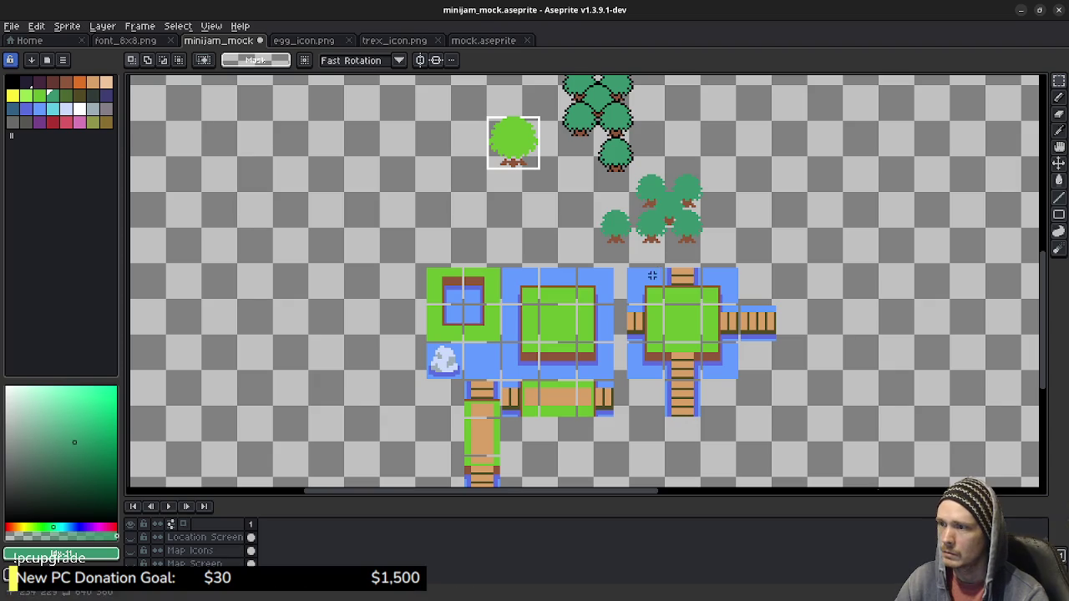
mouse_move(707, 223)
mouse_down()
mouse_move(678, 205)
mouse_move(657, 256)
mouse_move(670, 292)
mouse_move(678, 211)
mouse_up()
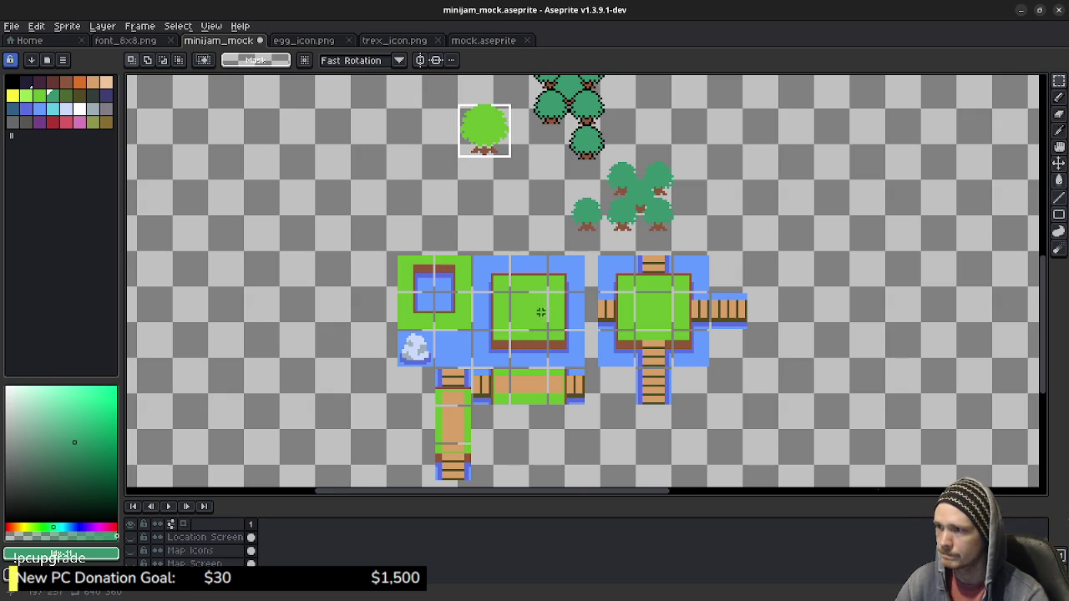
scroll(545, 312, up, 2)
scroll(529, 309, up, 1)
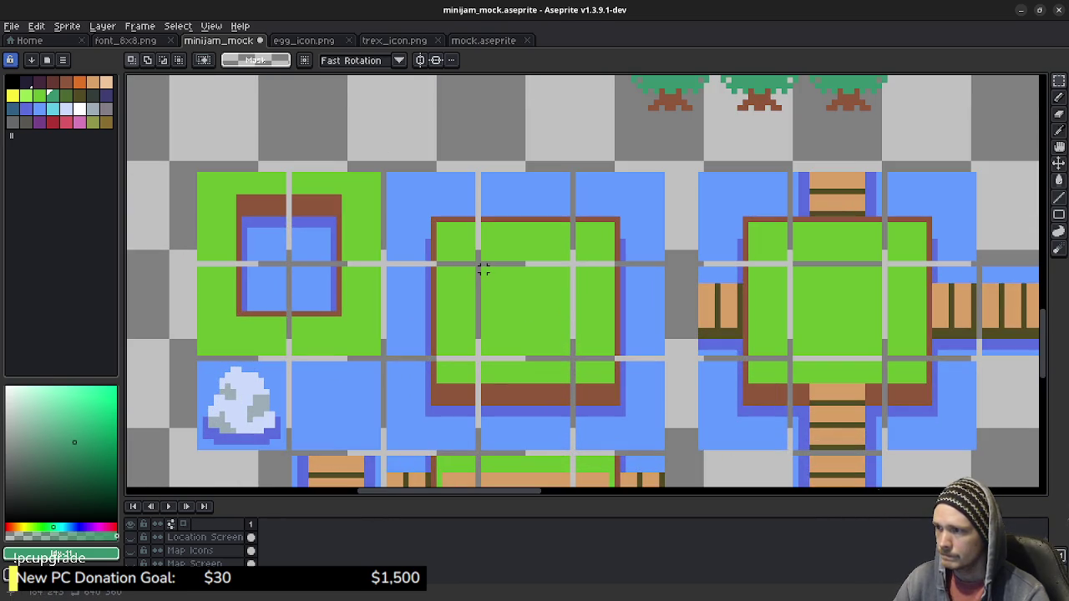
drag(482, 267, 572, 357)
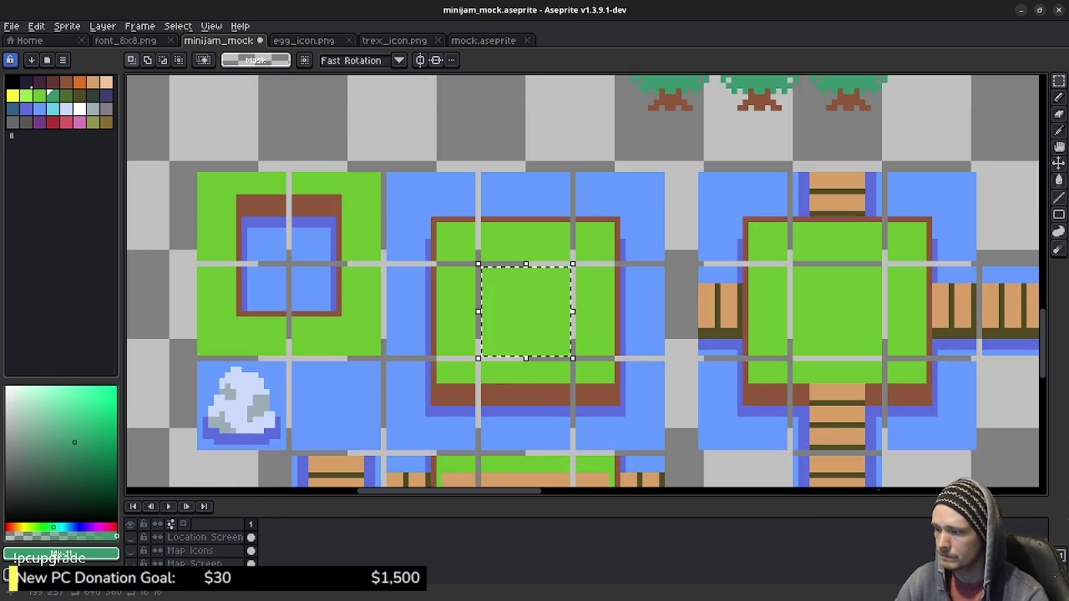
click(527, 310)
drag(471, 172, 582, 298)
mouse_move(638, 437)
mouse_down()
mouse_move(487, 183)
mouse_move(510, 153)
mouse_up()
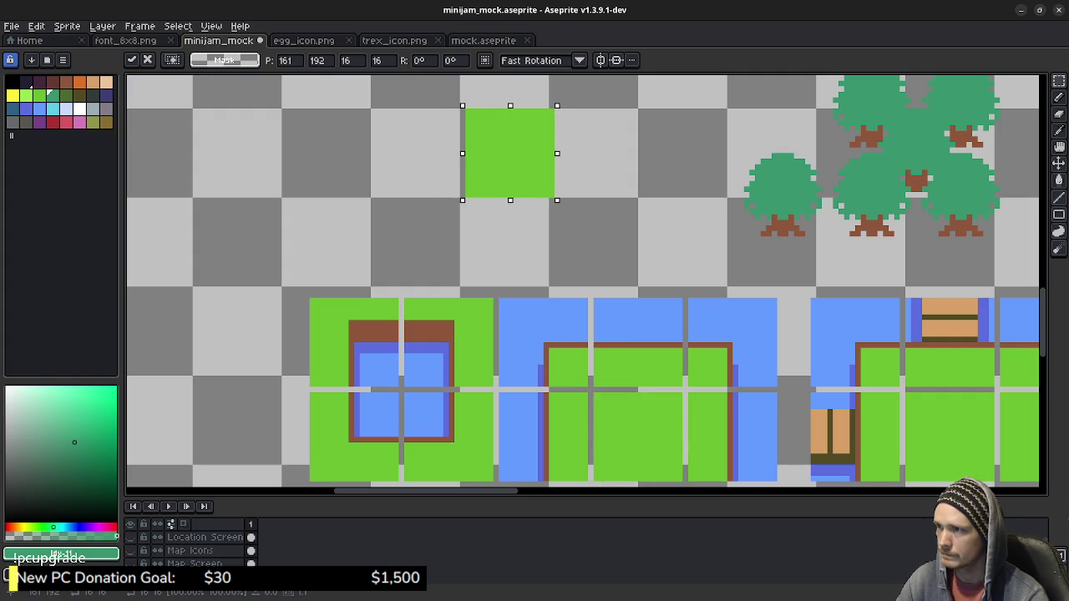
click(711, 182)
Place the single tree centred on the relocated grass tile.
drag(764, 175, 677, 240)
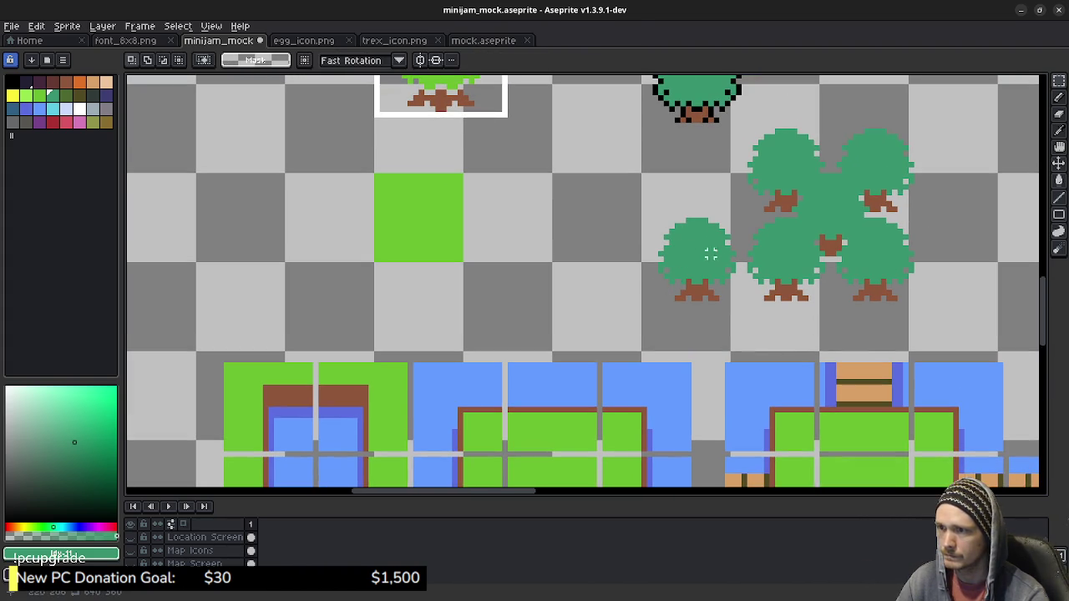
drag(744, 219, 627, 303)
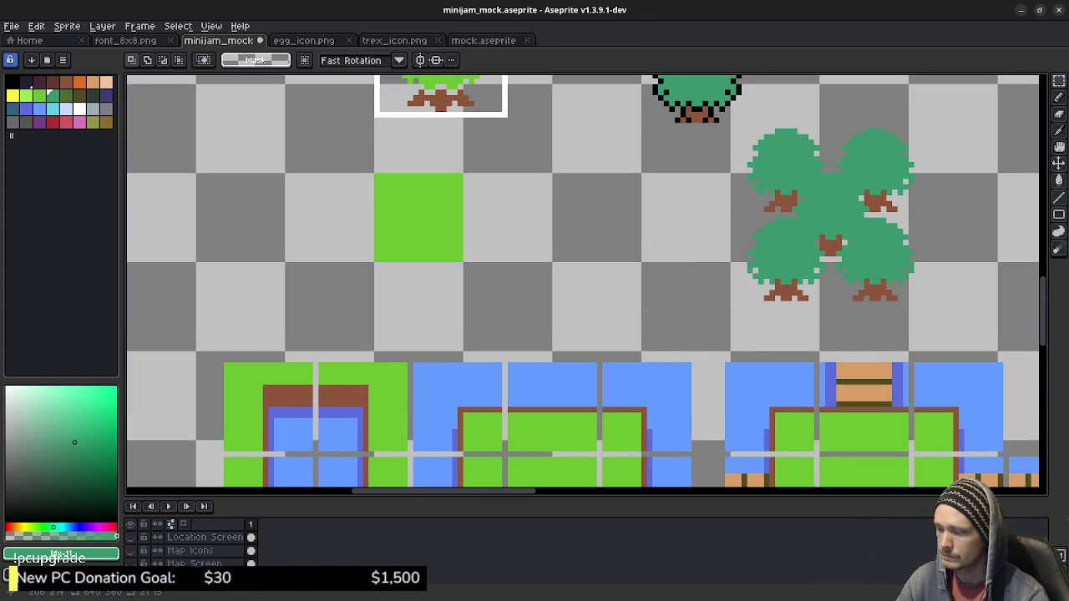
mouse_move(688, 259)
mouse_down()
mouse_move(485, 213)
mouse_move(421, 215)
mouse_up()
key(Left)
key(Left)
key(Down)
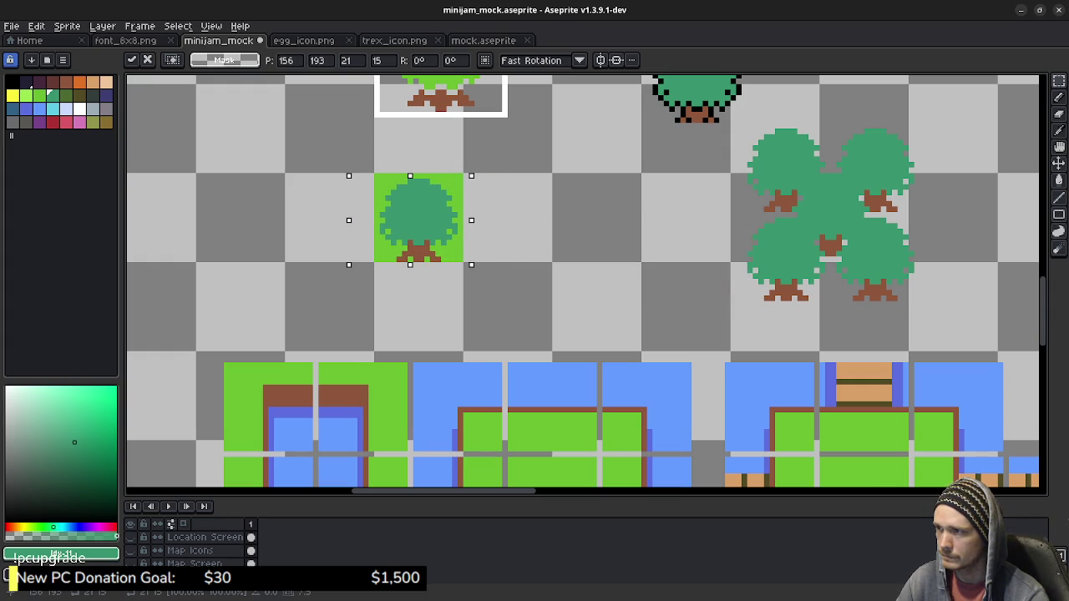
click(535, 238)
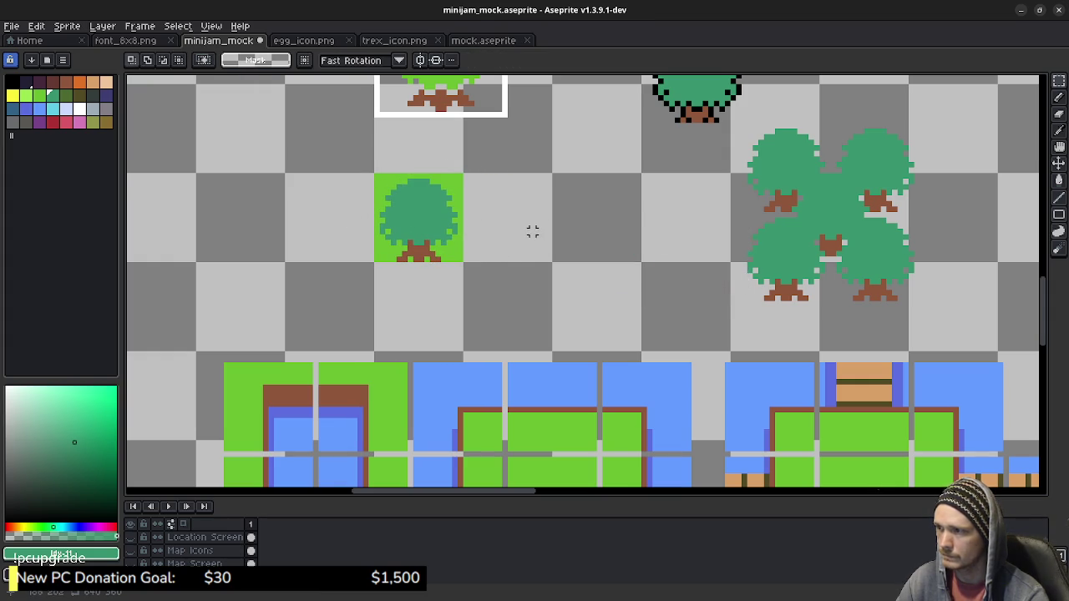
Duplicate the tree tile to the right, then copy the pair one row down.
drag(375, 174, 464, 263)
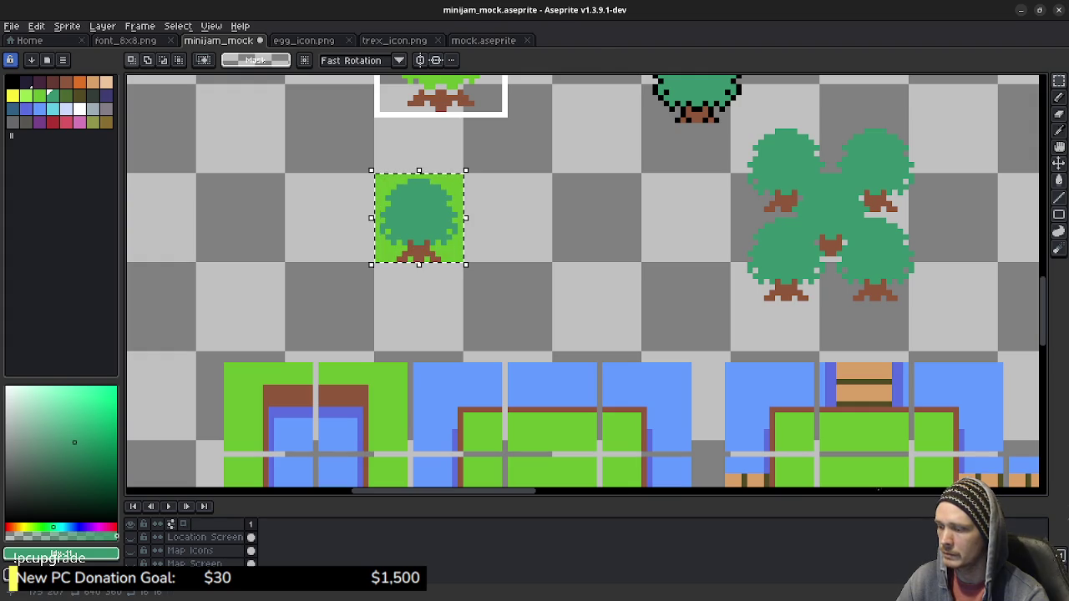
key(ctrl+t)
scroll(727, 165, up, 3)
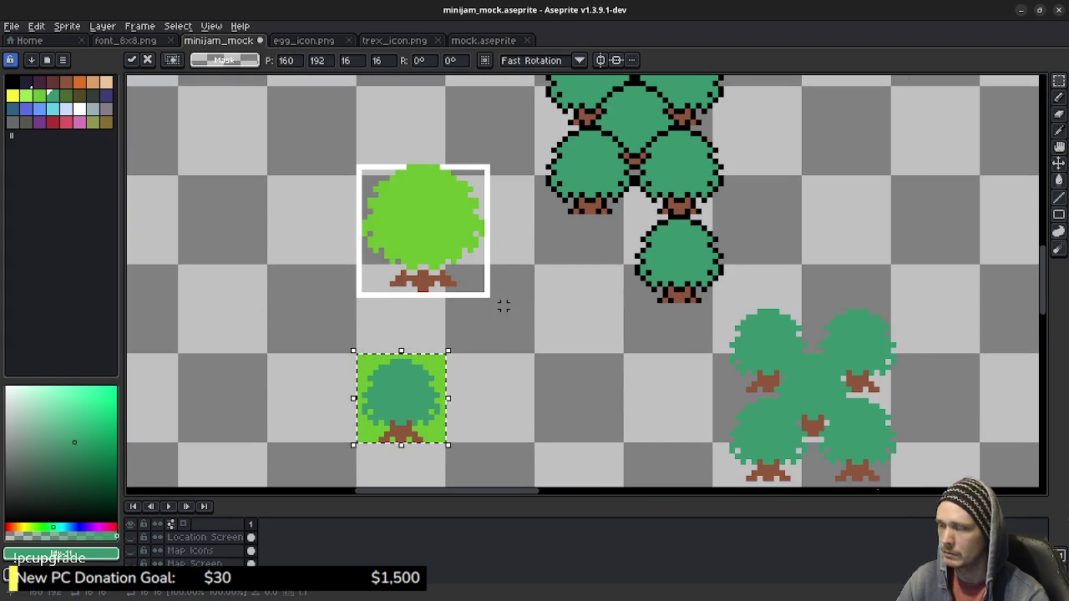
scroll(501, 303, down, 2)
drag(462, 280, 545, 280)
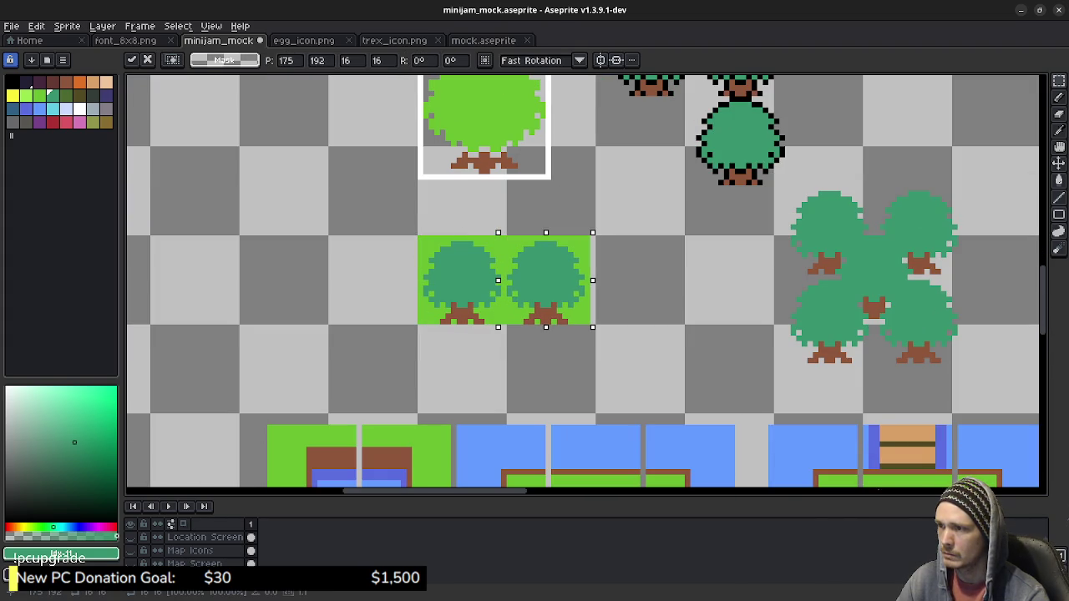
key(Right)
key(Return)
mouse_move(552, 279)
mouse_down()
mouse_move(462, 368)
mouse_move(551, 368)
mouse_up()
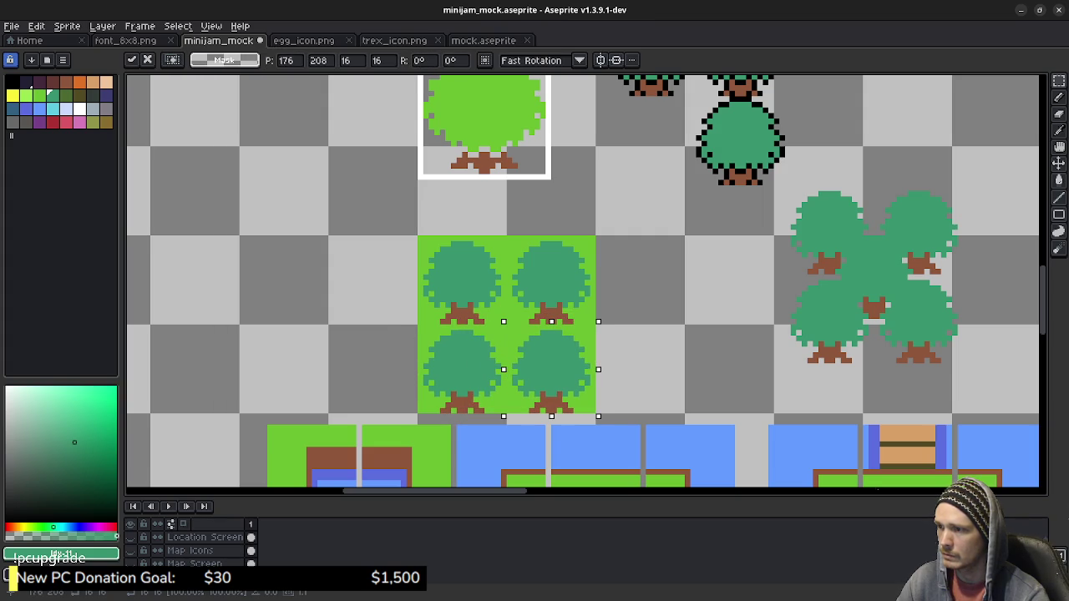
key(Return)
scroll(663, 309, down, 3)
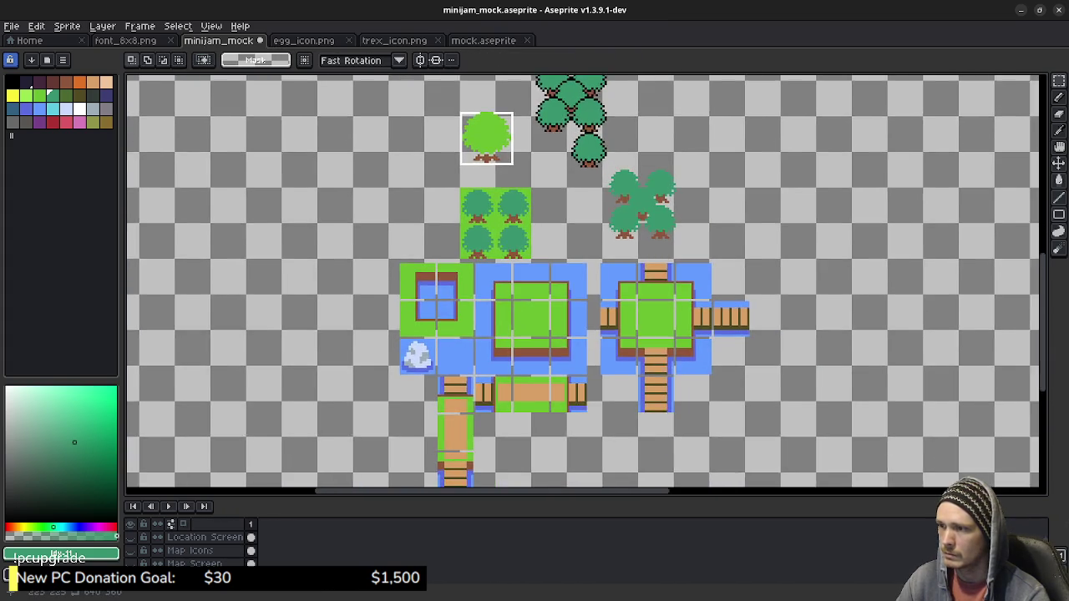
Pan around the mockup and switch to the rectangular marquee tool.
scroll(586, 283, down, 2)
scroll(587, 284, right, 2)
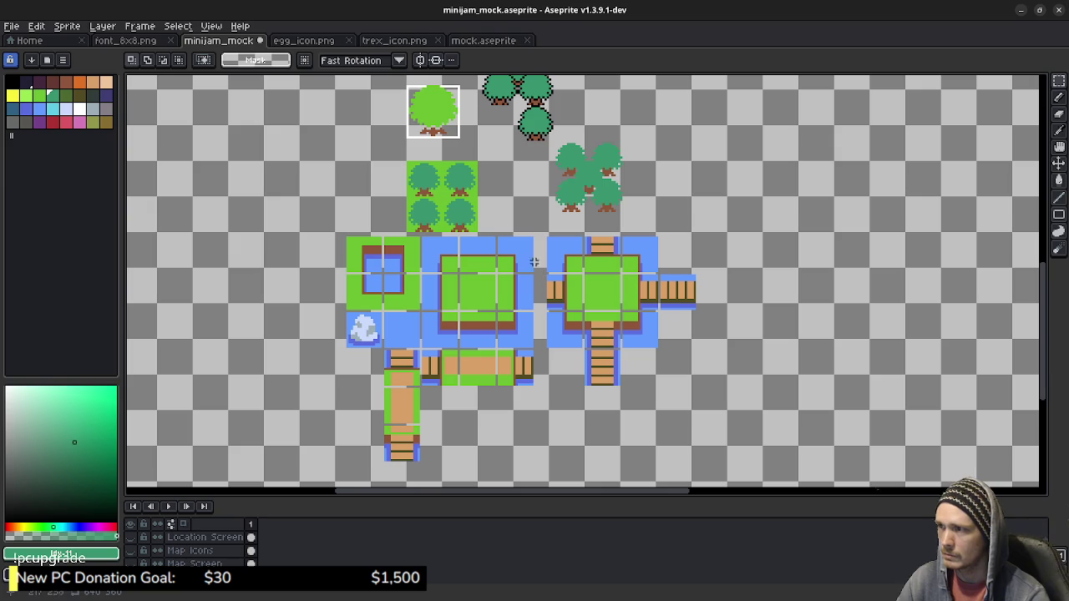
scroll(536, 265, up, 2)
scroll(536, 266, left, 1)
scroll(583, 280, left, 1)
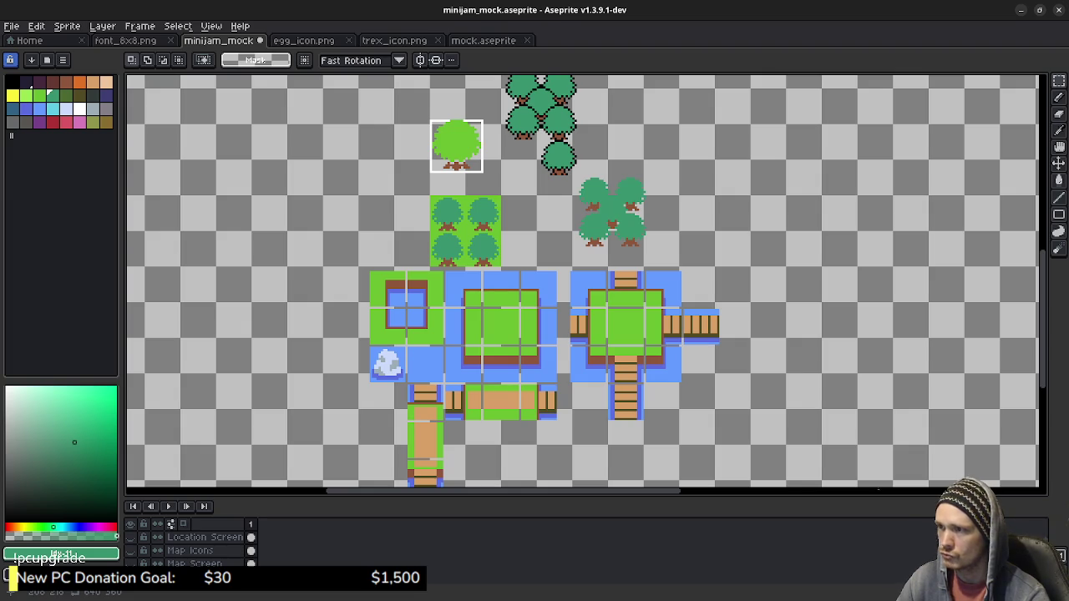
scroll(598, 225, up, 1)
drag(593, 216, 578, 262)
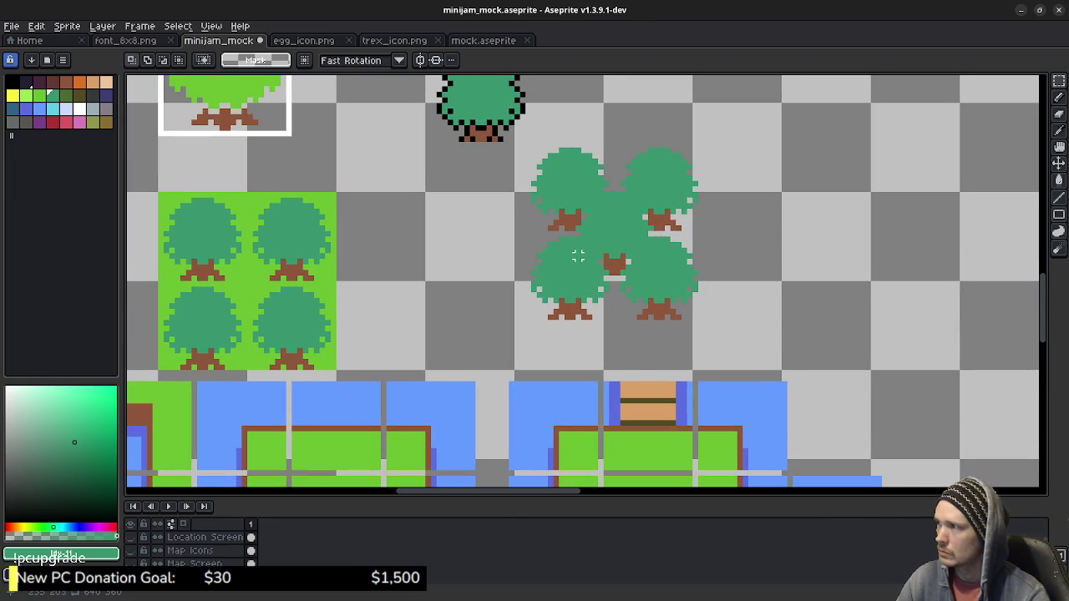
key(i)
key(m)
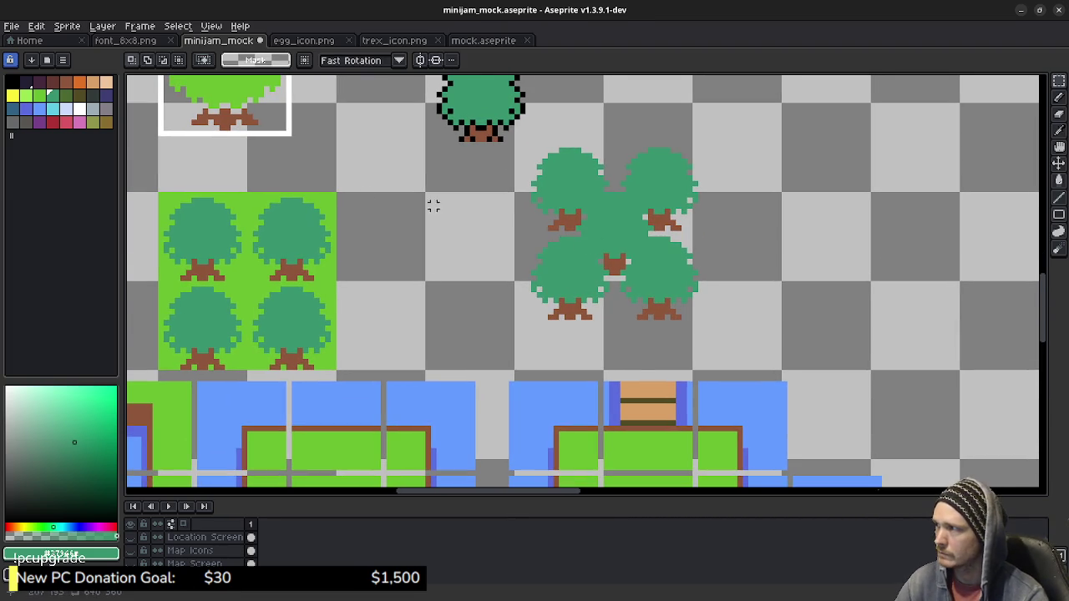
key(b)
scroll(598, 258, up, 1)
scroll(557, 238, left, 3)
scroll(570, 234, left, 2)
scroll(571, 234, right, 1)
scroll(576, 226, left, 1)
key(m)
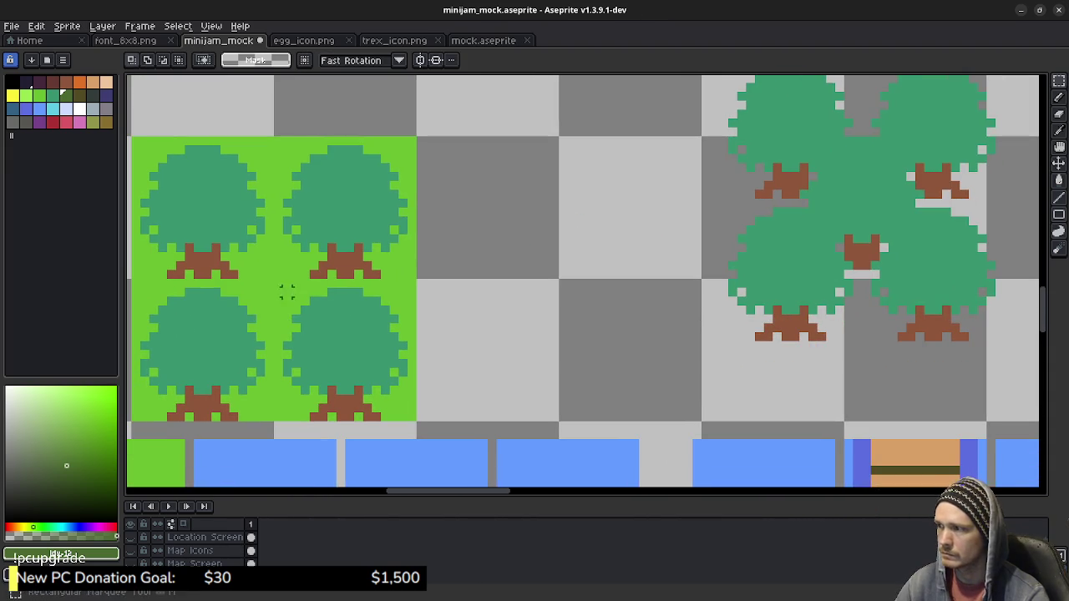
Copy the block's lower-right tree tile and paste it alone in the empty area to the right.
drag(411, 416, 277, 281)
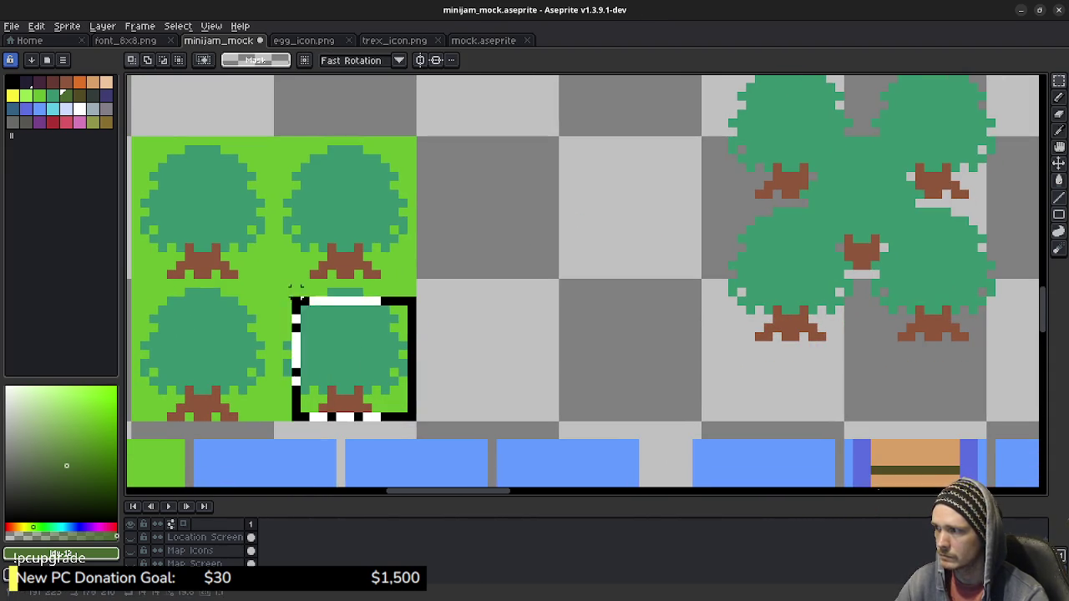
scroll(277, 282, right, 1)
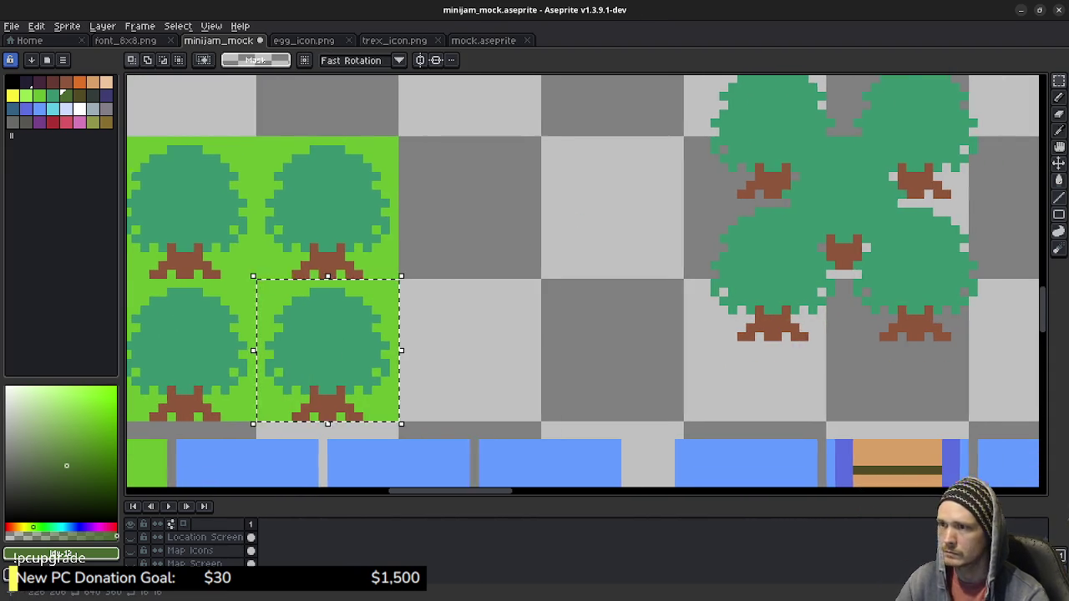
scroll(277, 281, right, 5)
scroll(278, 282, right, 4)
key(ctrl+v)
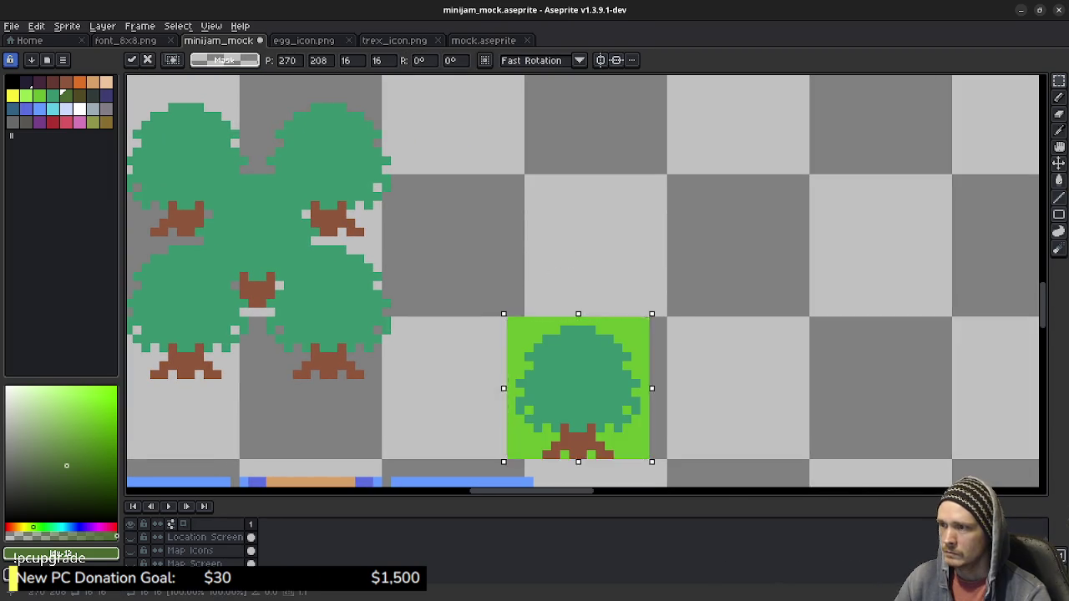
drag(578, 386, 594, 242)
key(Return)
key(b)
scroll(599, 224, up, 1)
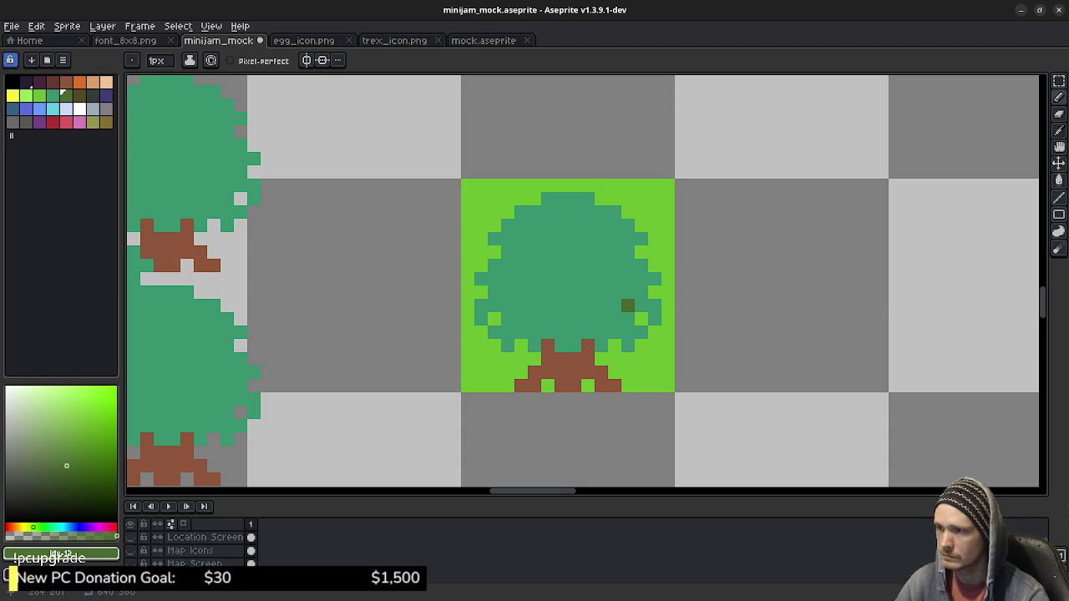
Copy the standalone tree tile one cell to the right and commit it.
key(m)
drag(468, 184, 683, 384)
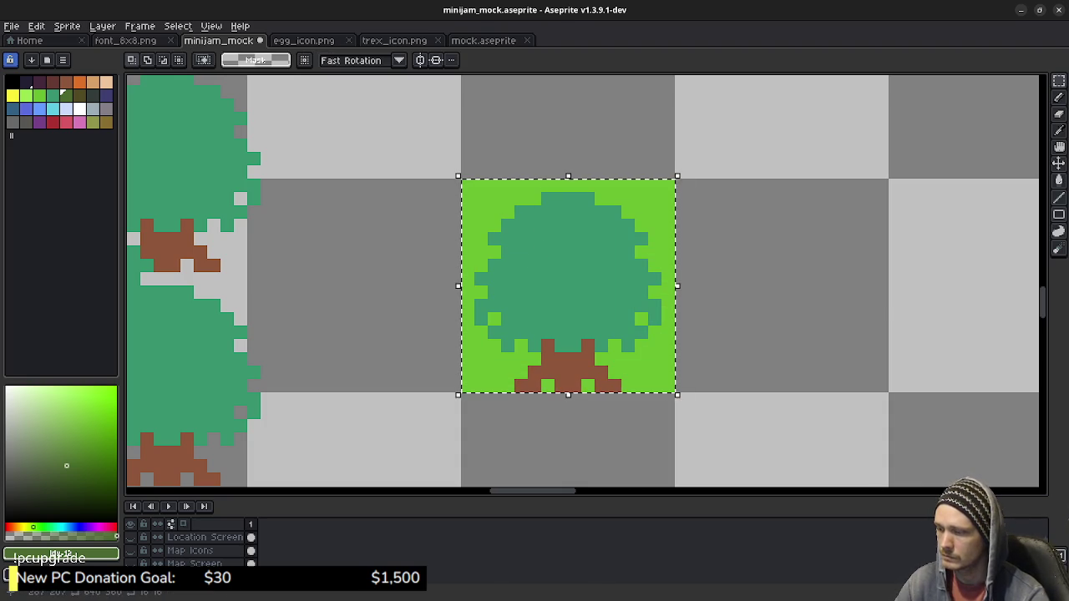
mouse_move(585, 284)
mouse_down()
mouse_move(781, 284)
mouse_move(675, 391)
mouse_up()
key(Return)
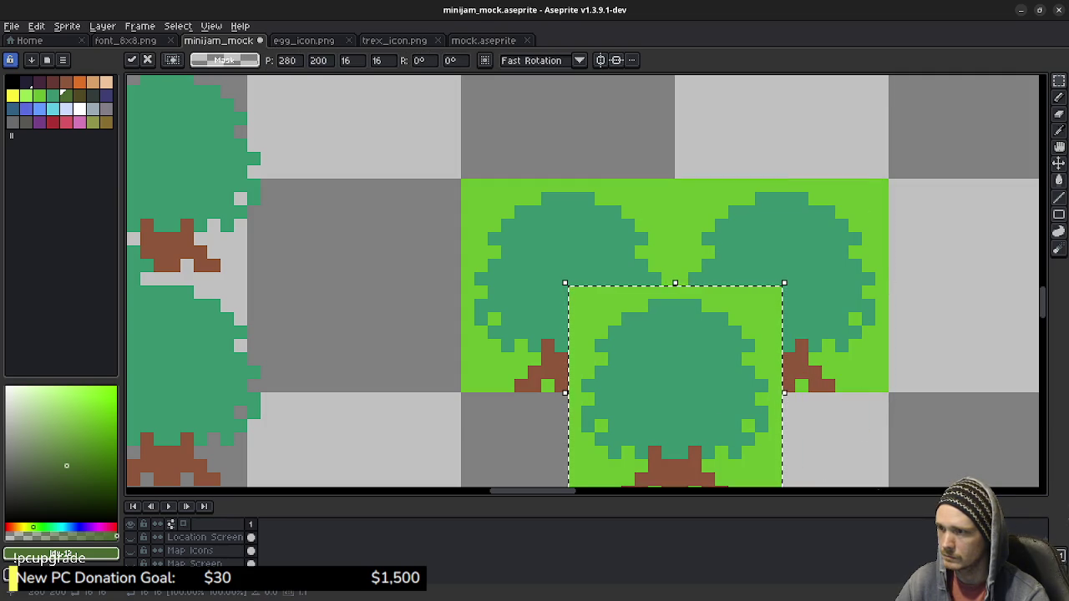
key(ctrl+d)
Cancel the misplaced extra copy, settle the tile onto the right tree, and frame the water tiles.
scroll(739, 368, down, 4)
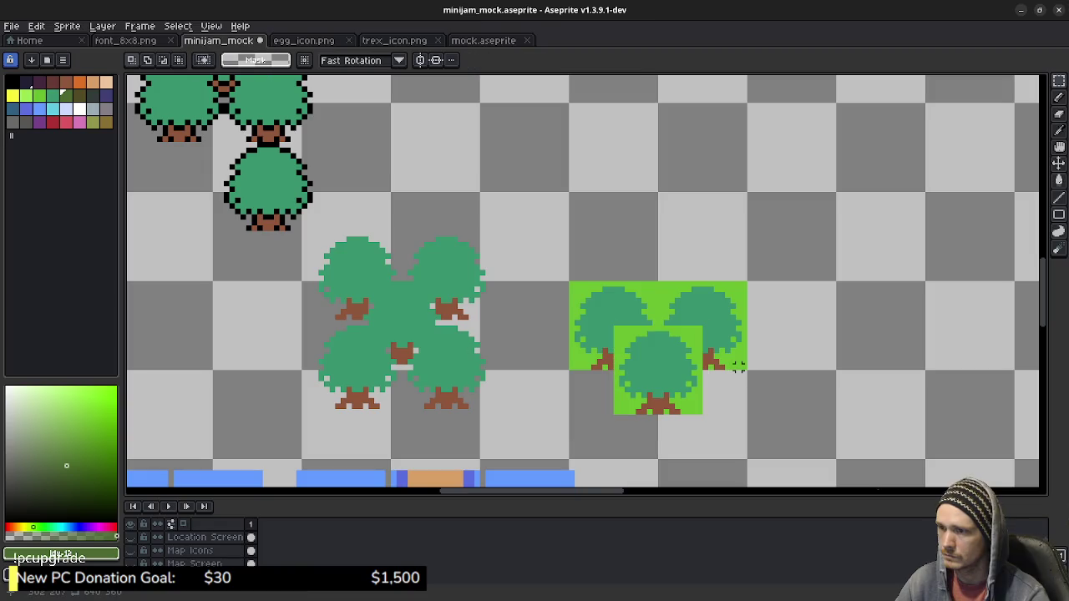
drag(720, 365, 628, 456)
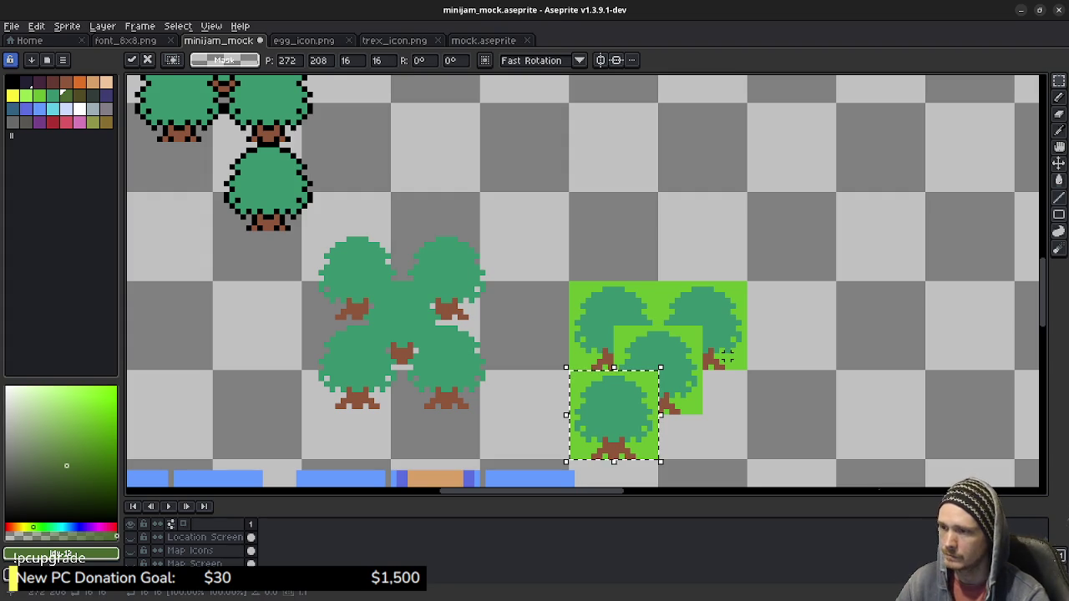
key(Escape)
mouse_move(685, 371)
mouse_down()
mouse_move(733, 330)
mouse_move(1006, 289)
mouse_move(726, 287)
mouse_up()
key(ctrl+d)
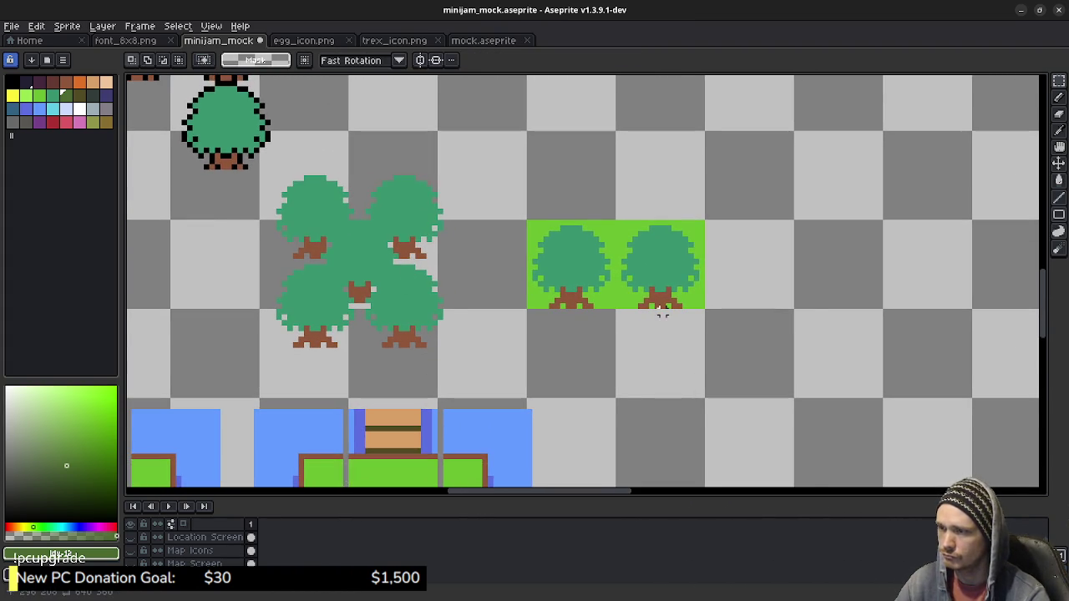
scroll(665, 311, up, 1)
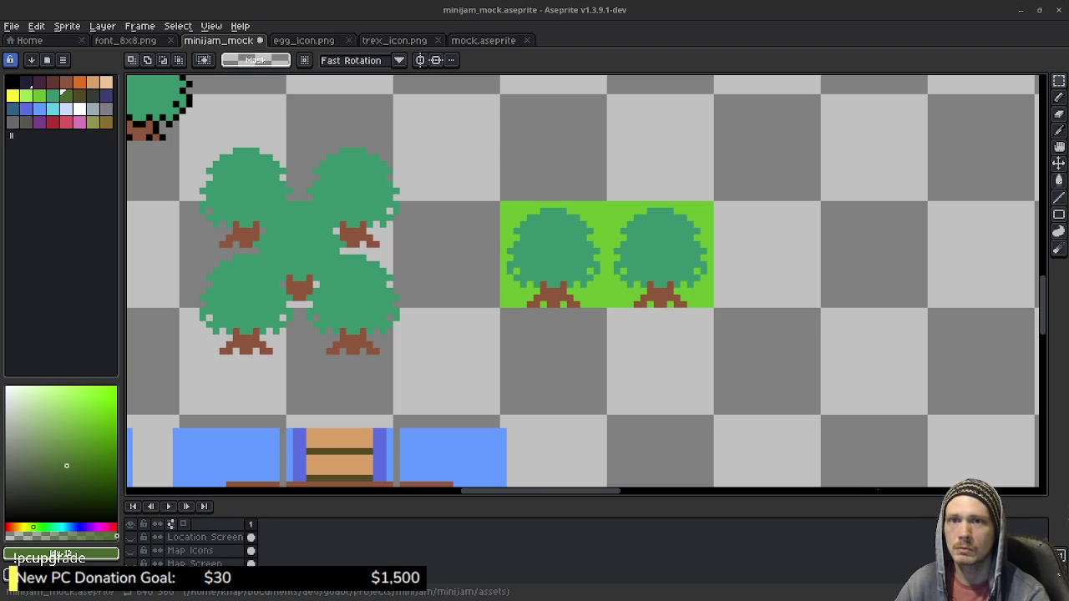
key(alt+Tab)
key(alt+Tab)
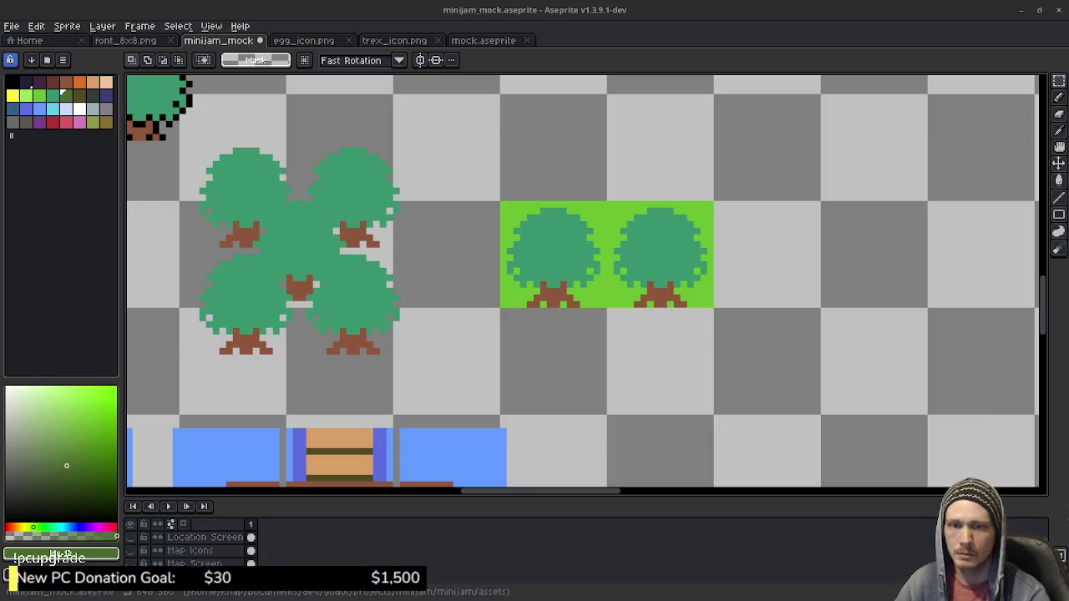
mouse_move(401, 358)
mouse_down()
mouse_move(685, 227)
mouse_move(847, 255)
mouse_move(985, 165)
mouse_up()
Pick the trees' dark green and bucket-fill the island's six grass patches with it.
key(g)
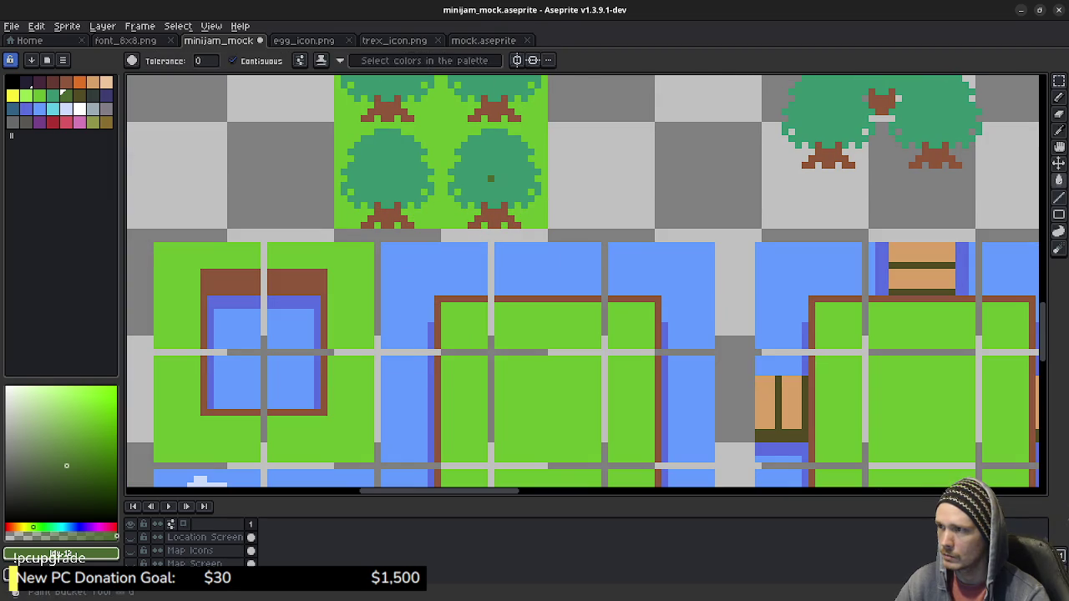
alt+click(483, 205)
click(557, 309)
click(558, 398)
click(631, 409)
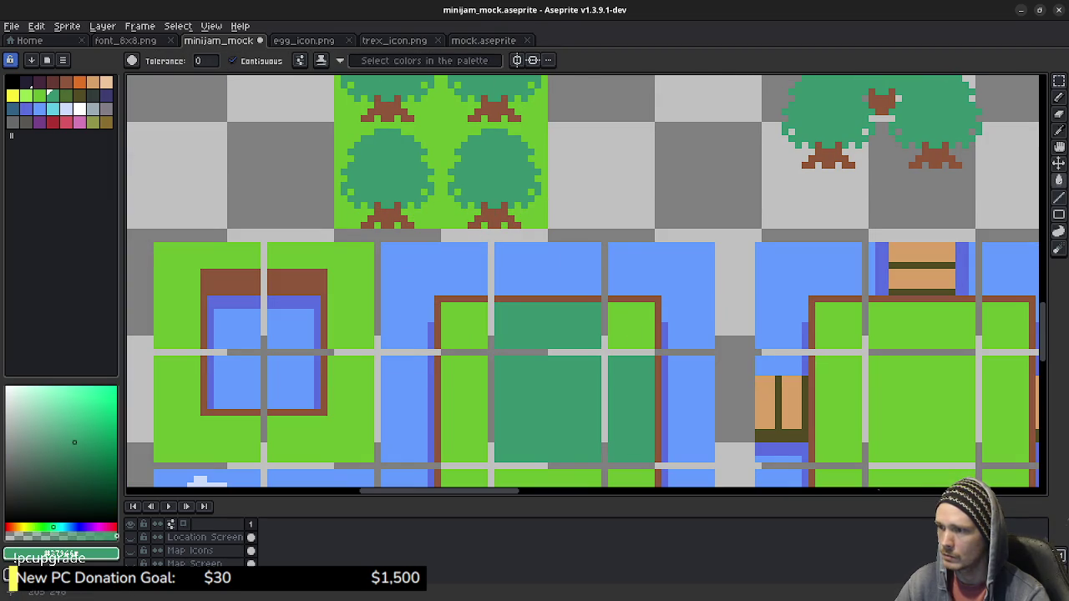
click(631, 325)
click(463, 332)
click(464, 409)
Fill the island's lower grass strip dark green as well.
scroll(464, 410, down, 3)
click(551, 368)
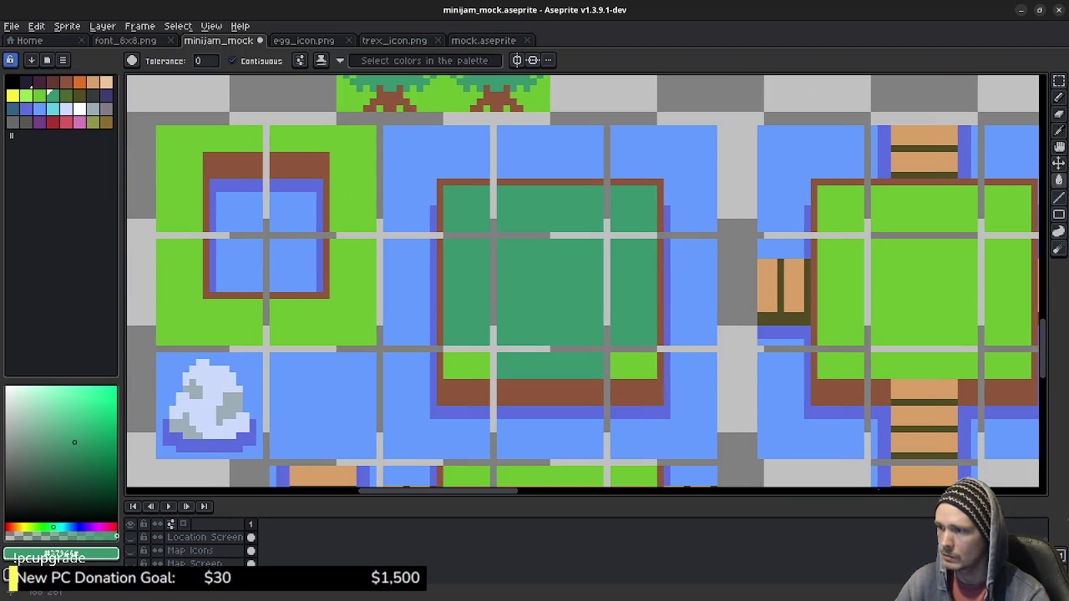
click(466, 365)
click(635, 364)
Select one dark-green island tile, copy it and paste a duplicate.
scroll(635, 363, down, 3)
scroll(610, 366, down, 1)
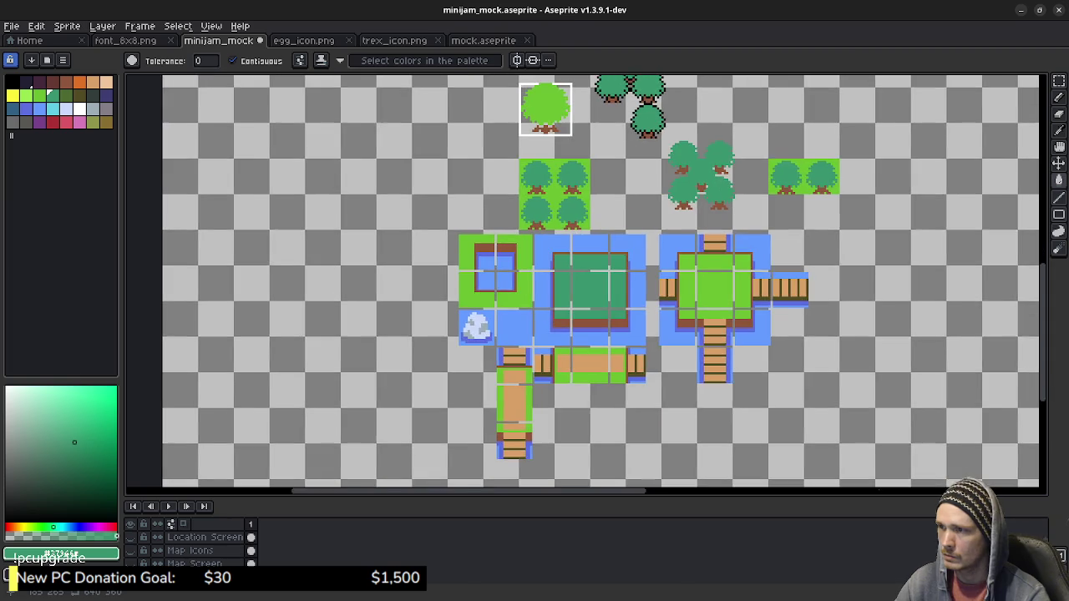
drag(710, 219, 687, 228)
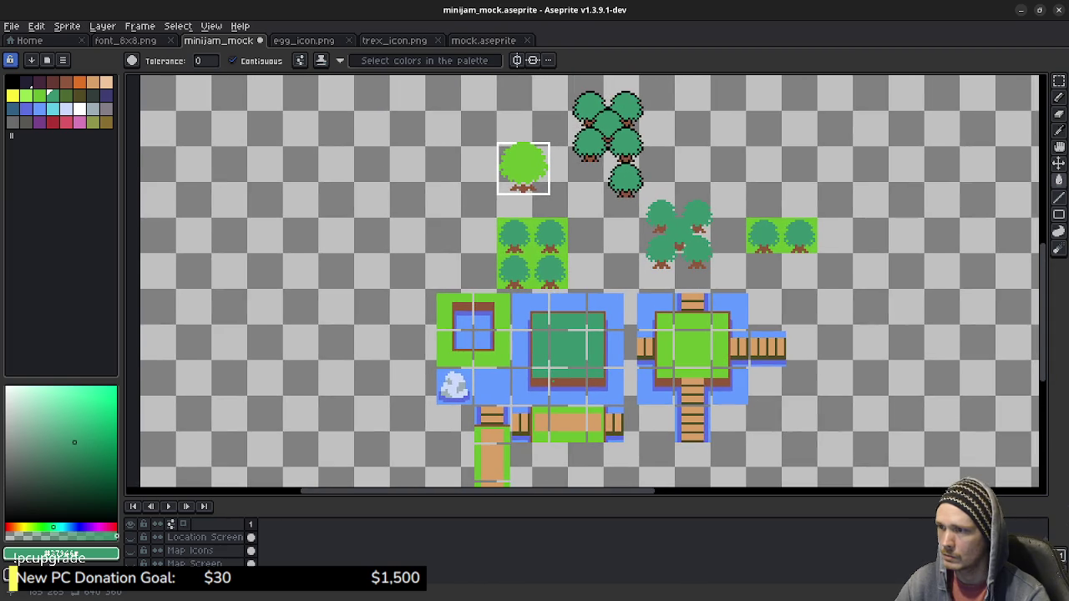
scroll(566, 362, up, 2)
mouse_move(566, 362)
mouse_down()
mouse_move(676, 460)
mouse_move(672, 440)
mouse_up()
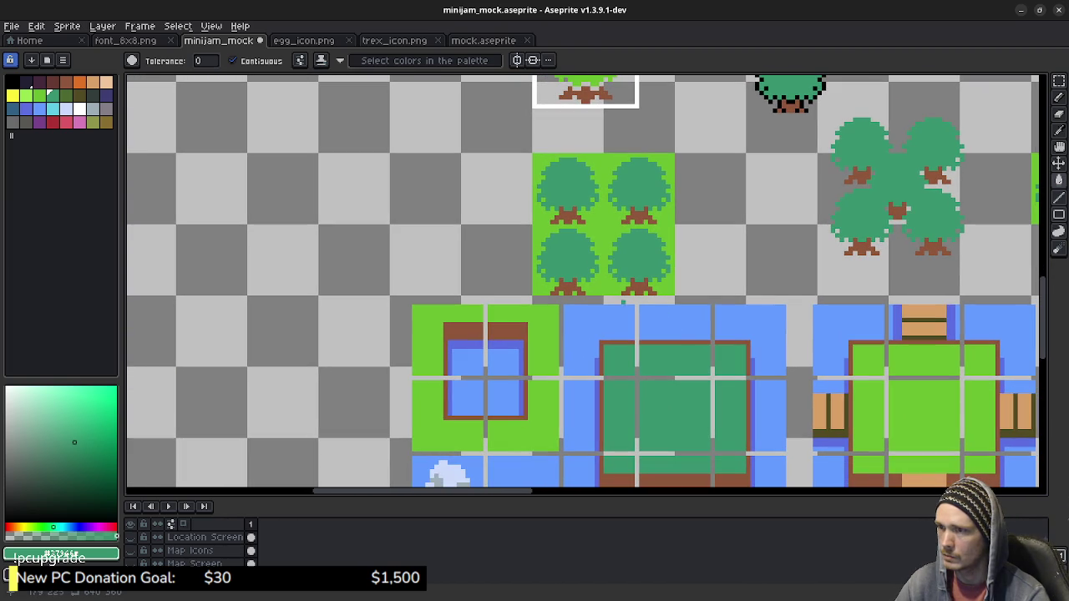
drag(609, 296, 612, 302)
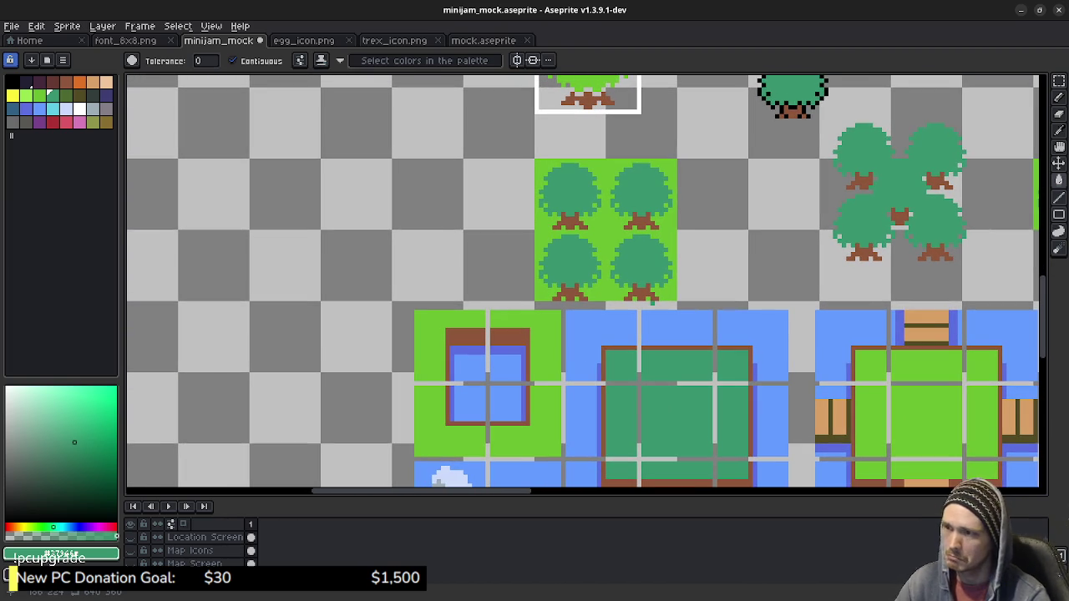
key(m)
mouse_move(639, 387)
mouse_down()
mouse_move(710, 450)
mouse_move(496, 304)
mouse_move(470, 211)
mouse_move(461, 222)
mouse_up()
key(ctrl+c)
key(ctrl+v)
Place the pasted dark-green tile, then select and delete the right tree tile of the pair.
key(Return)
key(ctrl+d)
mouse_move(790, 217)
mouse_down()
mouse_move(781, 281)
mouse_move(617, 286)
mouse_move(681, 327)
mouse_move(670, 305)
mouse_up()
mouse_move(825, 271)
mouse_down()
mouse_move(848, 259)
mouse_move(714, 264)
mouse_move(702, 333)
mouse_up()
drag(843, 288, 669, 297)
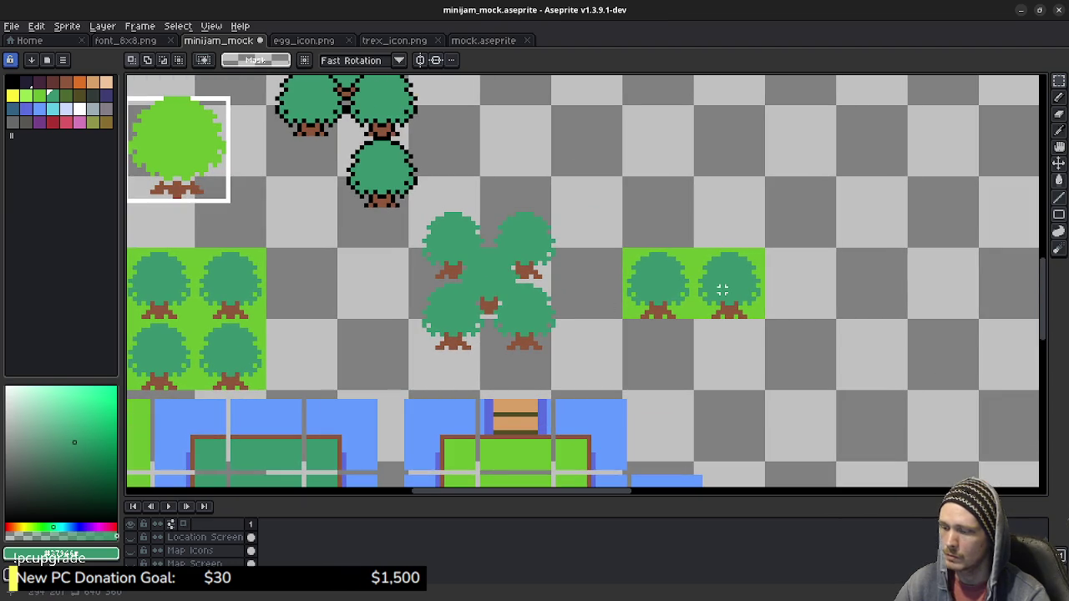
drag(780, 336, 697, 245)
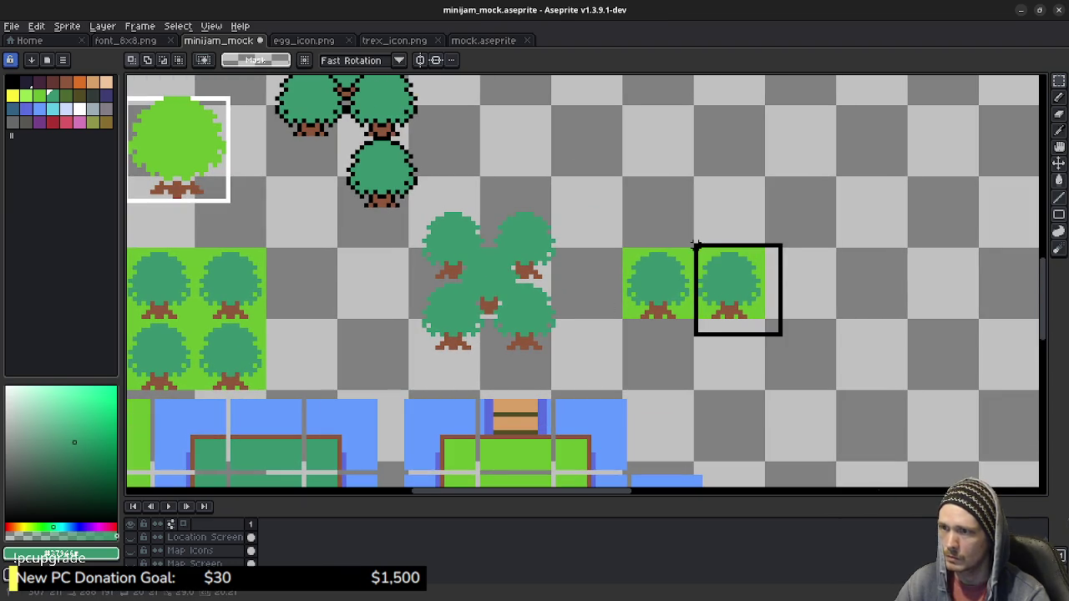
key(Delete)
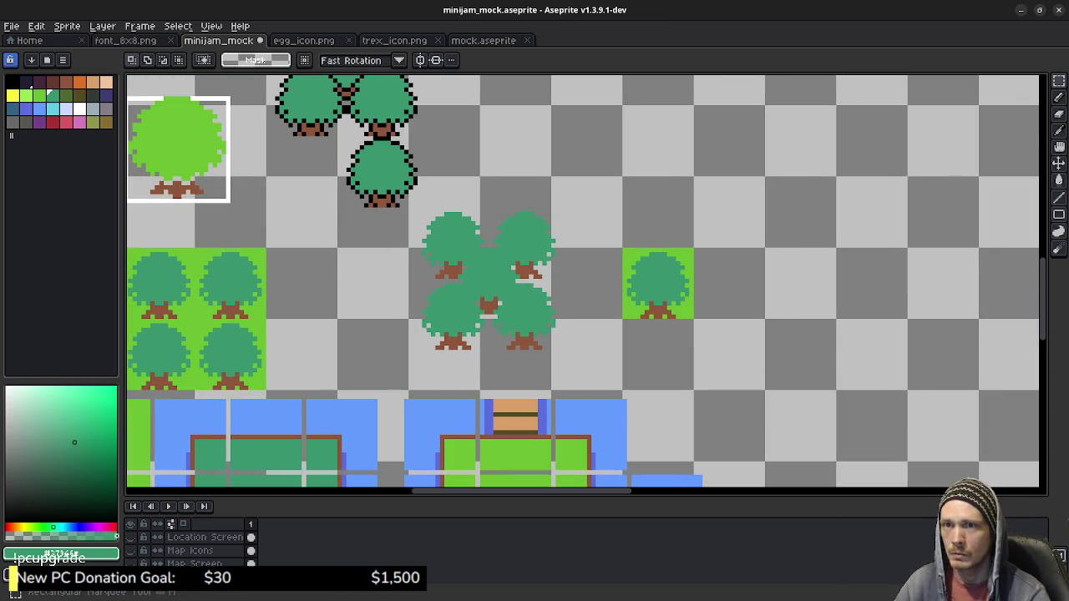
Magic-wand select the remaining tile's grass background and delete it.
drag(1059, 81, 1041, 81)
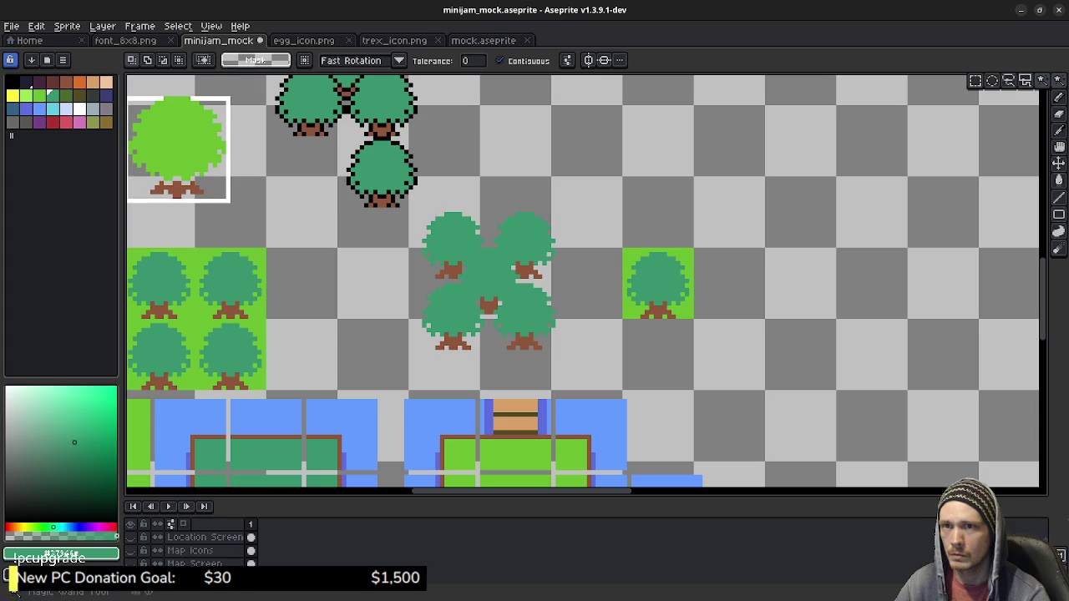
click(682, 260)
key(Delete)
scroll(680, 307, up, 1)
Erase a leftover grass pixel and turn the two green trunk pixels brown.
key(b)
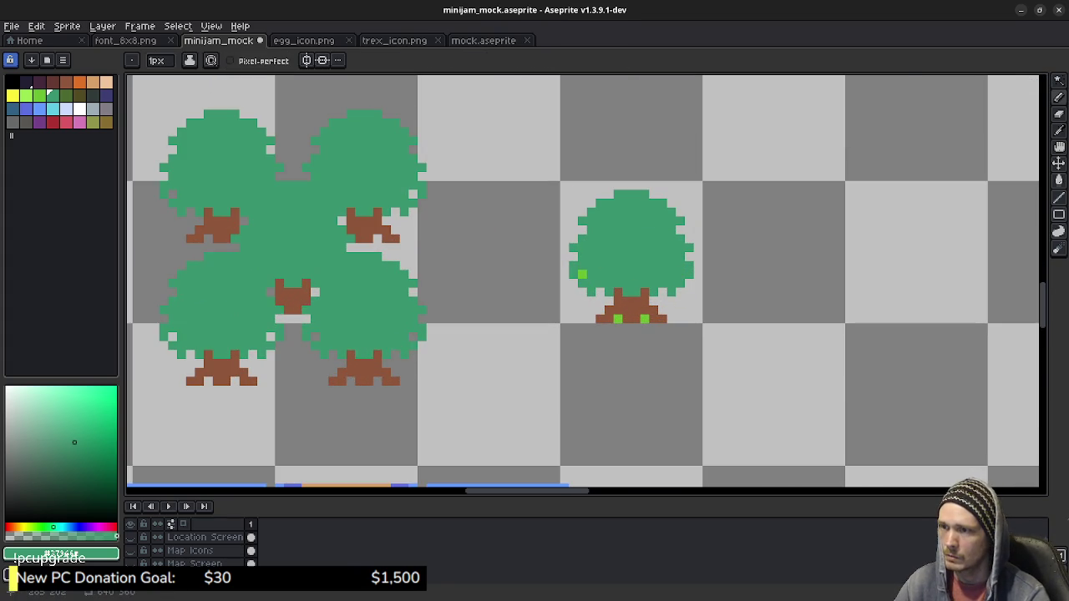
key(e)
click(590, 284)
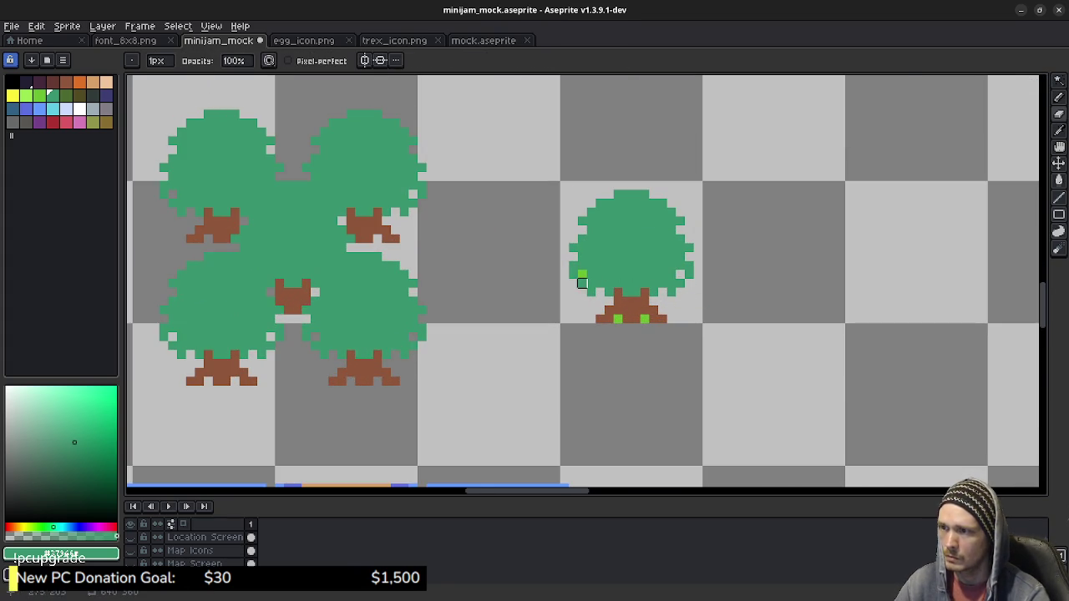
click(618, 318)
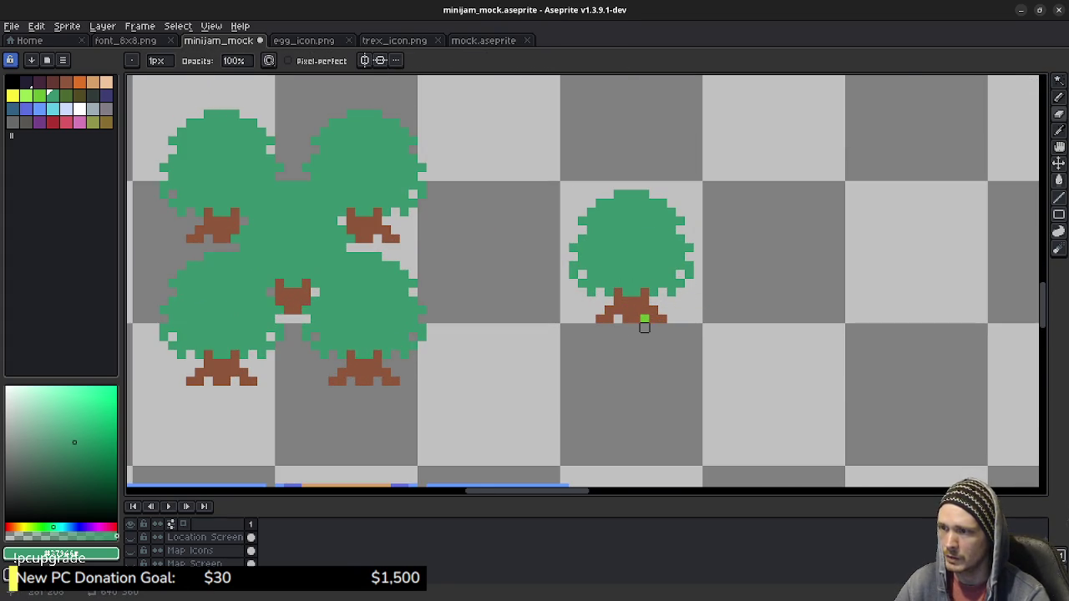
click(644, 318)
drag(573, 363, 663, 370)
Fill the lone tree's foliage with the light grass green.
key(m)
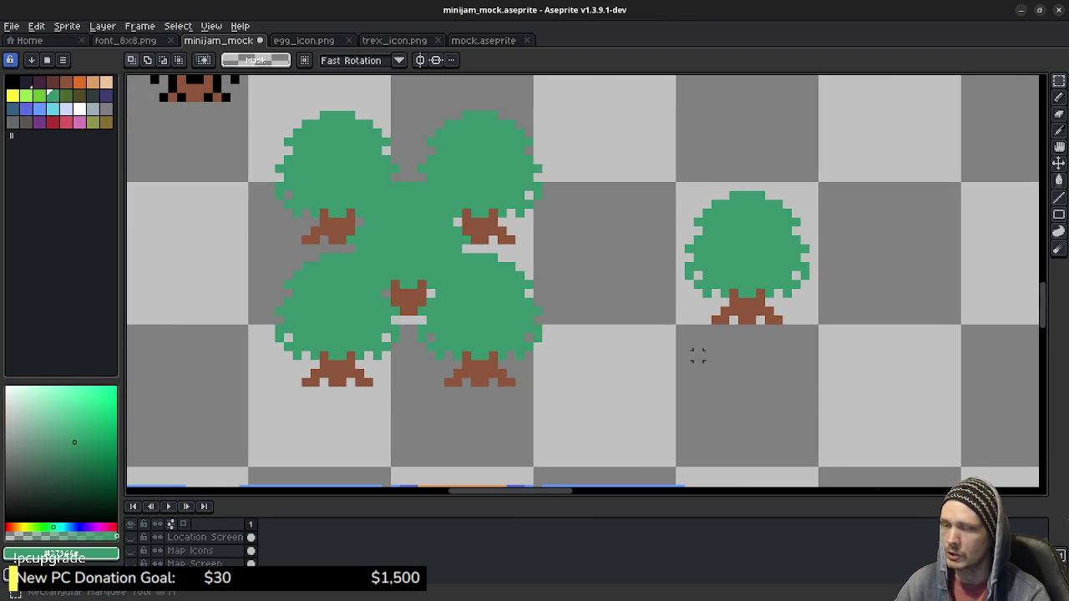
drag(678, 322, 819, 181)
scroll(818, 182, left, 2)
scroll(824, 245, left, 3)
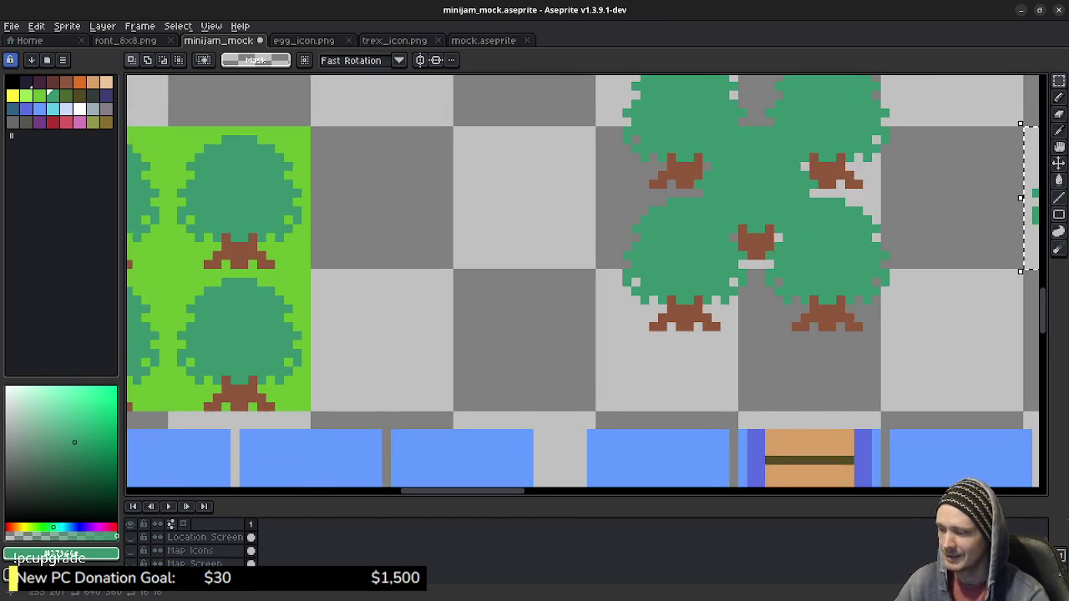
scroll(823, 246, right, 3)
click(750, 239)
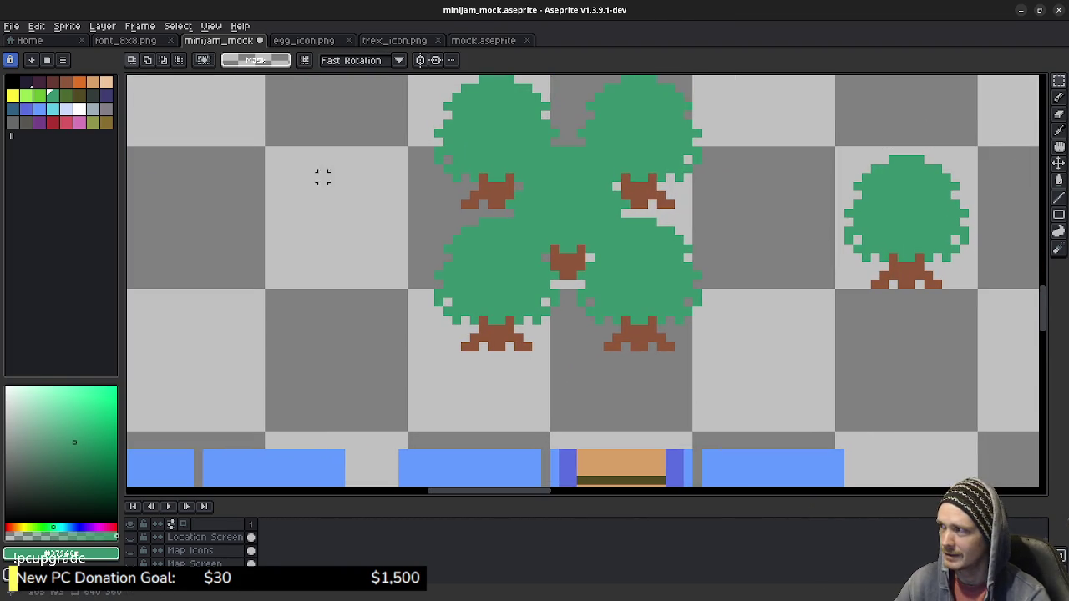
key([)
key(g)
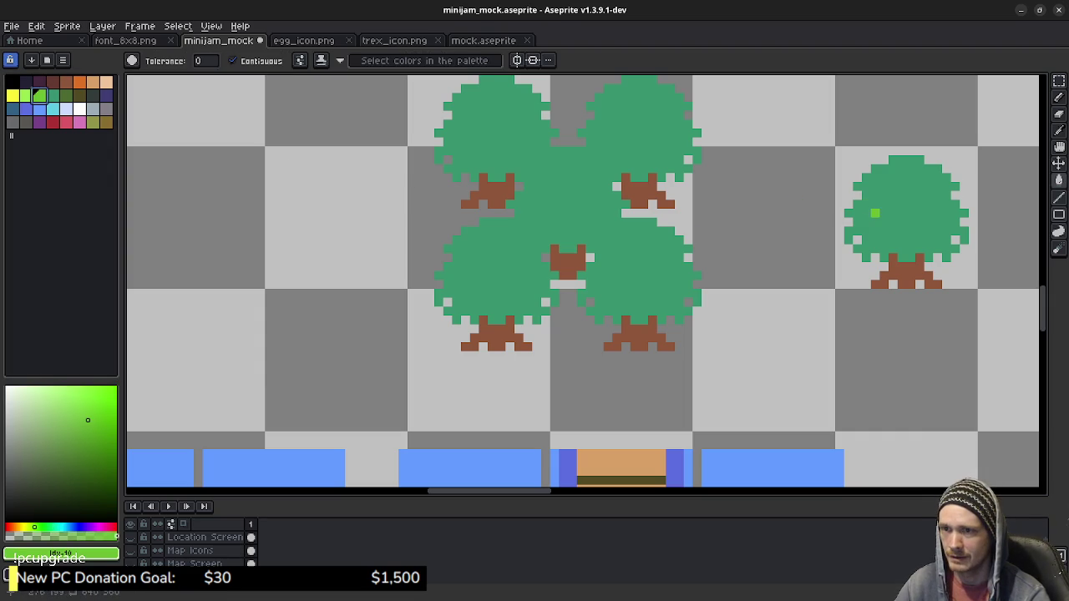
click(876, 209)
key(m)
drag(840, 284, 973, 151)
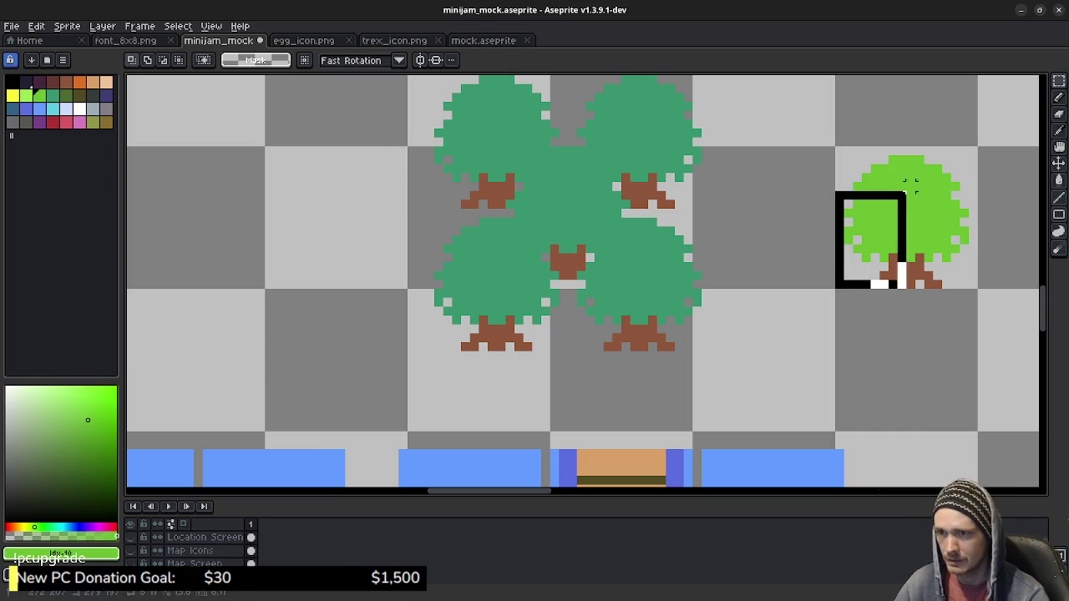
key(ctrl+d)
Paste the copied tree onto the dark-green tile and commit it, then zoom out.
drag(508, 264, 791, 254)
drag(535, 284, 795, 271)
key(ctrl+v)
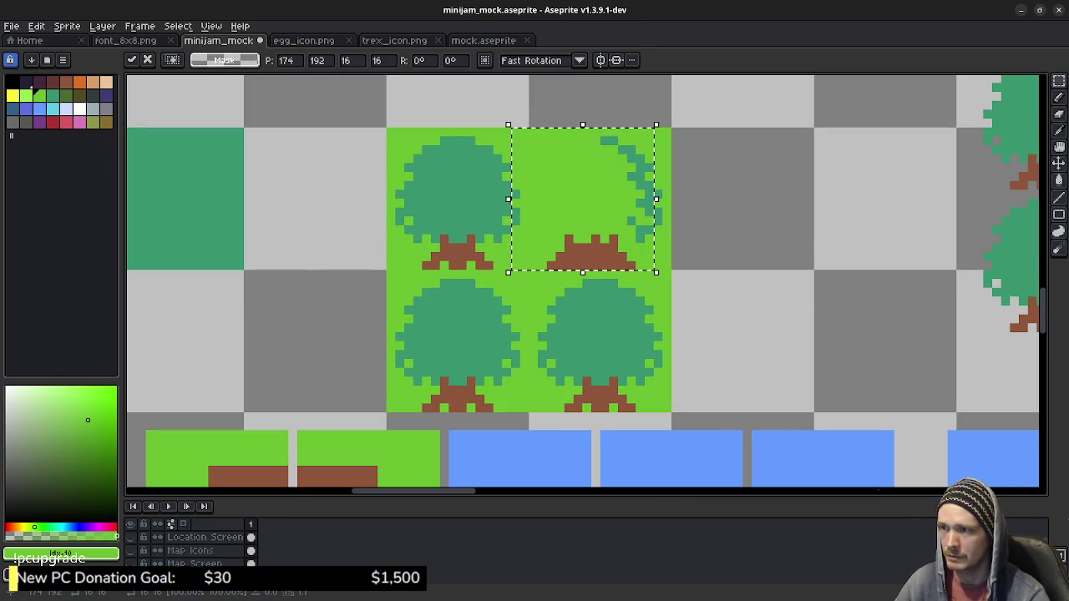
drag(535, 284, 910, 324)
drag(952, 233, 543, 233)
key(Return)
key(ctrl+d)
scroll(660, 317, down, 3)
scroll(706, 351, down, 1)
drag(705, 351, 541, 240)
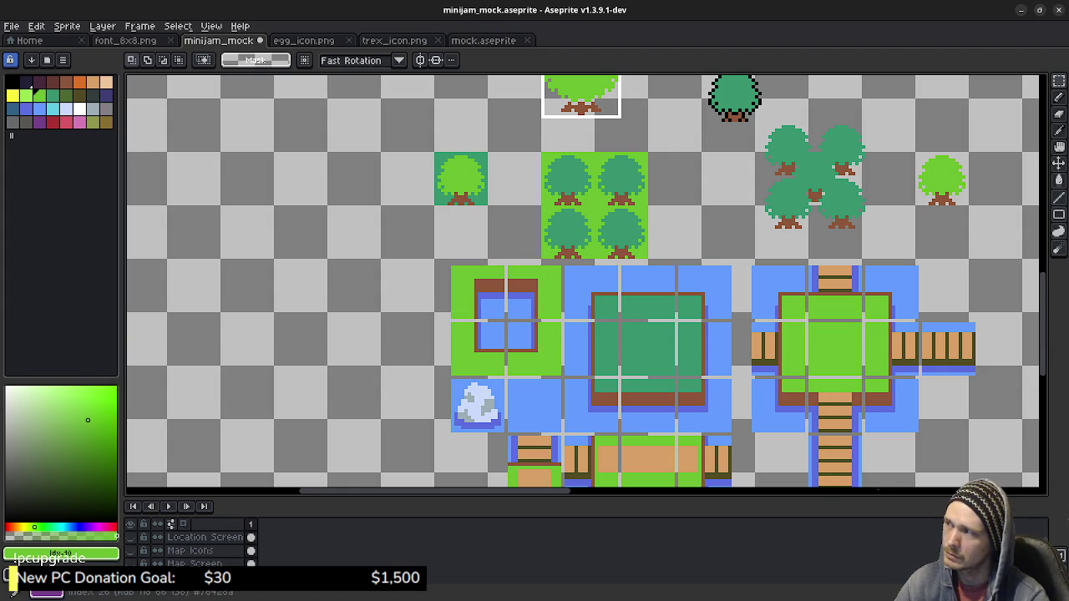
alt+click(459, 175)
Bucket-fill the four tree canopies light green, then undo the fills.
key(g)
click(568, 174)
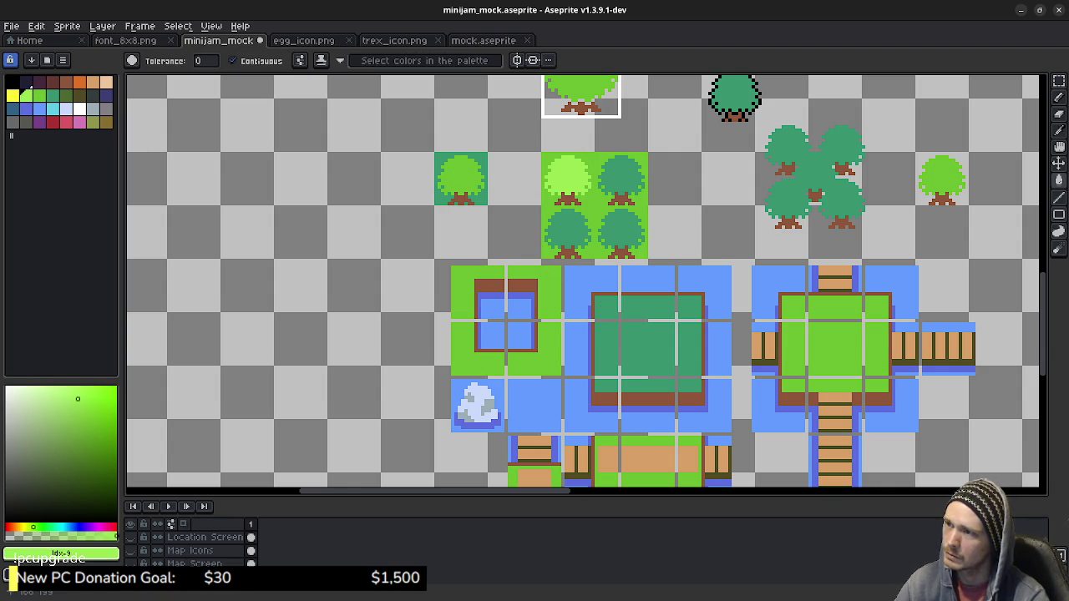
click(622, 173)
click(568, 227)
click(621, 228)
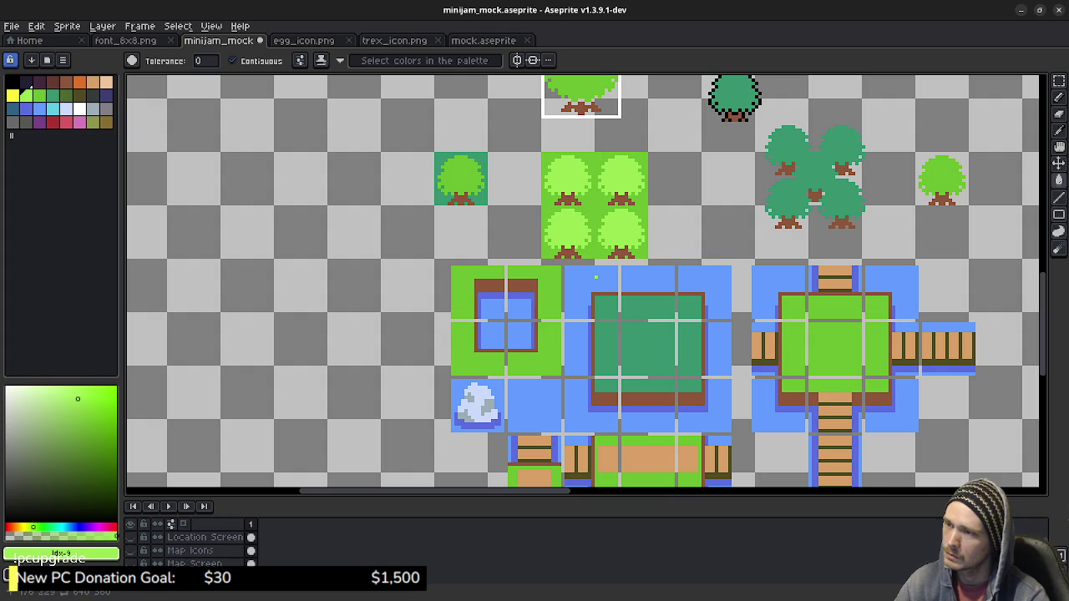
scroll(596, 277, down, 2)
scroll(596, 276, down, 2)
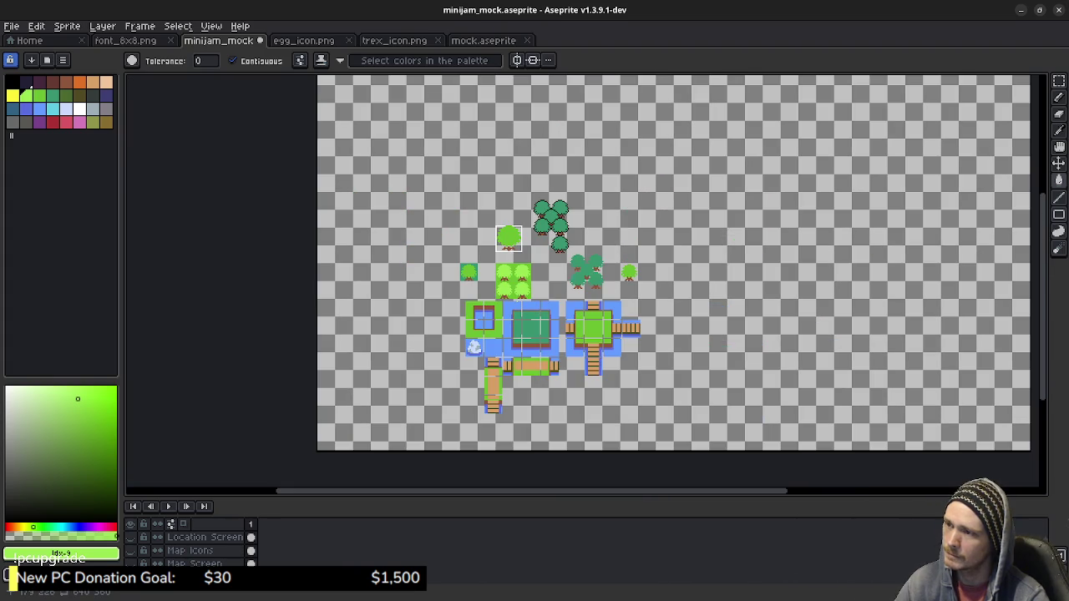
scroll(517, 301, up, 2)
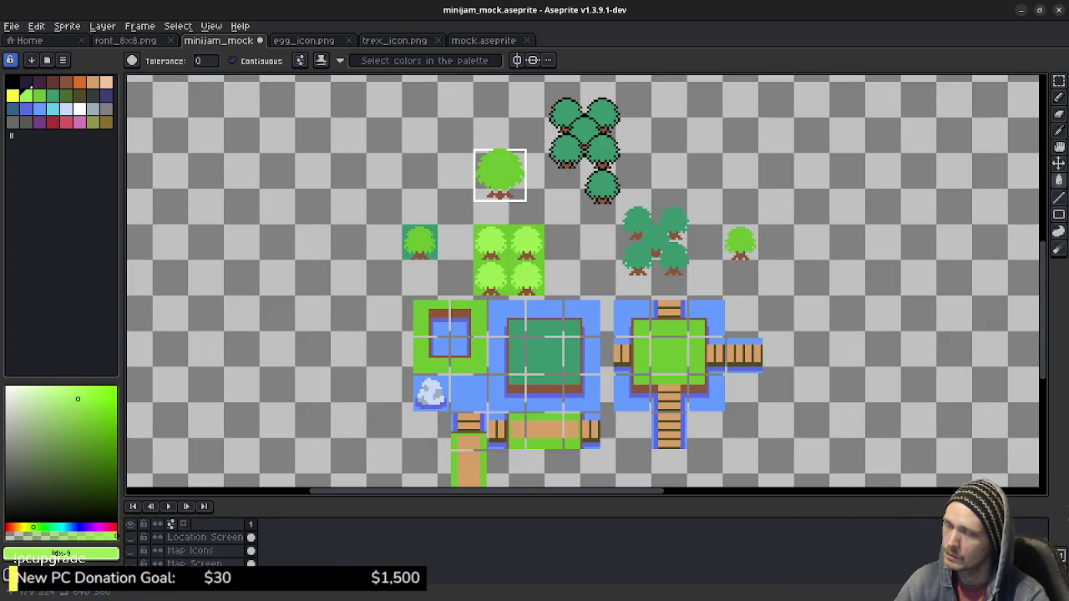
scroll(584, 284, left, 2)
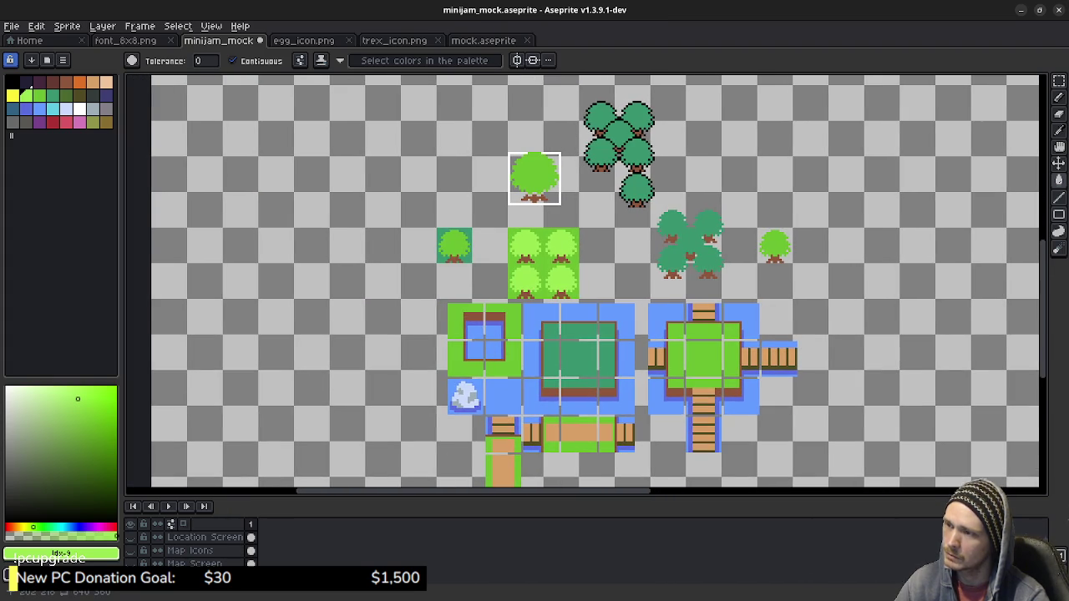
scroll(668, 242, down, 1)
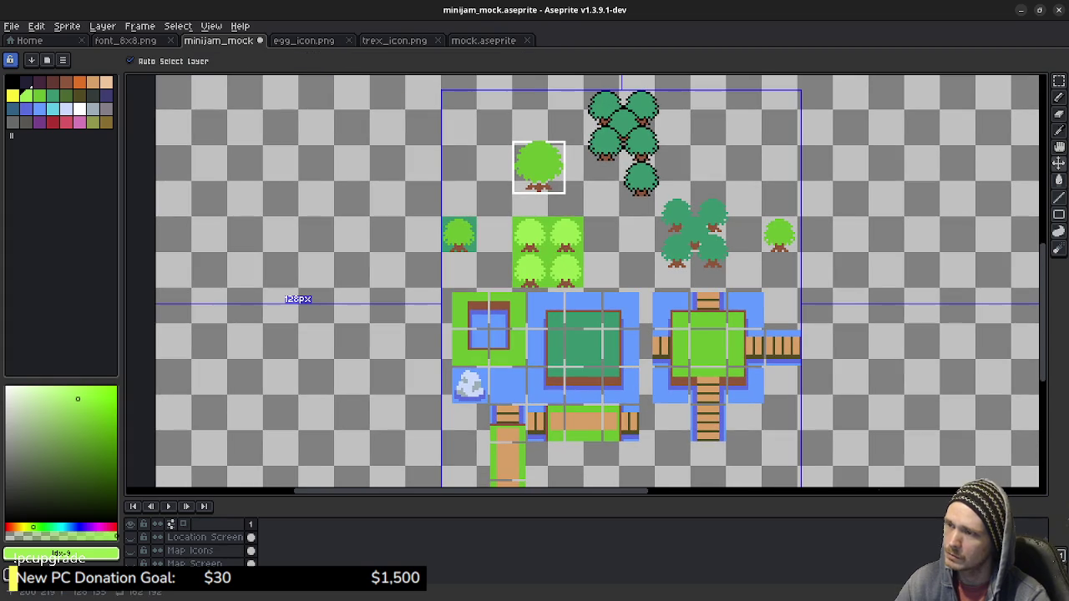
key(ctrl+z)
key(ctrl+z)
key(ctrl+z)
key(ctrl+z)
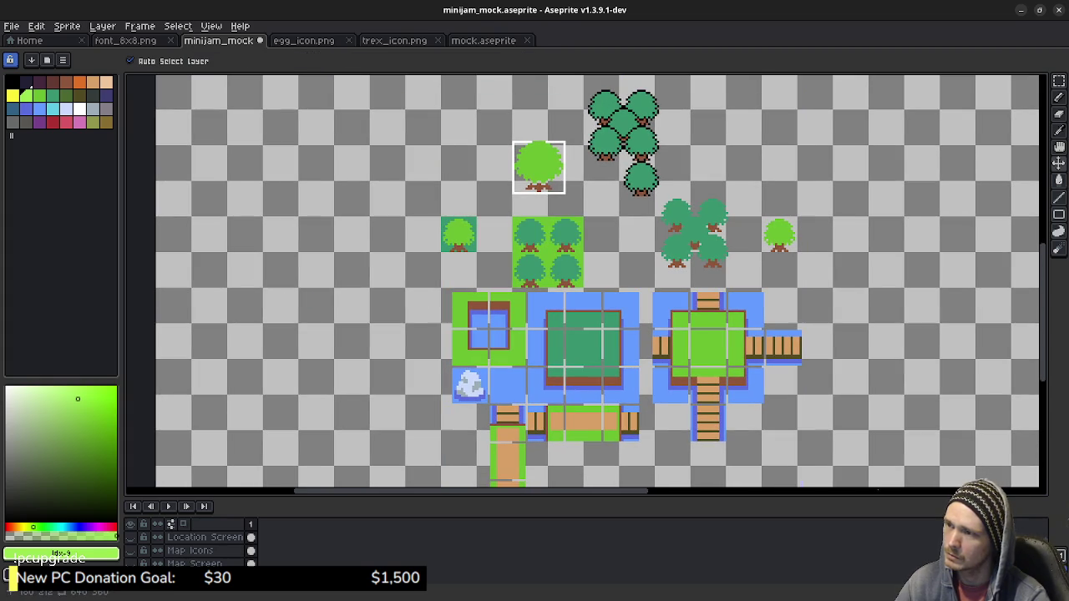
key(ctrl+z)
Try a lighter green on the block's grass and restore light green on the bottom trees.
click(39, 94)
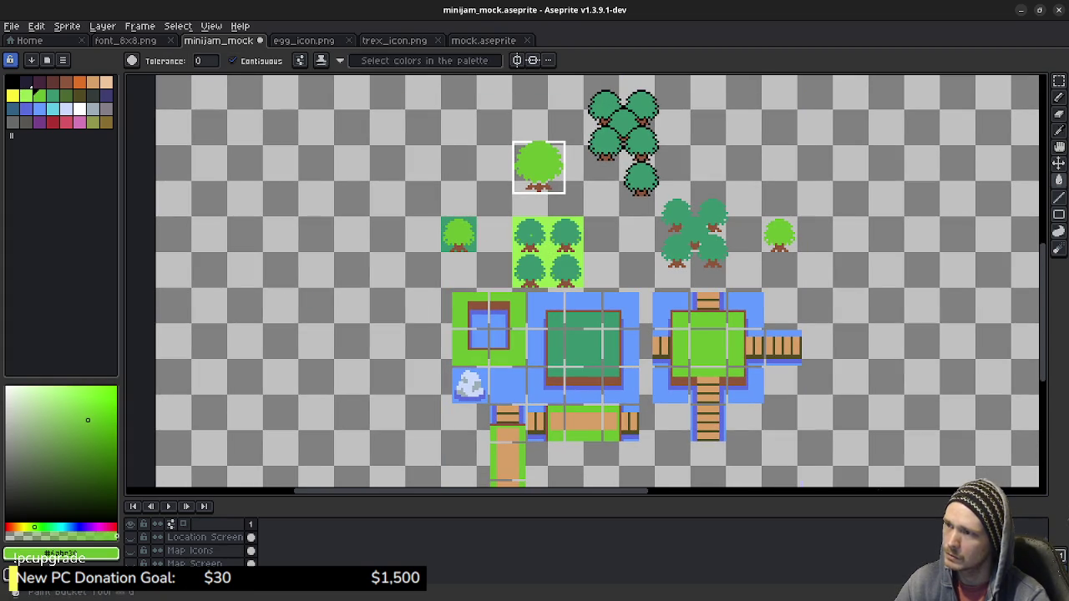
key(ctrl+z)
key(ctrl+z)
key(ctrl+y)
key(ctrl+y)
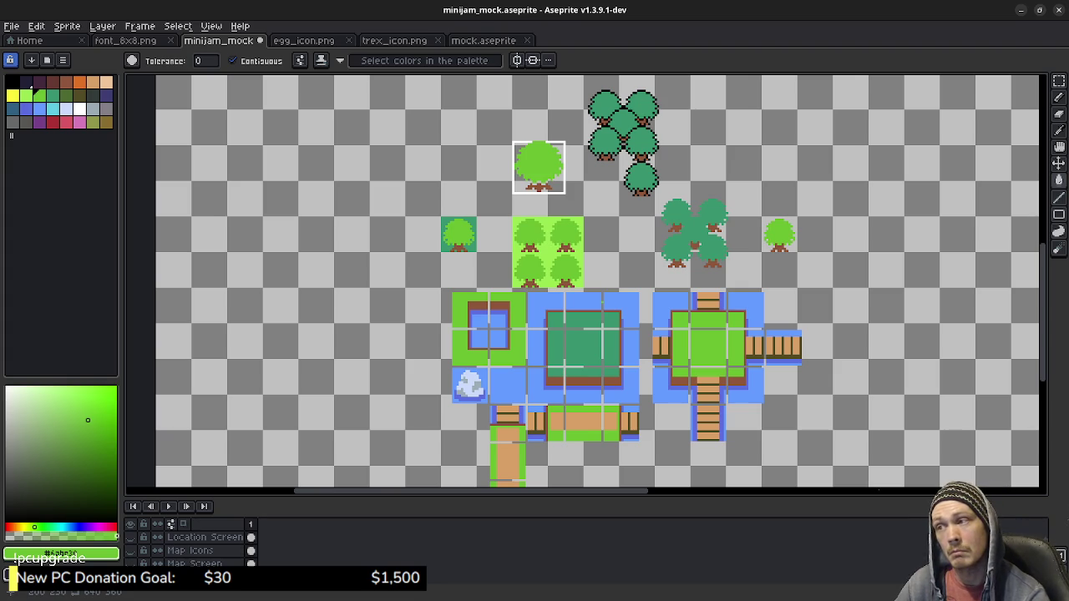
key(minus)
key(plus)
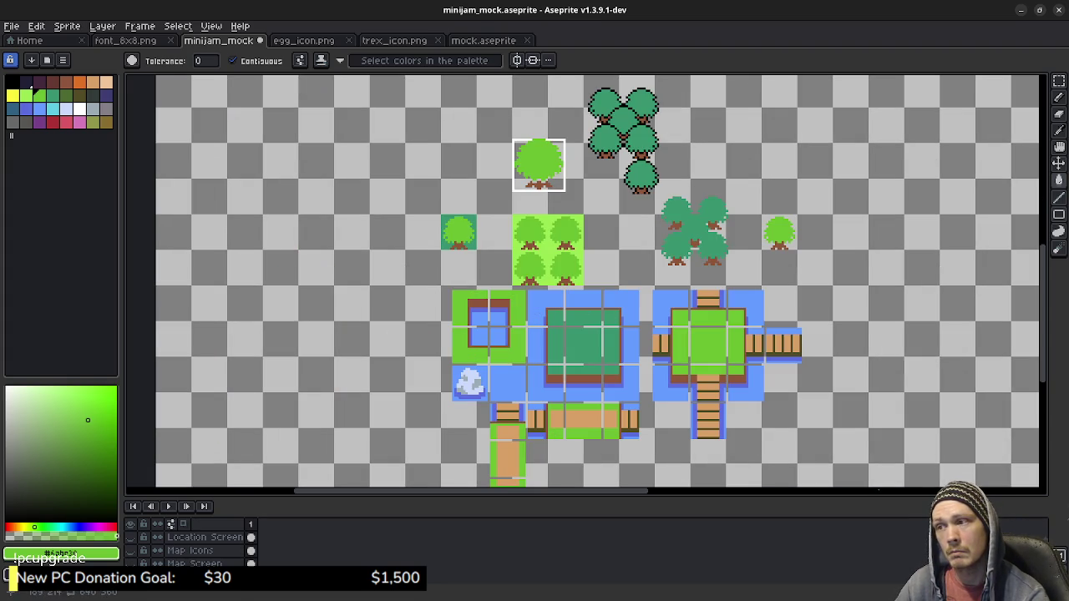
Fill the pond's centre, border and bottom strip with a lighter green.
alt+click(539, 163)
click(585, 345)
click(585, 318)
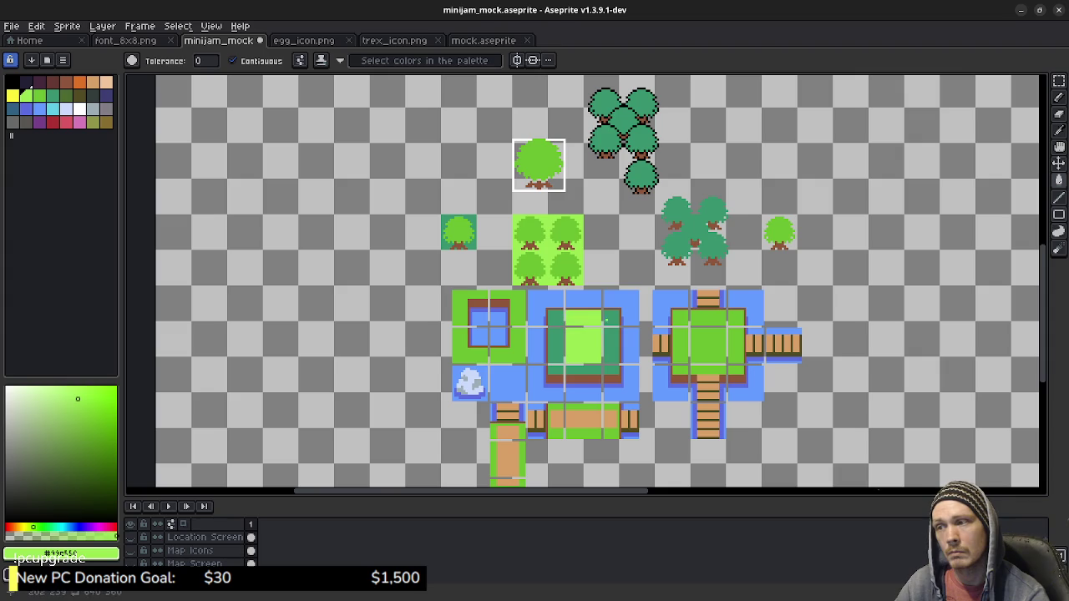
click(612, 317)
click(612, 346)
click(555, 345)
click(555, 318)
click(555, 371)
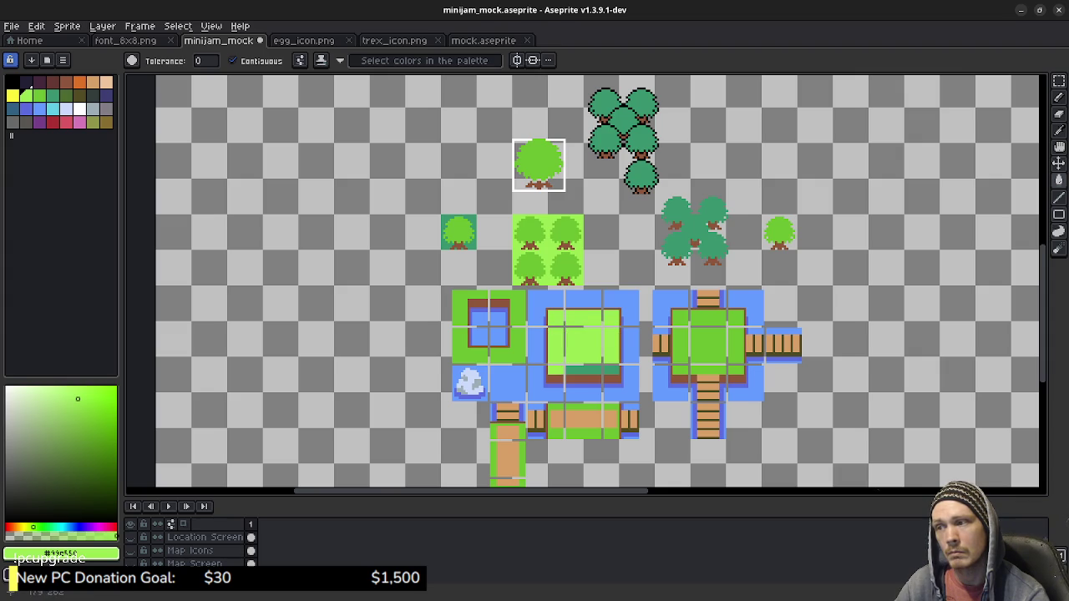
click(583, 371)
click(611, 371)
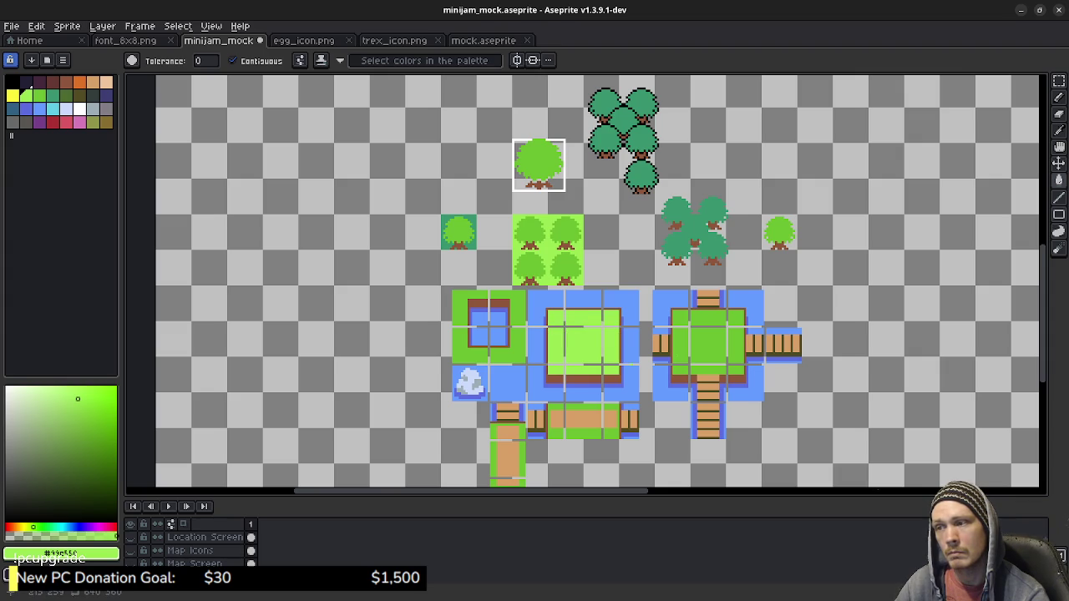
scroll(597, 284, down, 2)
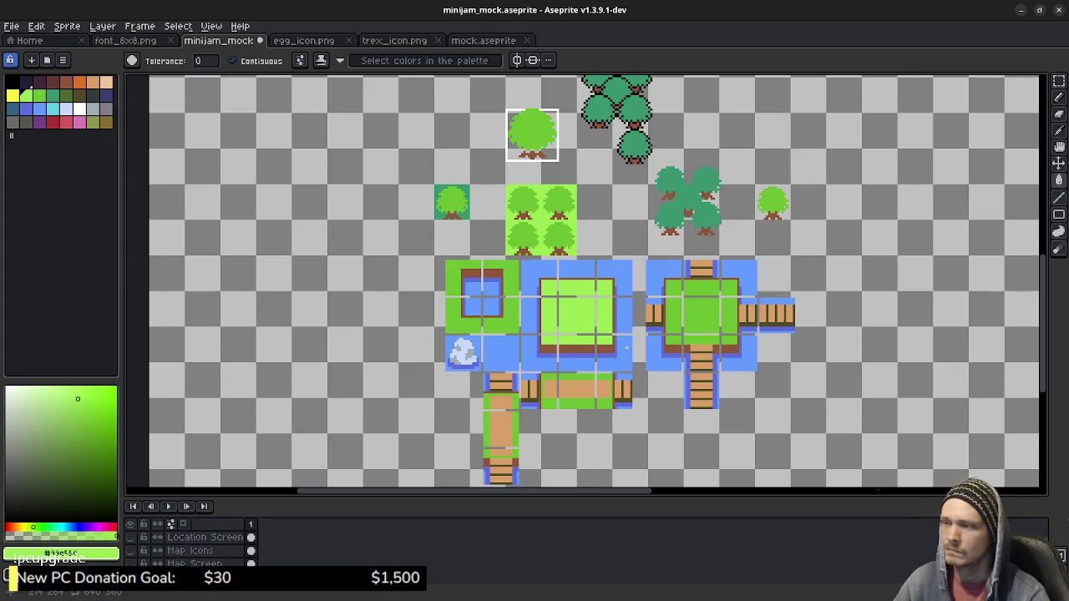
Undo the pond fills and fill the 2x2 block's grass with the pond's dark teal.
key(ctrl+z)
key(ctrl+z)
key(ctrl+z)
key(ctrl+z)
key(ctrl+z)
key(ctrl+z)
key(ctrl+z)
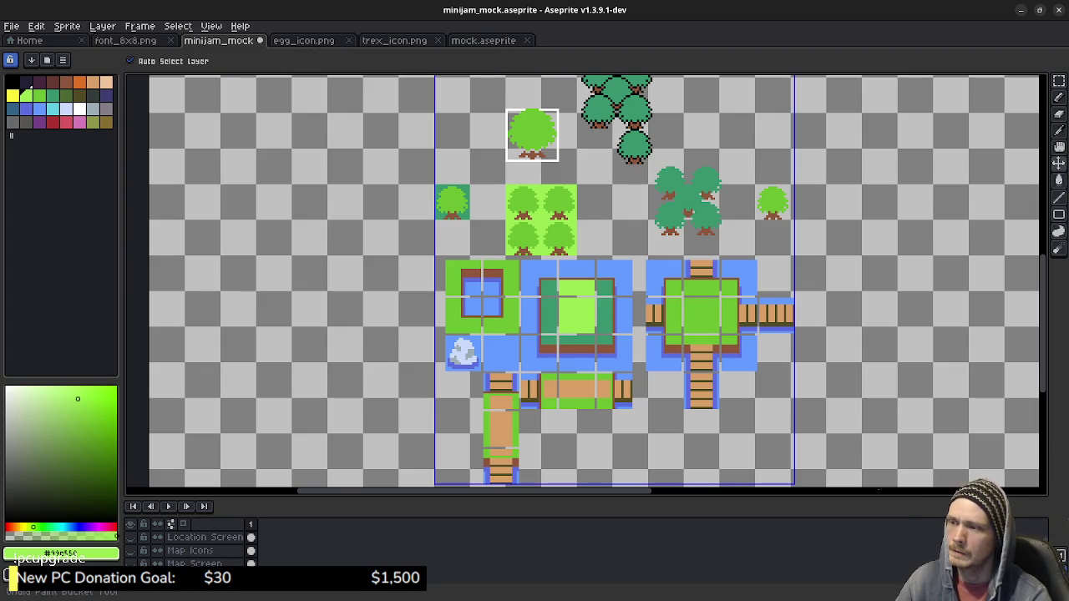
key(ctrl+z)
key(ctrl+z)
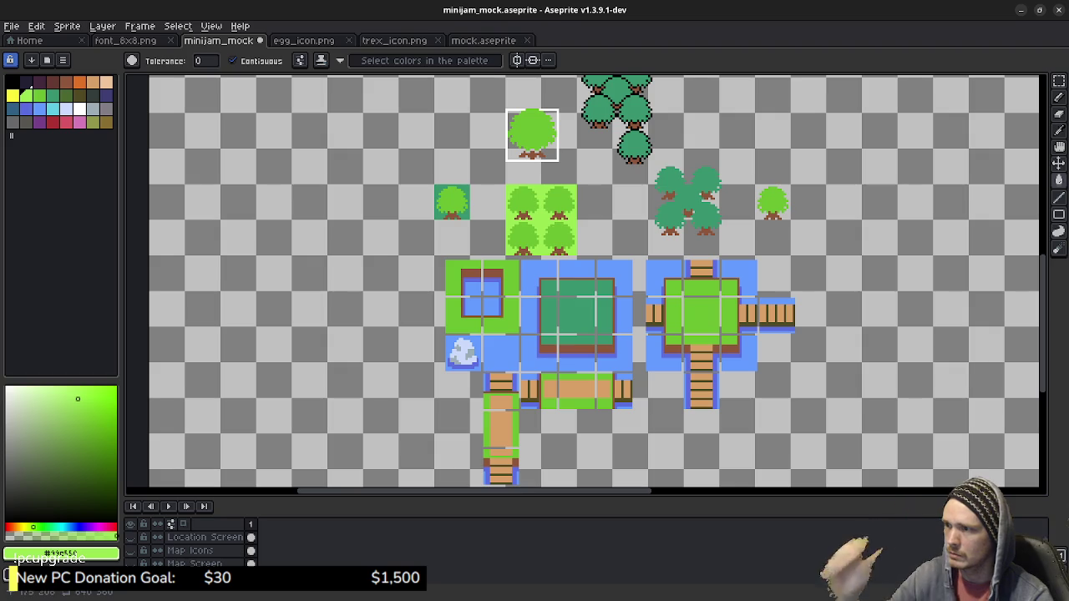
alt+click(576, 318)
click(541, 220)
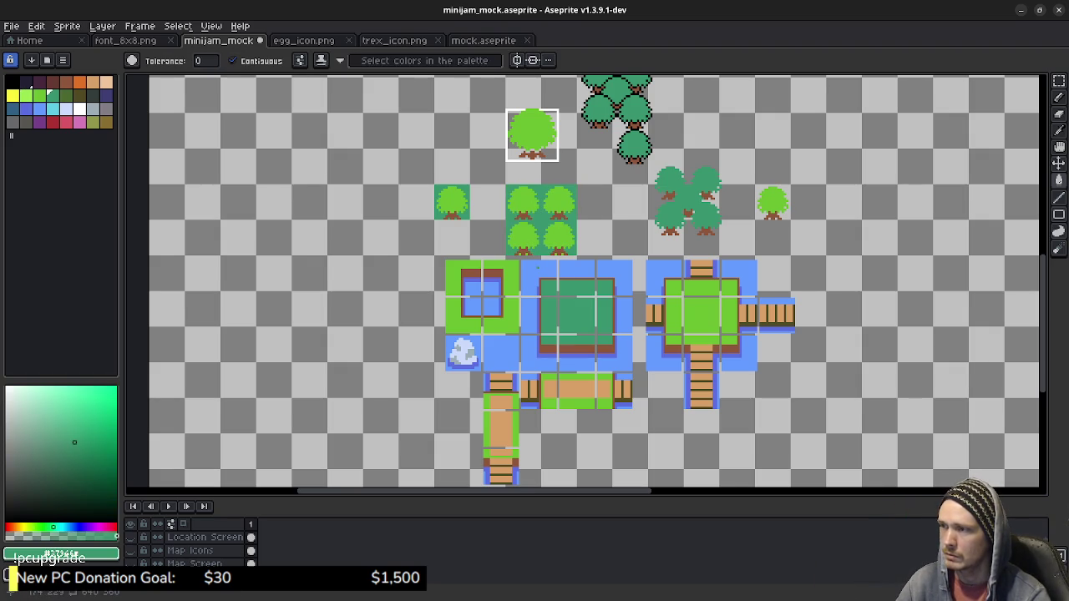
Fill the single tree's canopy water blue and its grass bright green.
drag(585, 284, 626, 324)
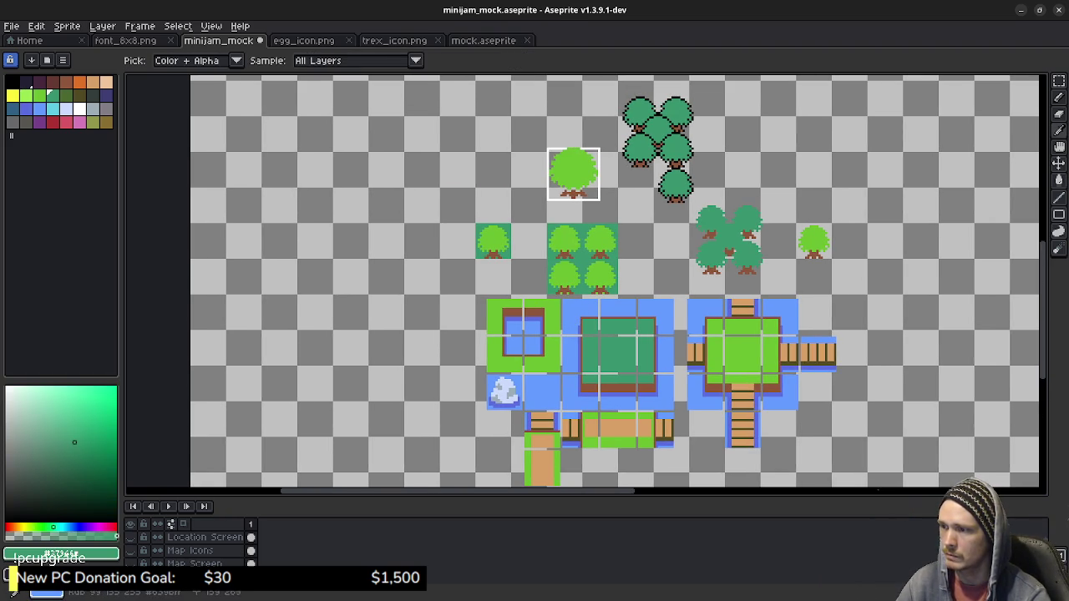
alt+click(546, 388)
click(492, 238)
scroll(535, 292, up, 3)
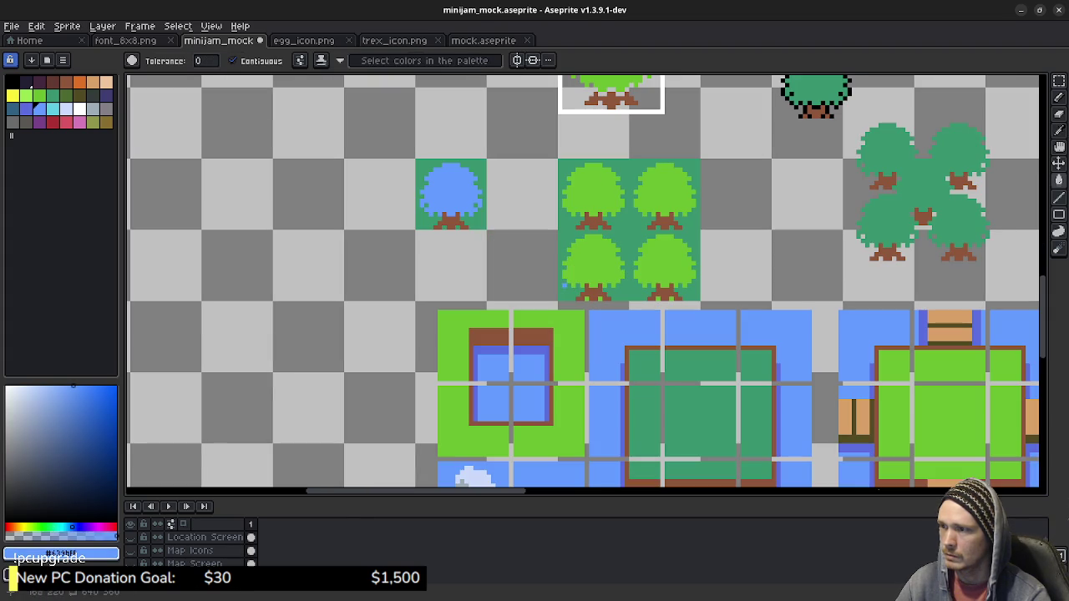
alt+click(689, 275)
click(483, 225)
Try teal and green on the blue canopy, settling on a teal canopy.
drag(507, 240, 567, 312)
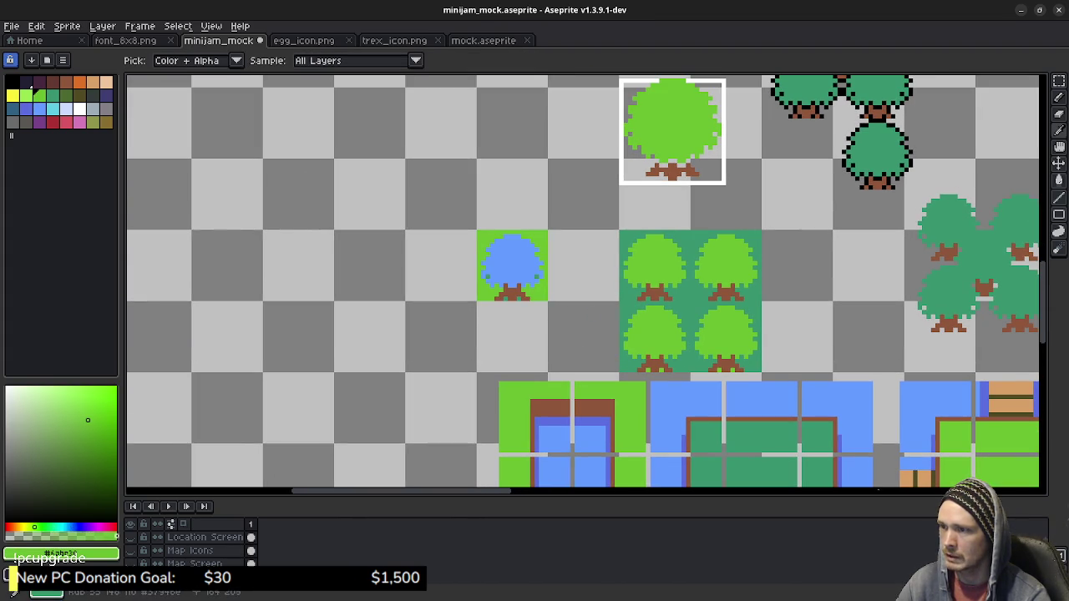
alt+click(628, 292)
click(511, 263)
key(ctrl+z)
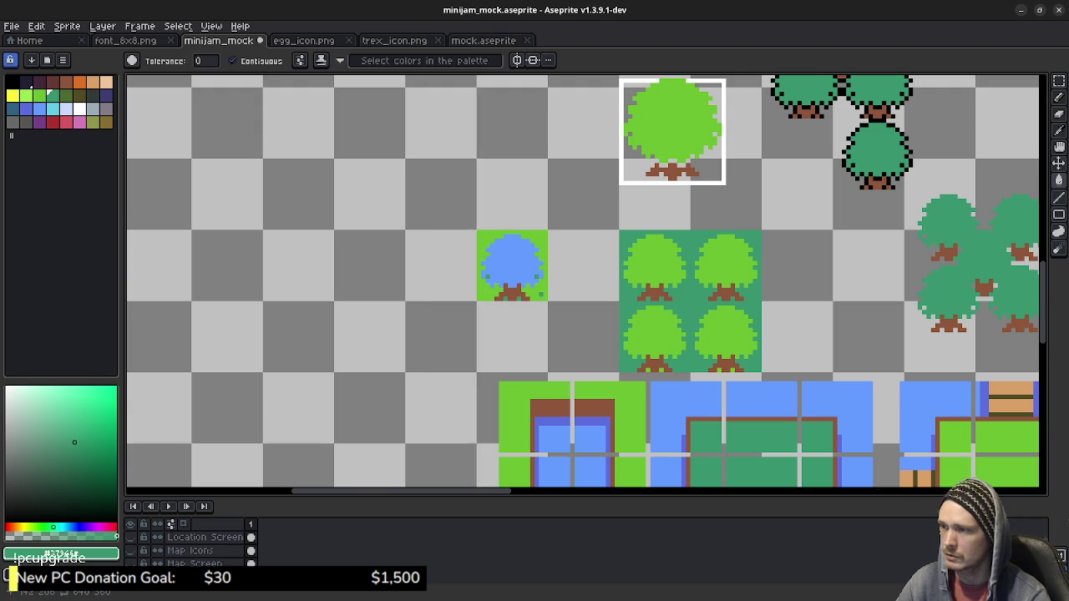
scroll(542, 303, up, 1)
key(b)
alt+click(534, 272)
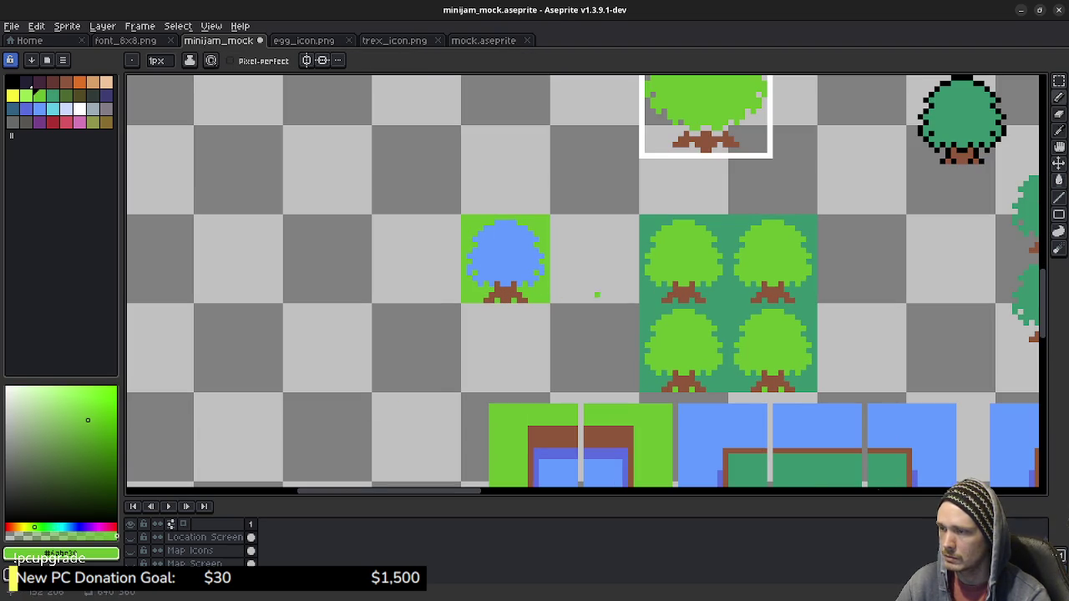
key(g)
click(506, 250)
key(ctrl+z)
alt+click(651, 317)
click(505, 251)
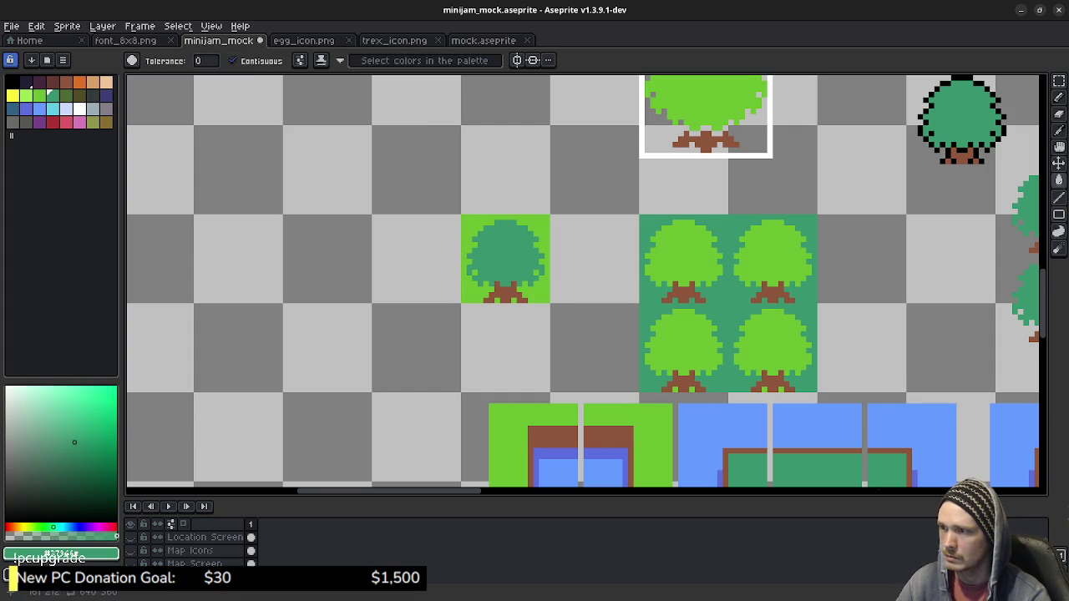
drag(669, 356, 610, 322)
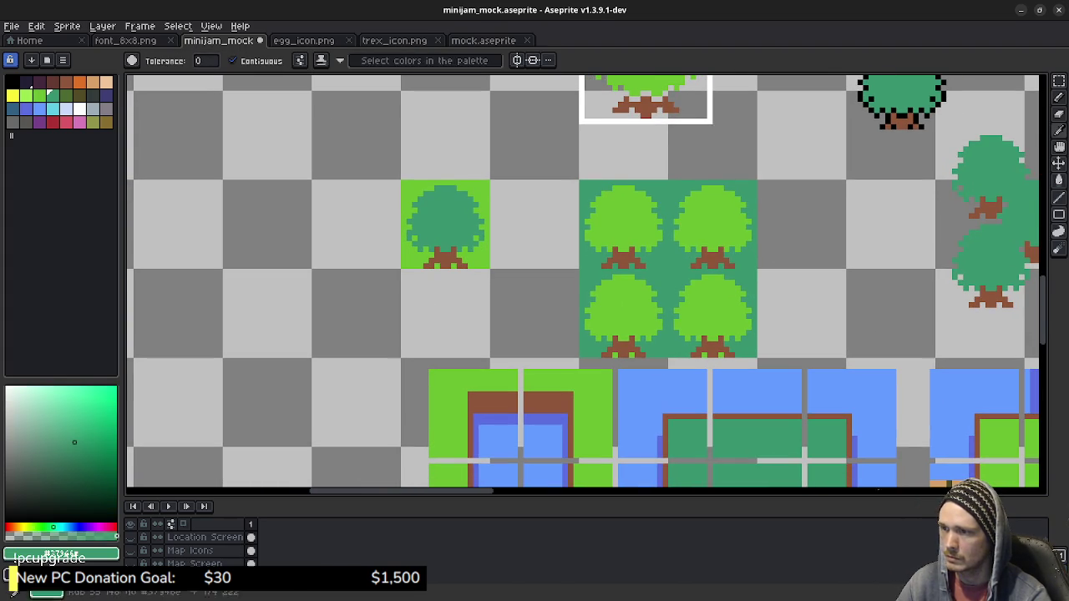
Duplicate the tree tile left, down and right to fill the 2x2 block.
key(b)
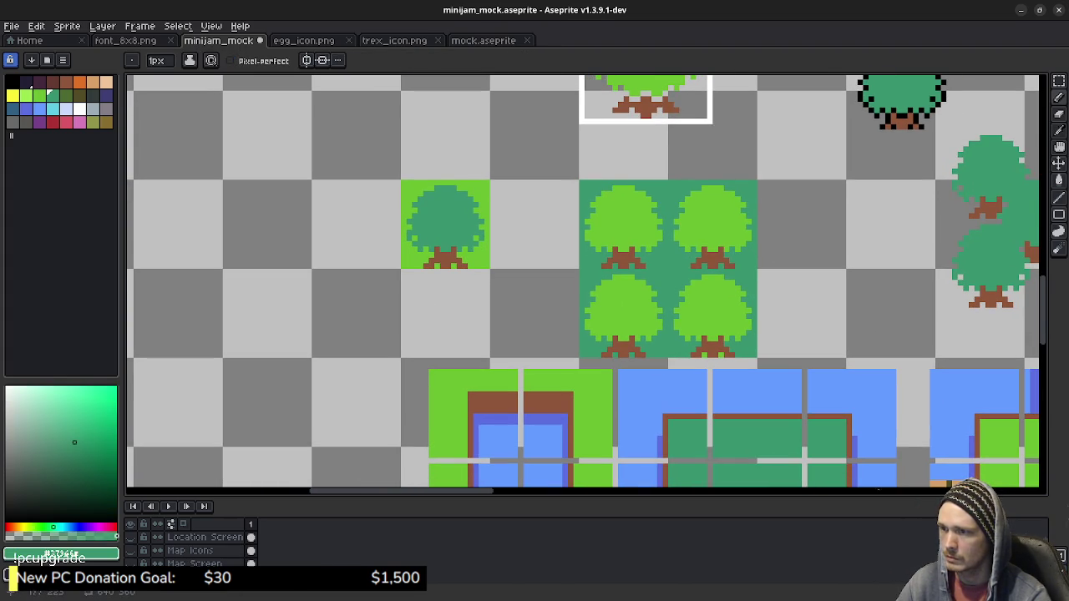
drag(709, 365, 678, 362)
key(m)
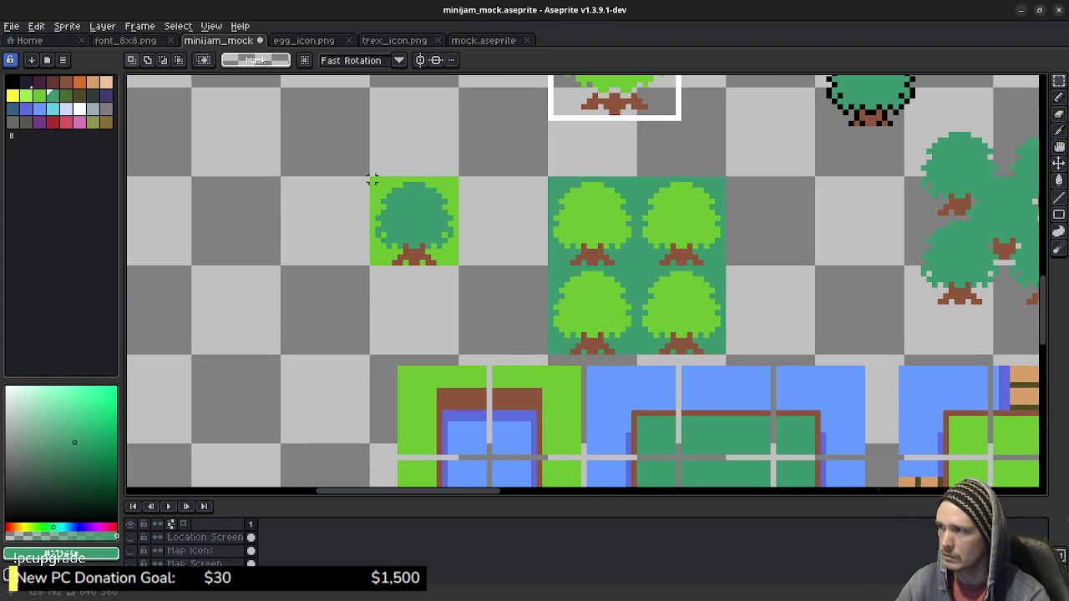
drag(372, 179, 460, 267)
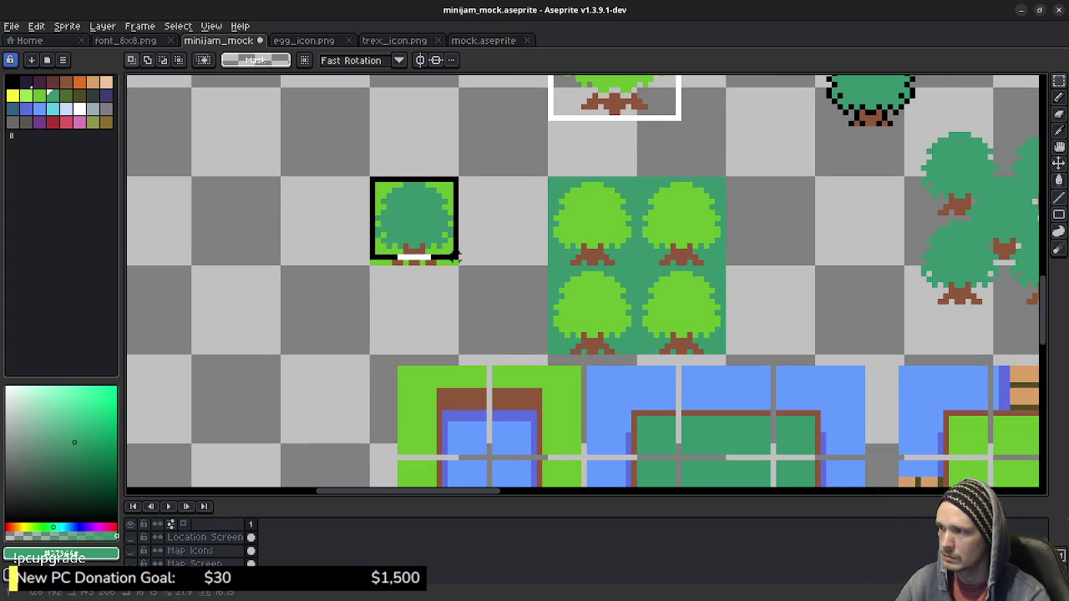
drag(414, 221, 325, 221)
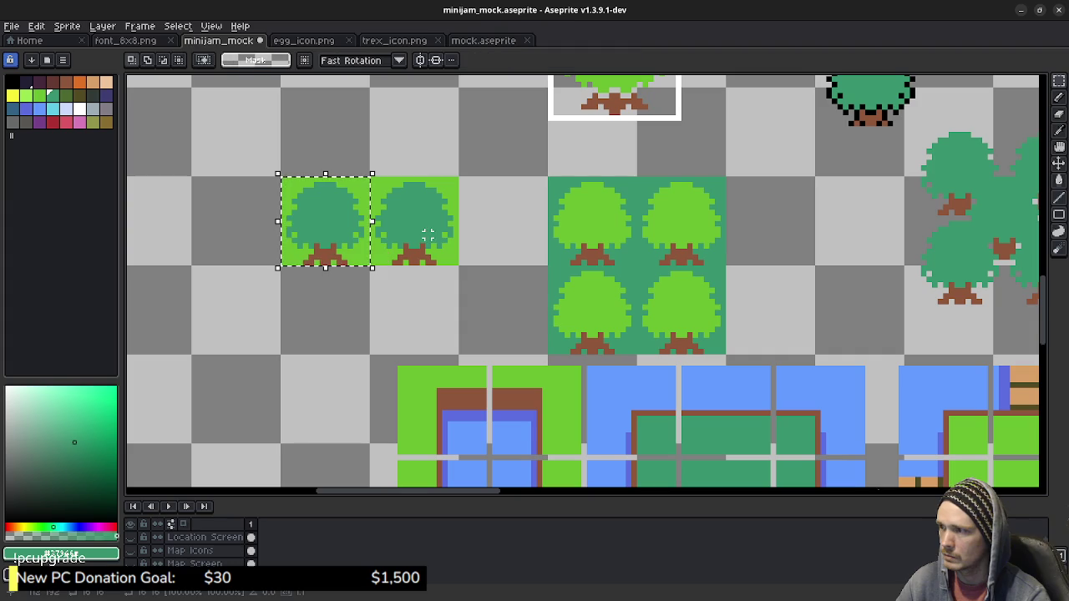
drag(325, 221, 319, 311)
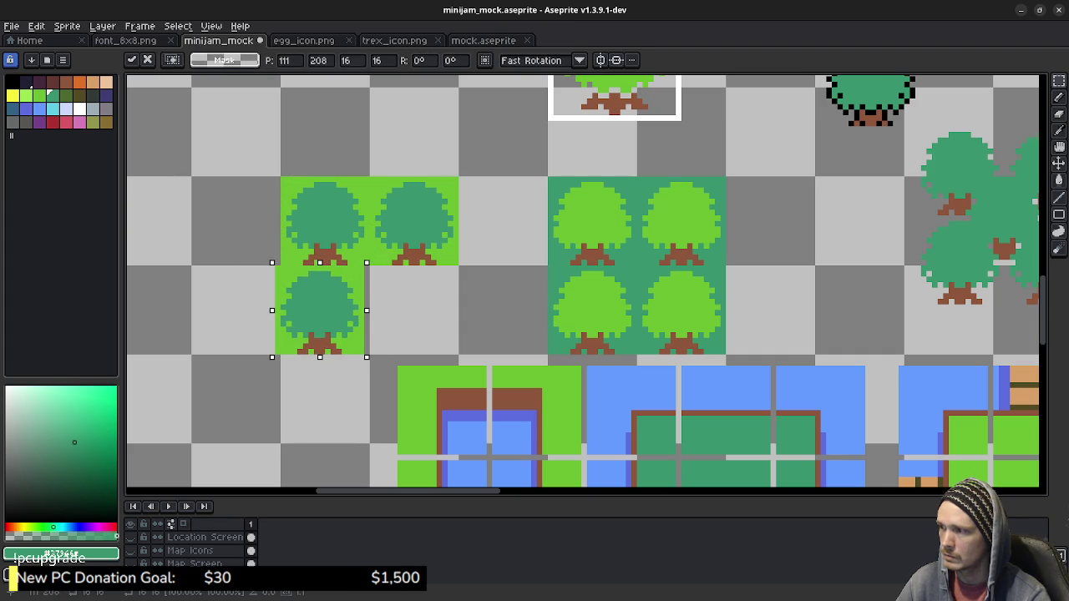
key(Right)
key(Return)
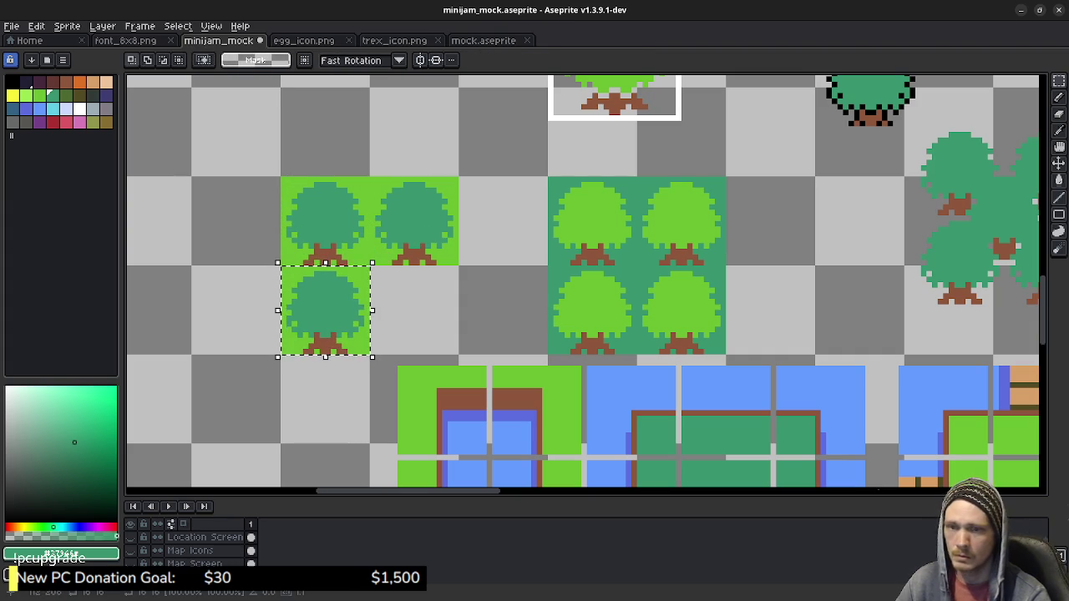
drag(325, 311, 415, 310)
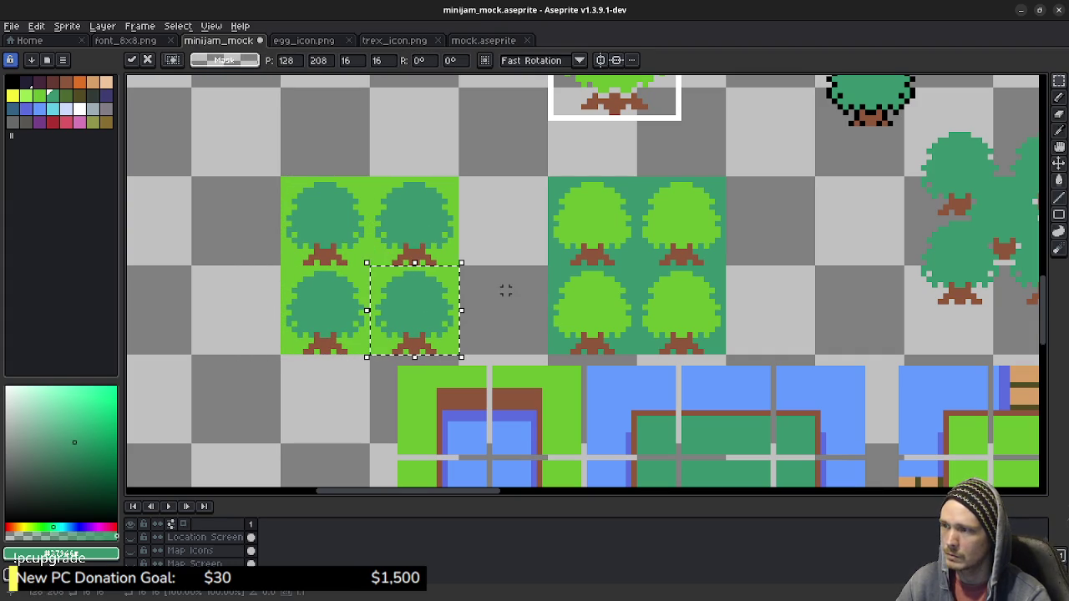
scroll(507, 300, down, 3)
mouse_move(571, 338)
mouse_down()
mouse_move(543, 263)
mouse_move(499, 253)
mouse_up()
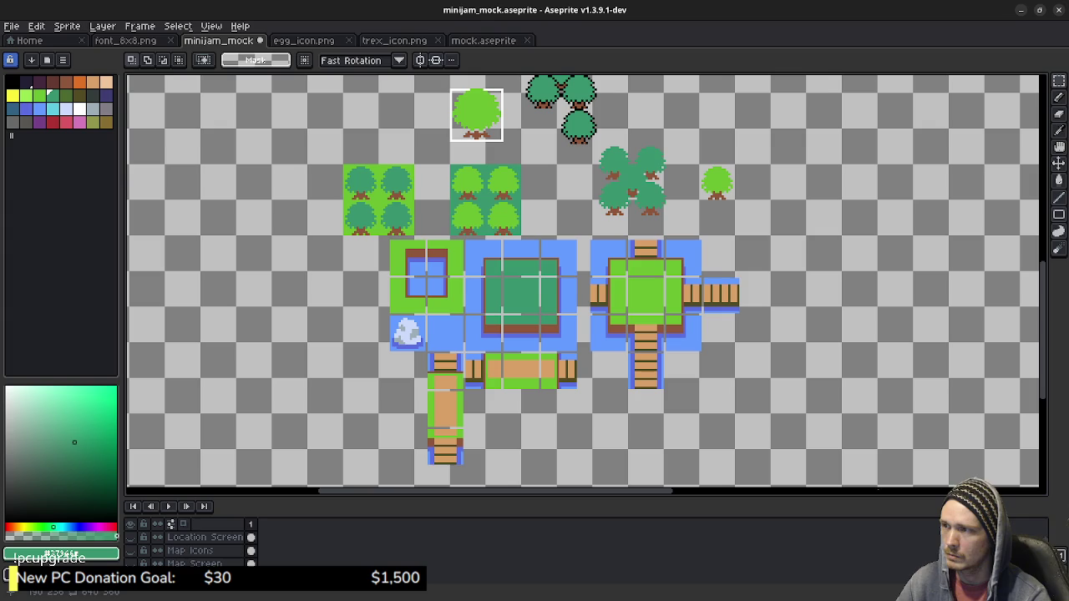
Bucket-fill the pond's dark-green island and its left and bottom strips light green.
alt+click(463, 260)
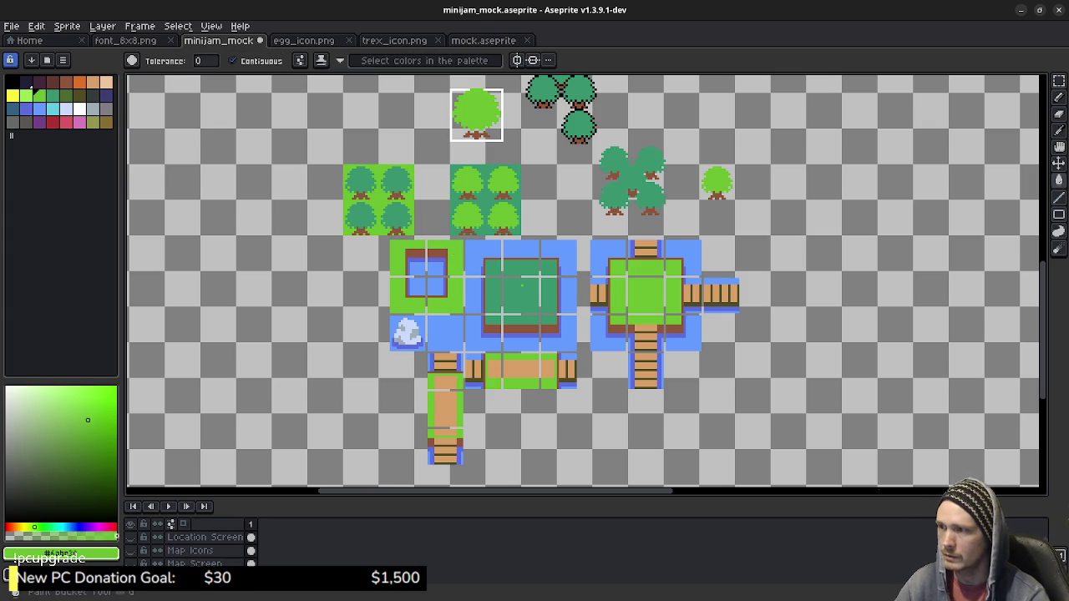
click(521, 295)
click(521, 267)
click(550, 268)
click(550, 296)
click(493, 296)
click(492, 268)
click(493, 320)
click(521, 320)
click(550, 320)
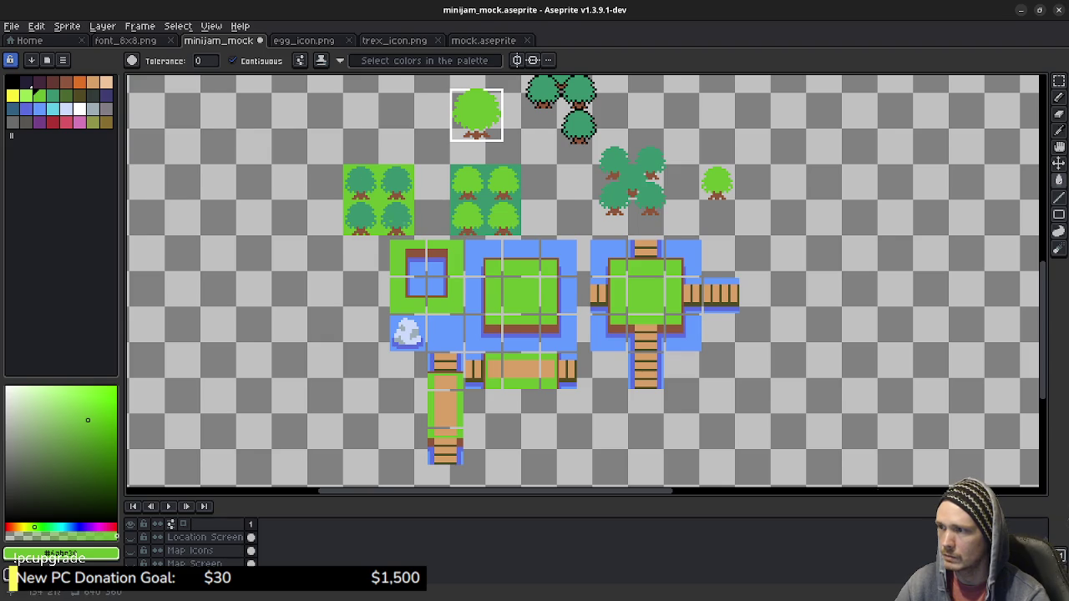
Select and delete the dark-green tree block, then switch to the Godot project.
drag(428, 223, 453, 275)
key(m)
drag(464, 213, 551, 289)
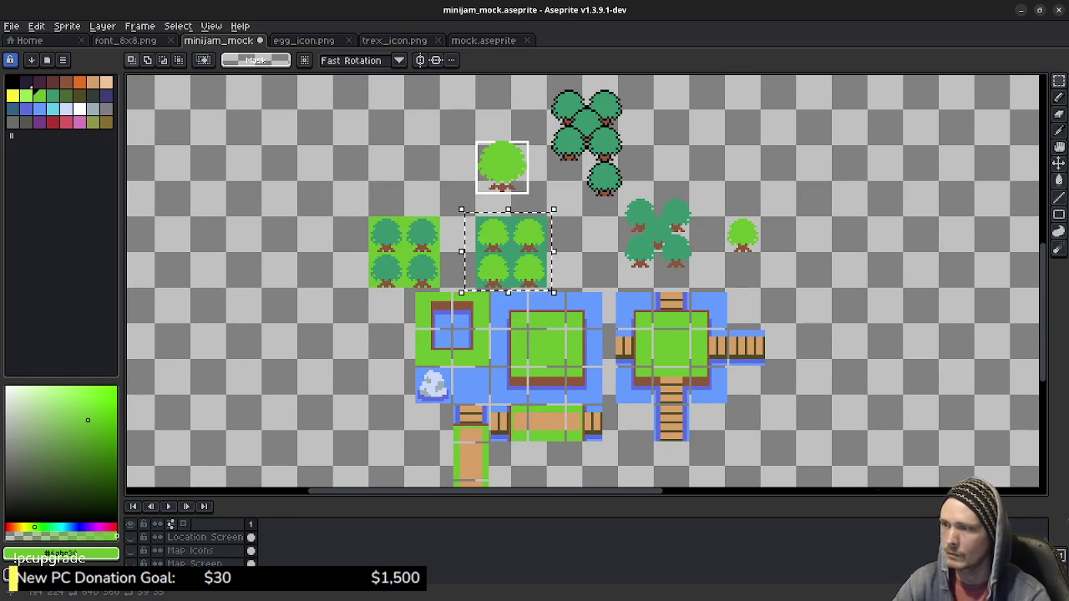
key(Delete)
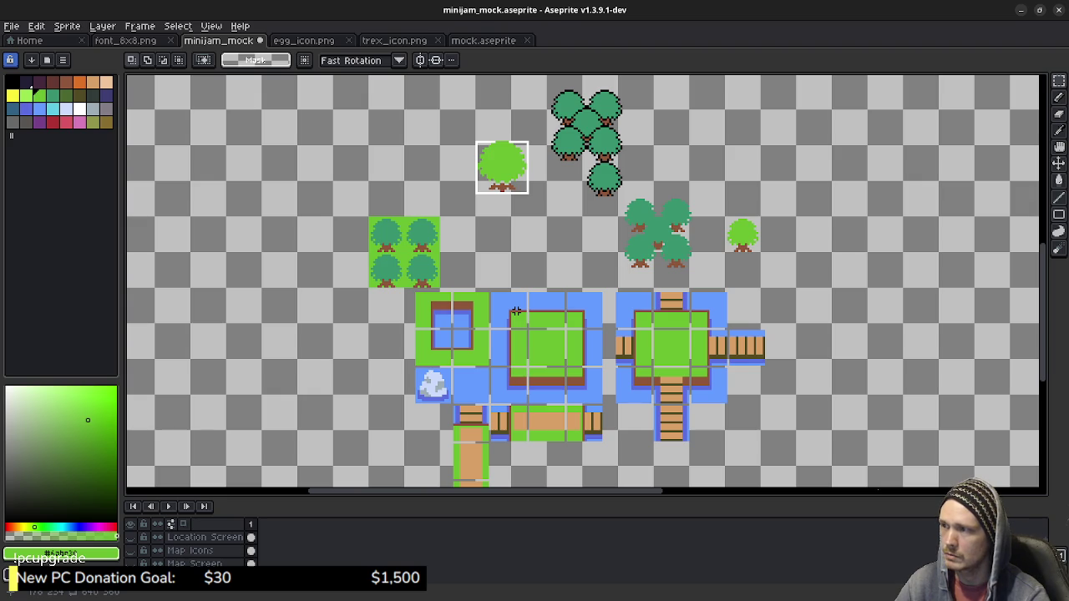
drag(501, 167, 495, 104)
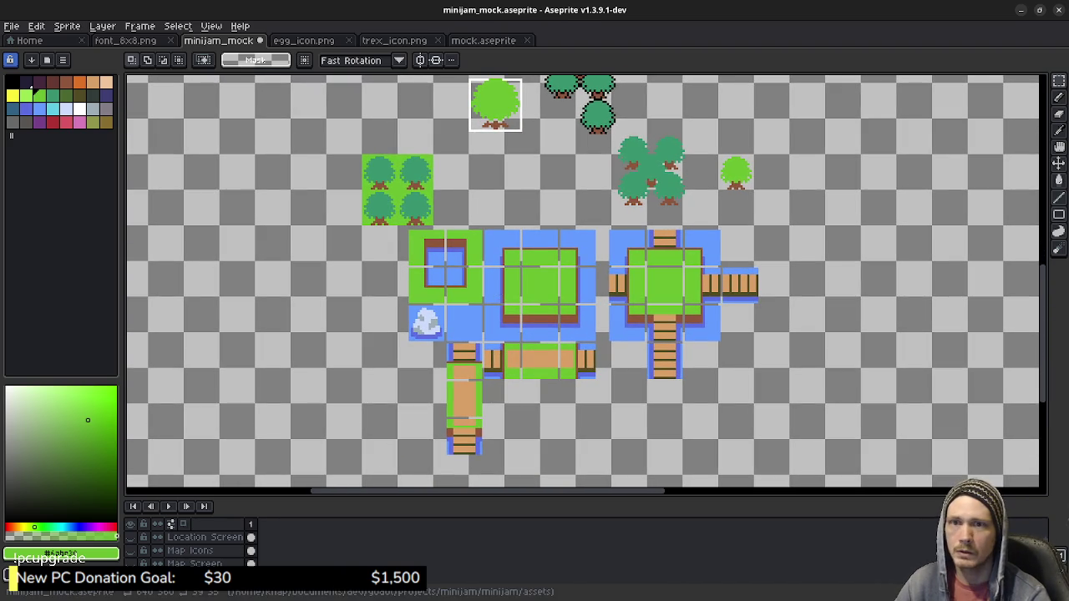
key(alt+Tab)
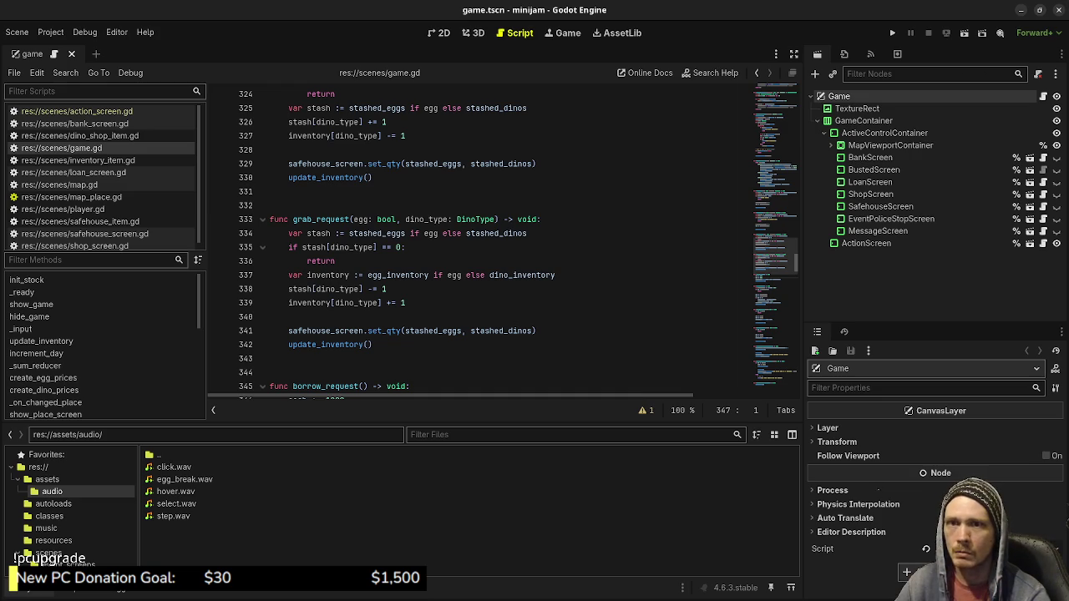
Leave Godot's game.gd script and return to the Aseprite map mockup with Alt+Tab.
key(alt+Tab)
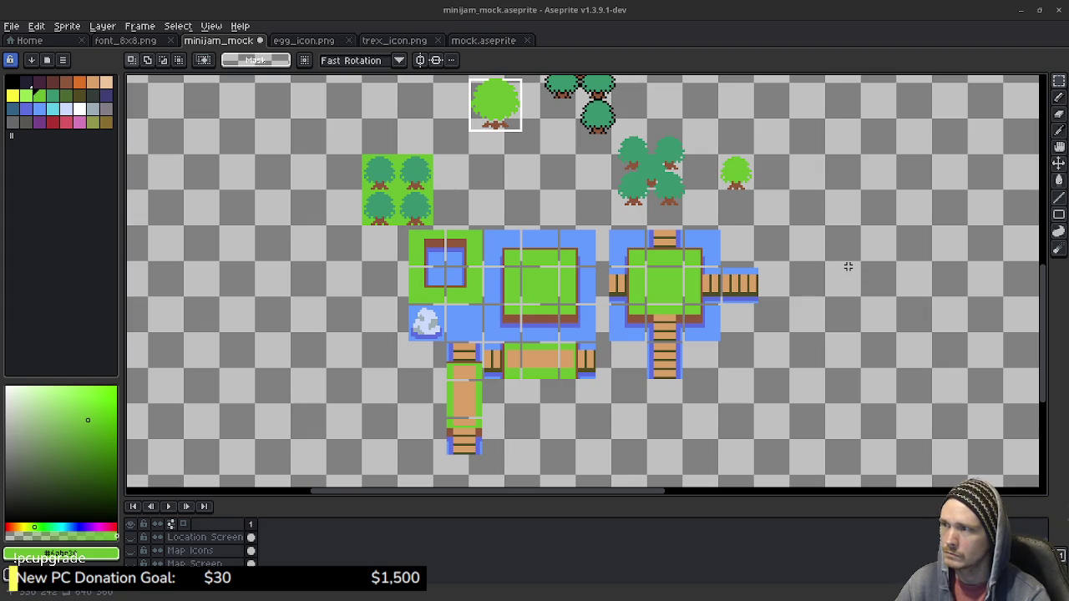
Copy the plain light-green grass tile from the pond's centre into the empty area above the map.
scroll(750, 228, up, 3)
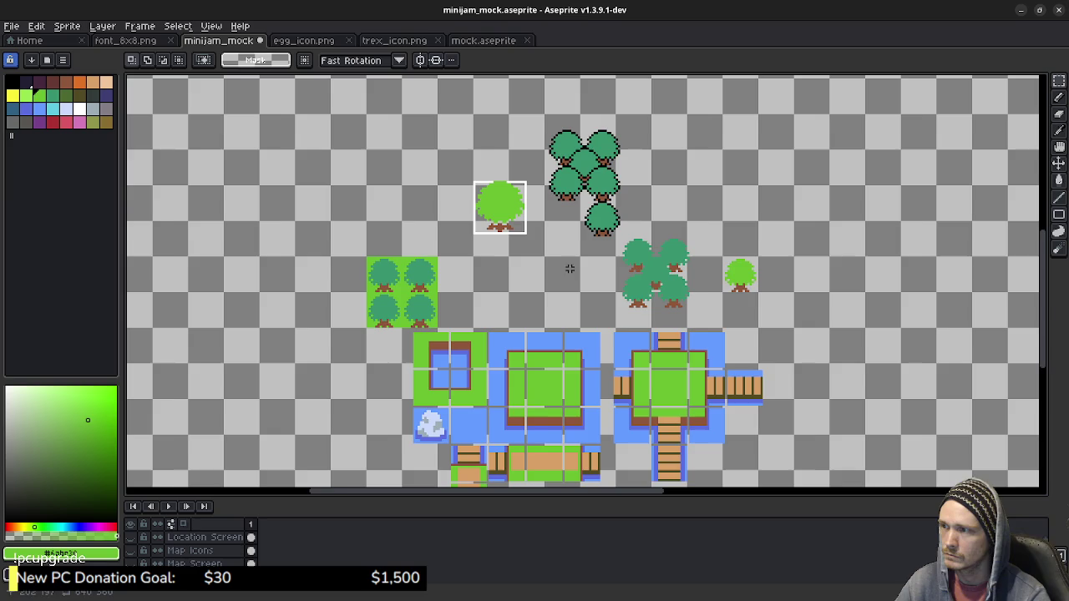
drag(603, 234, 607, 128)
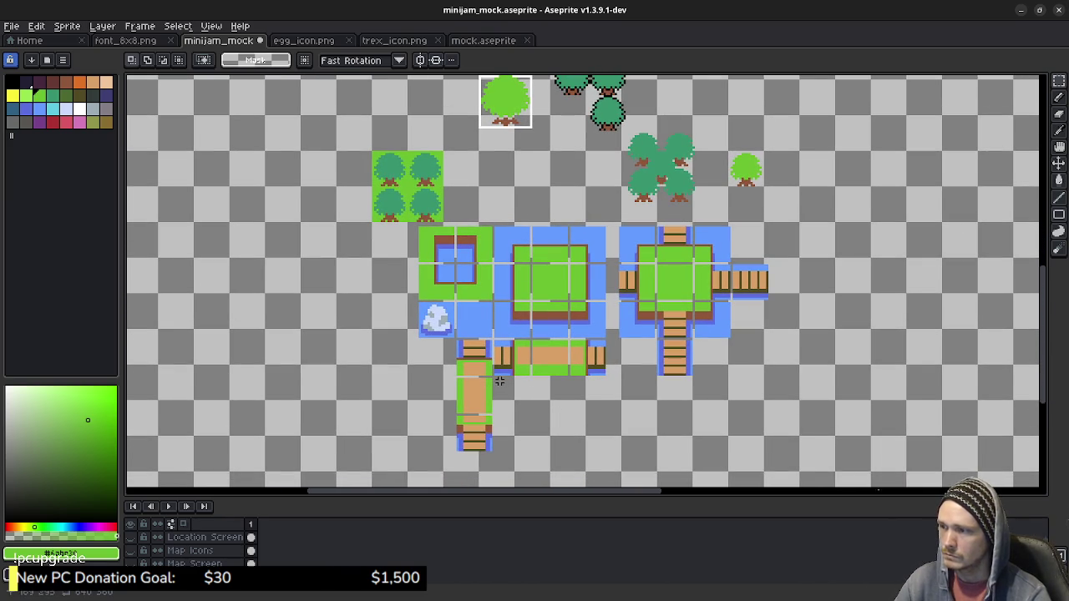
scroll(514, 392, up, 3)
scroll(515, 392, down, 1)
scroll(514, 391, down, 1)
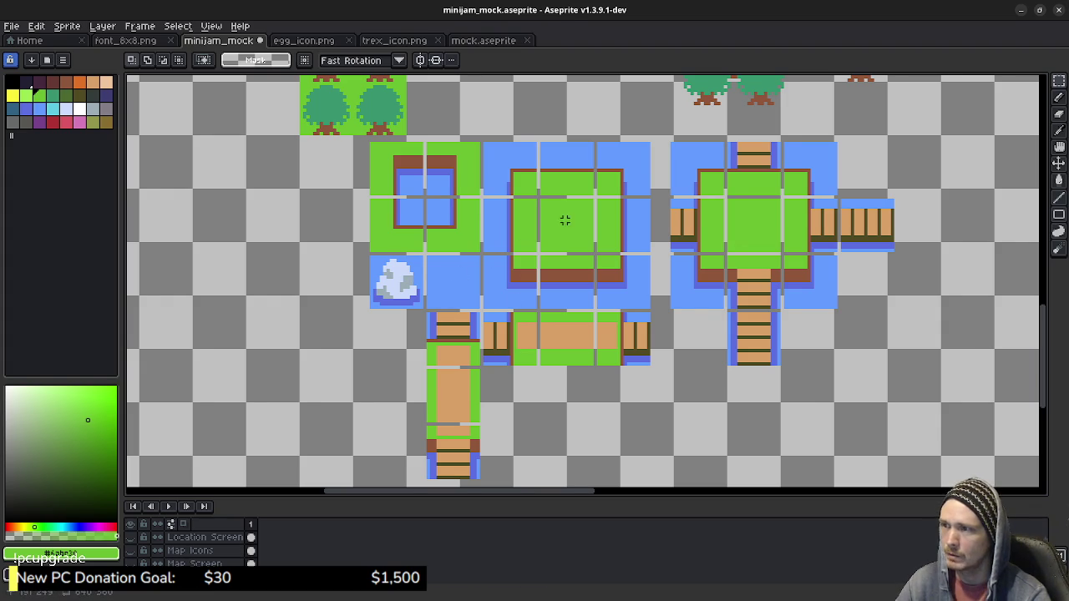
scroll(566, 217, up, 2)
scroll(549, 339, up, 1)
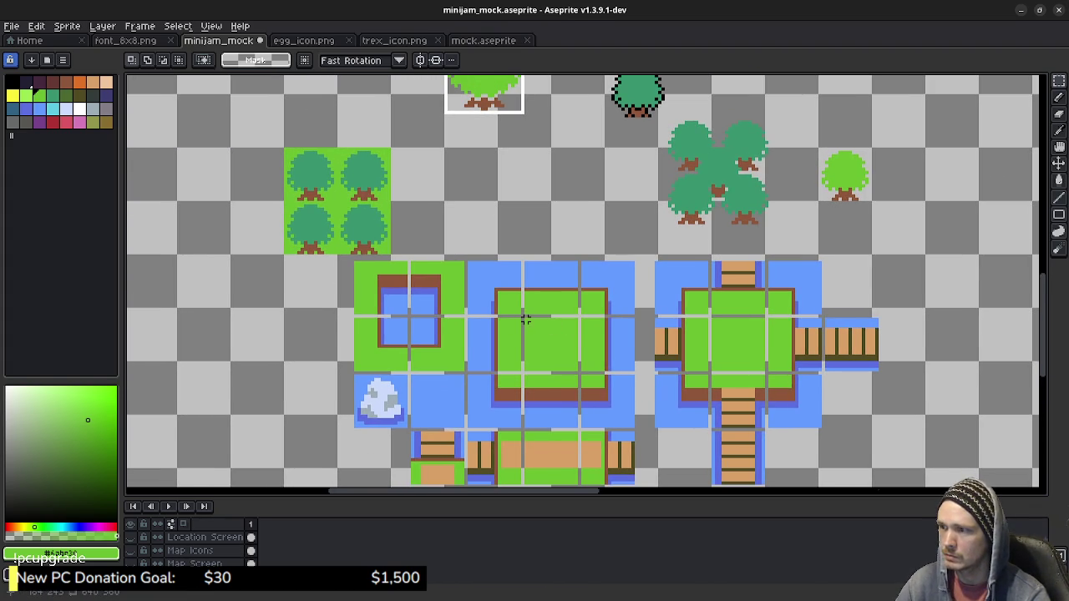
scroll(585, 176, up, 3)
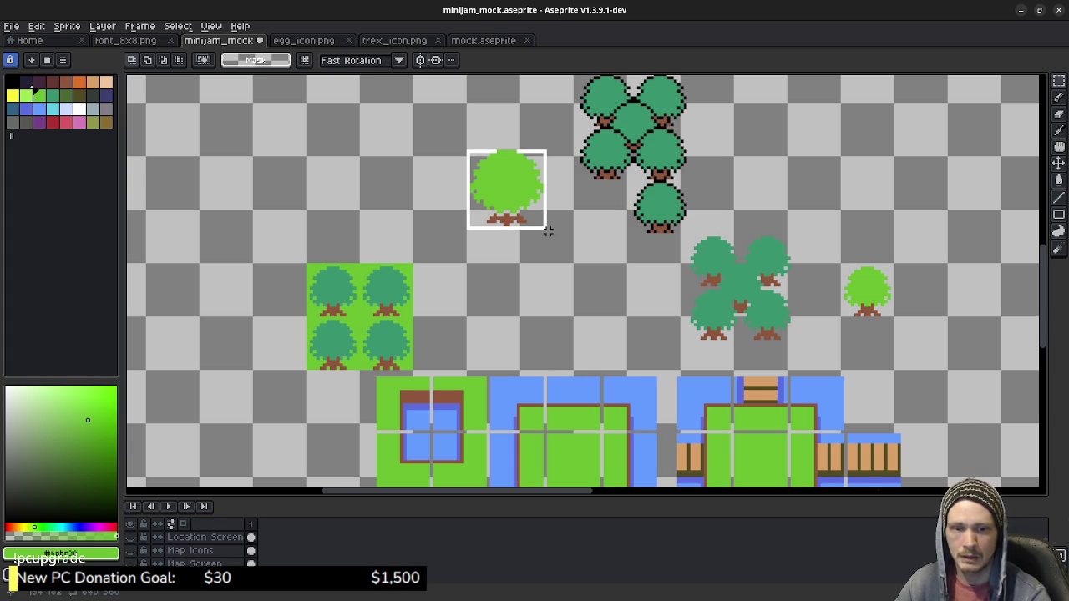
scroll(548, 267, down, 3)
scroll(551, 321, up, 1)
mouse_move(540, 316)
mouse_down()
mouse_move(609, 384)
mouse_move(560, 295)
mouse_move(541, 132)
mouse_up()
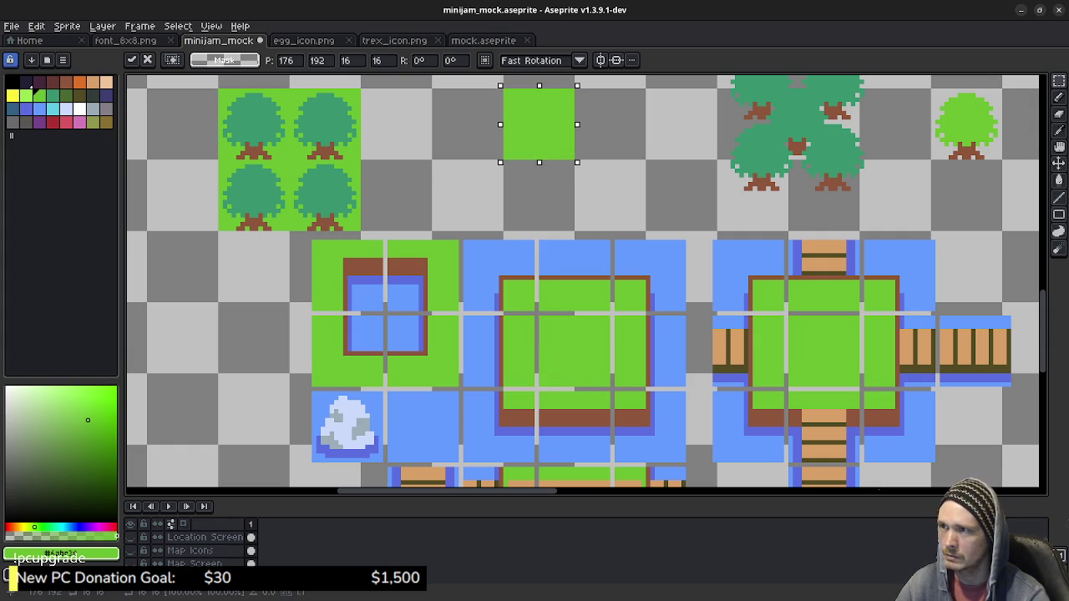
Drop the copied grass tile and try pink, blue and purple palette colours for a flower.
key(ctrl+d)
scroll(627, 158, up, 3)
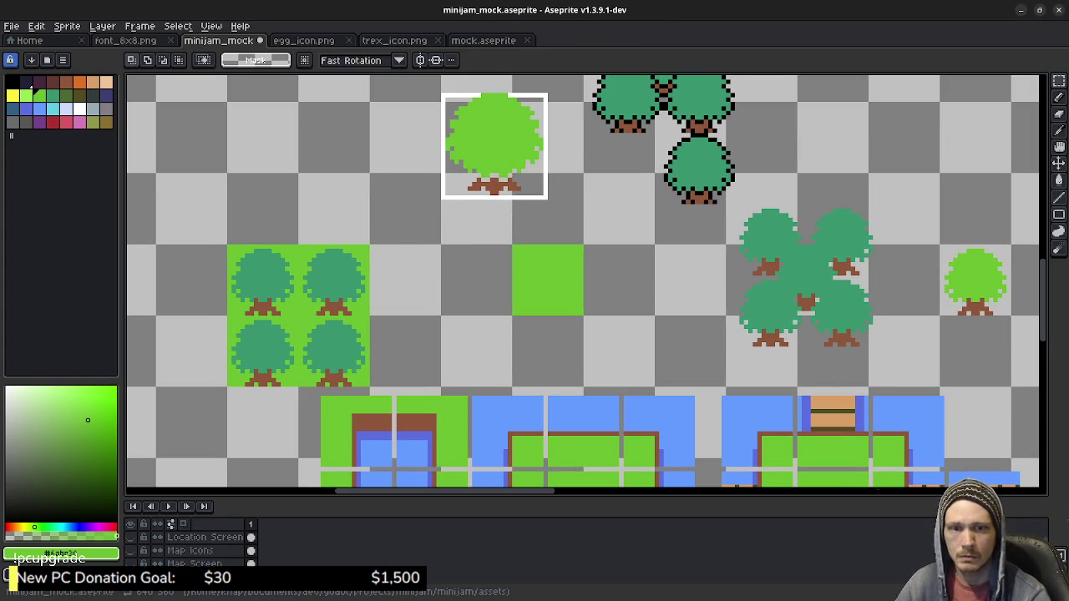
drag(525, 300, 613, 278)
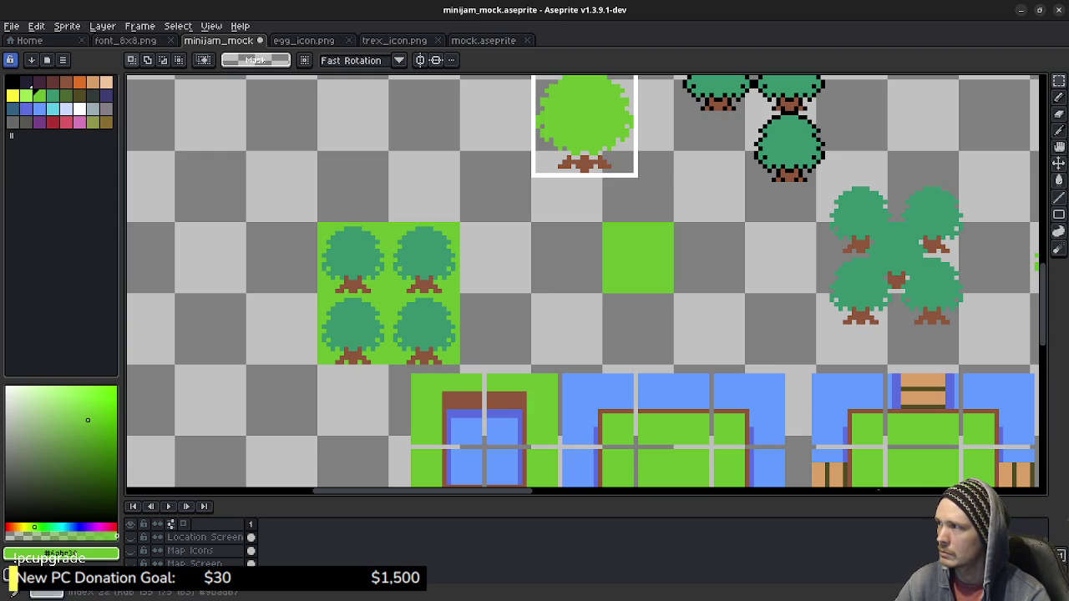
click(65, 122)
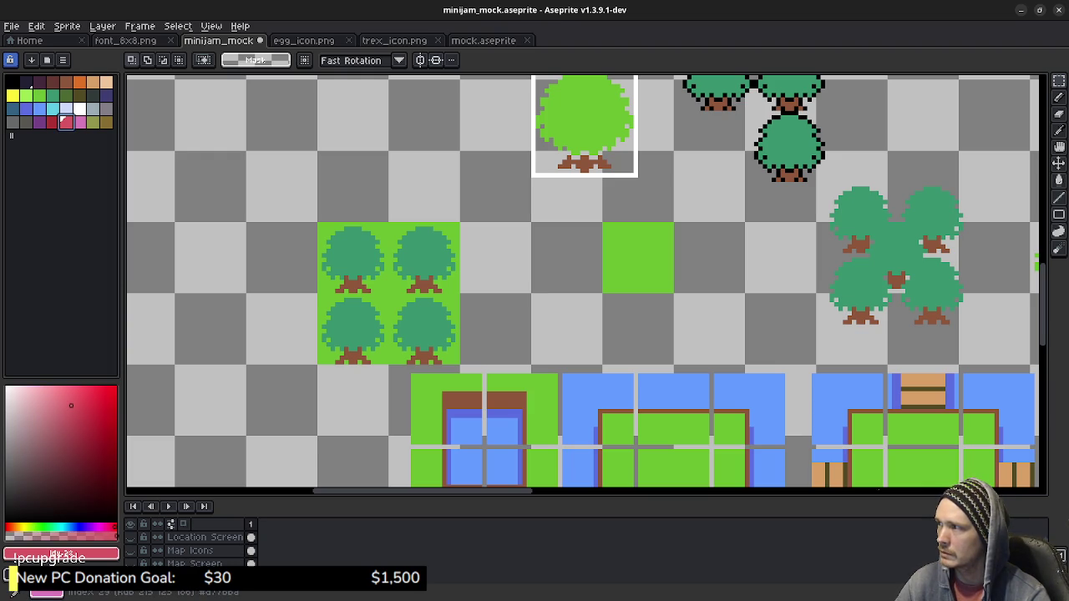
click(79, 122)
key(b)
scroll(661, 251, up, 3)
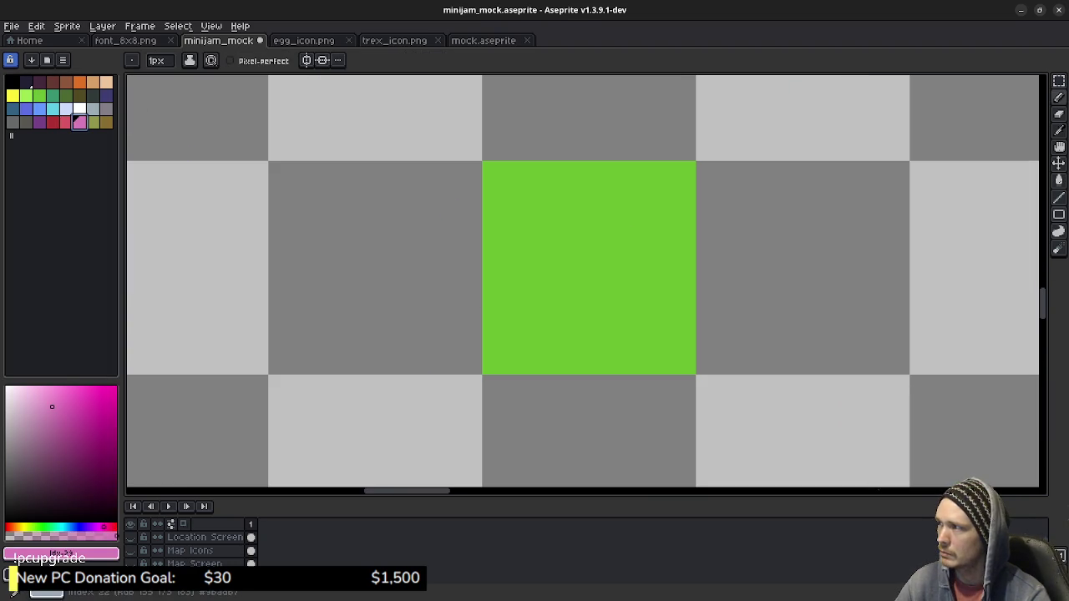
click(26, 109)
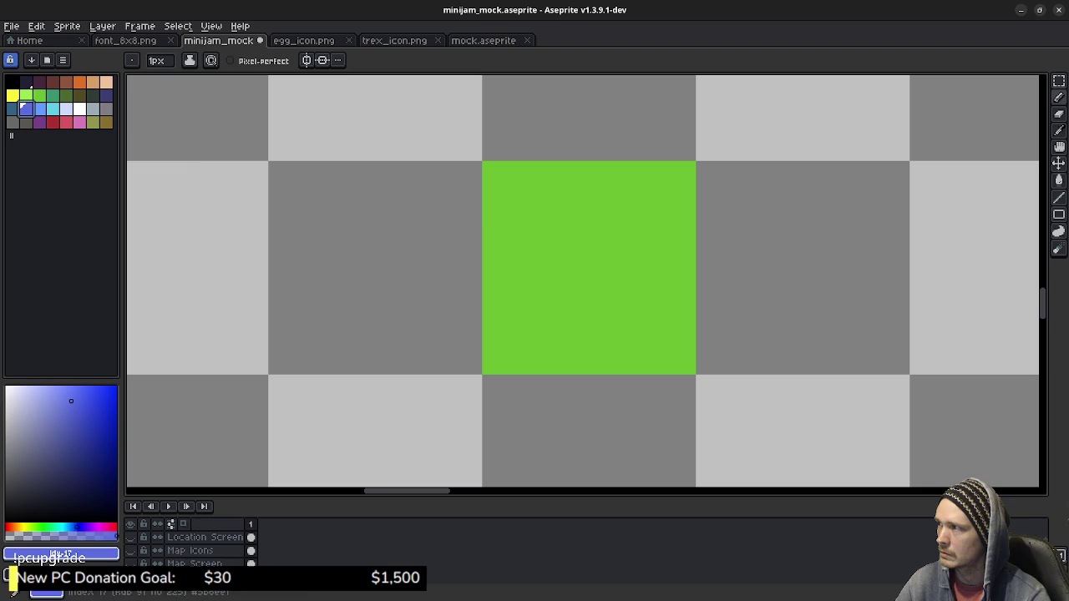
click(39, 109)
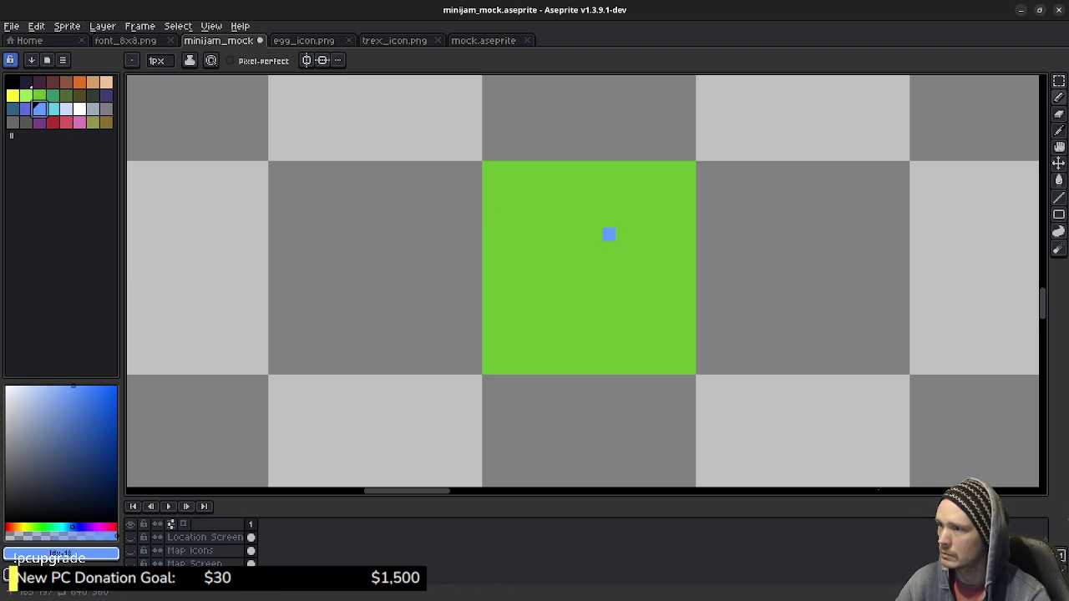
click(39, 122)
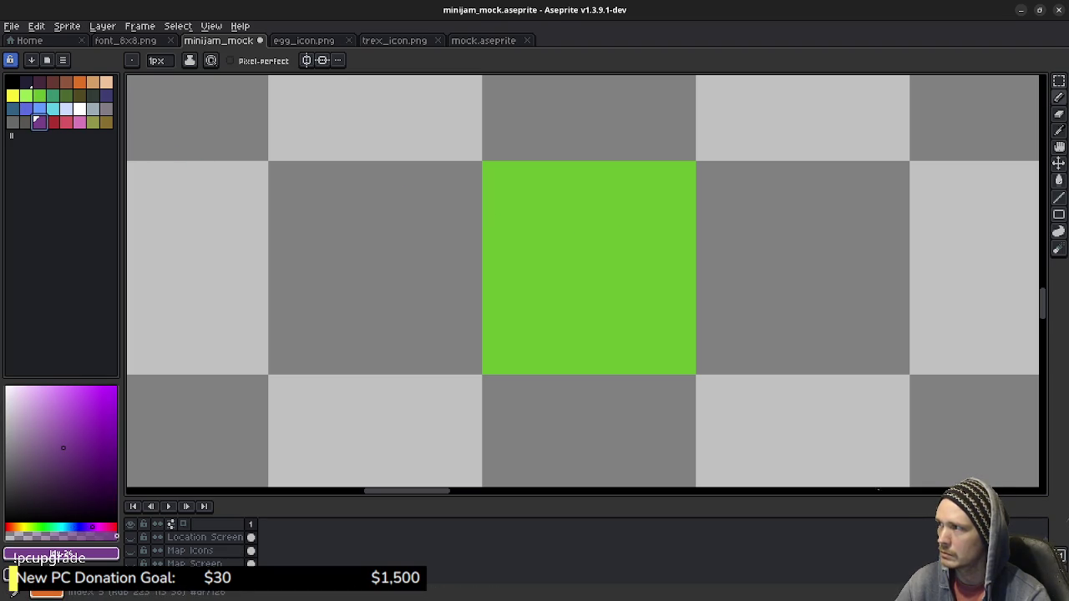
Pencil a small yellow flower with an orange centre onto the grass tile.
click(12, 95)
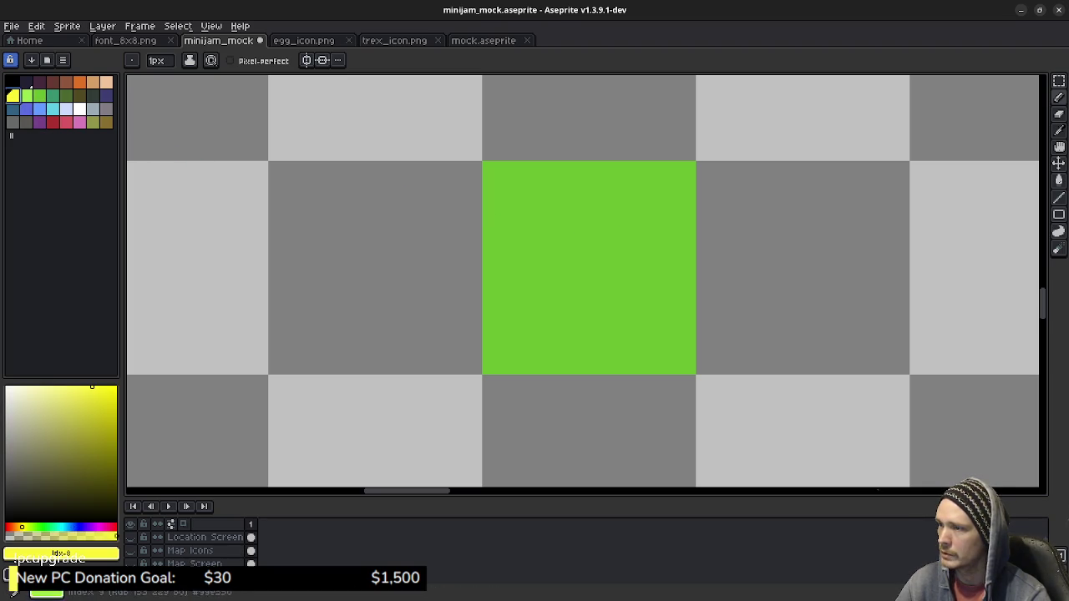
mouse_move(529, 221)
mouse_down()
mouse_move(528, 235)
mouse_move(555, 235)
mouse_move(542, 234)
mouse_up()
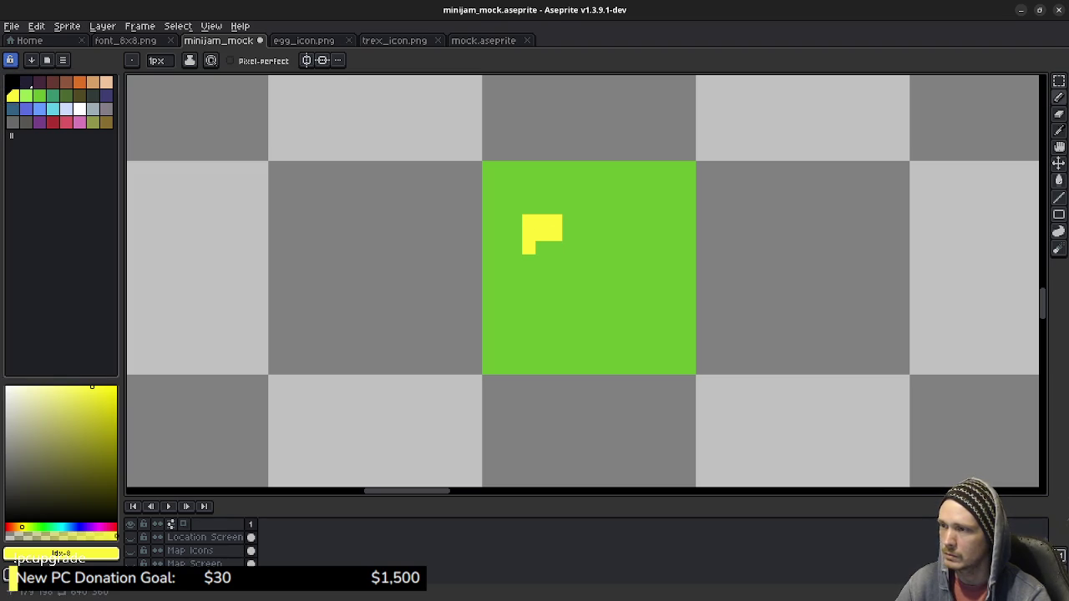
click(542, 208)
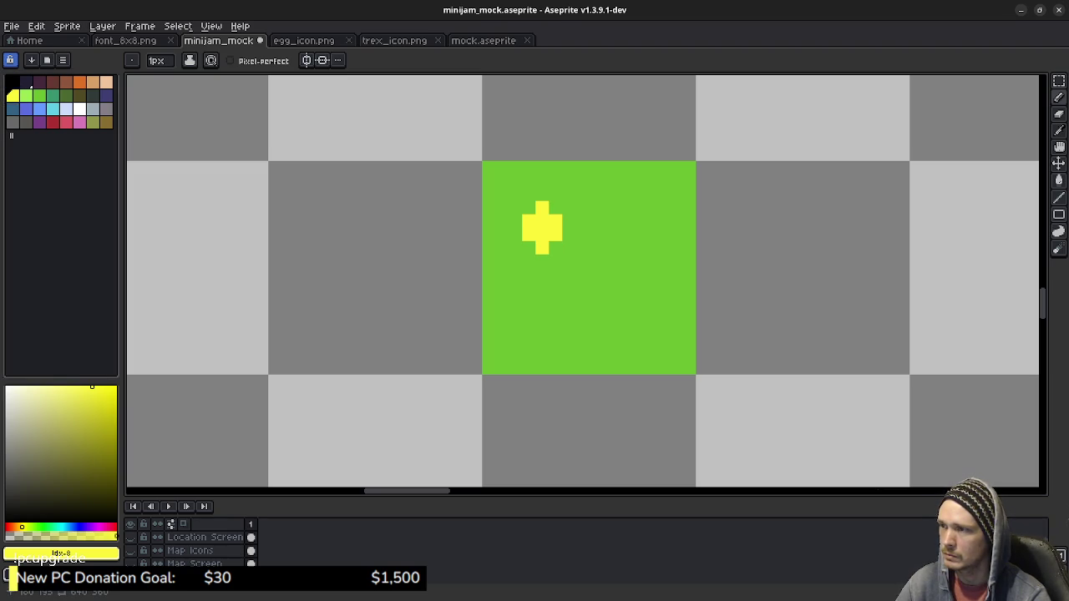
drag(555, 208, 569, 234)
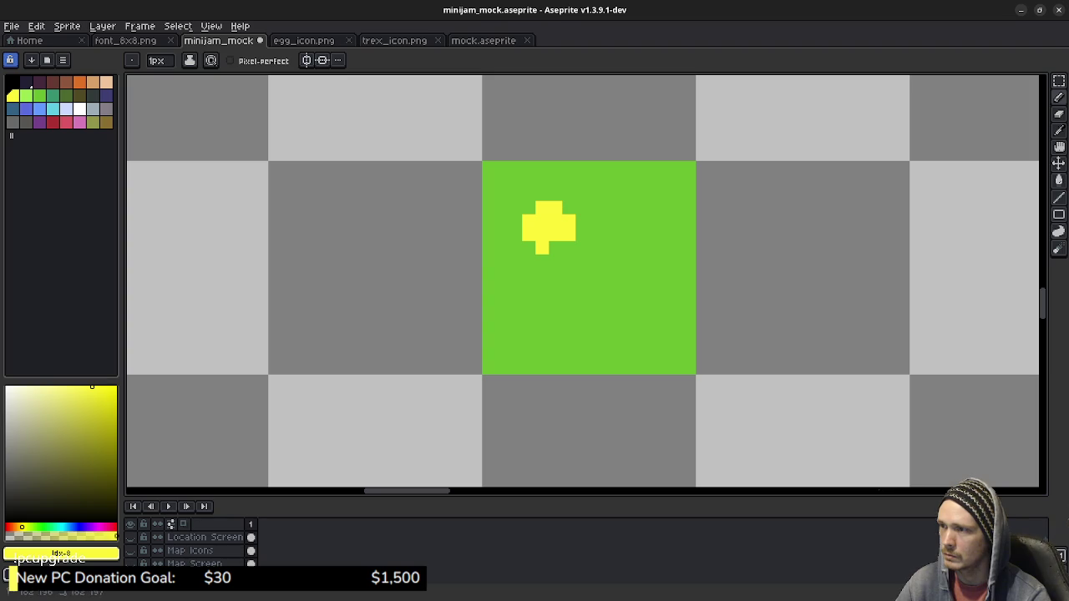
click(80, 82)
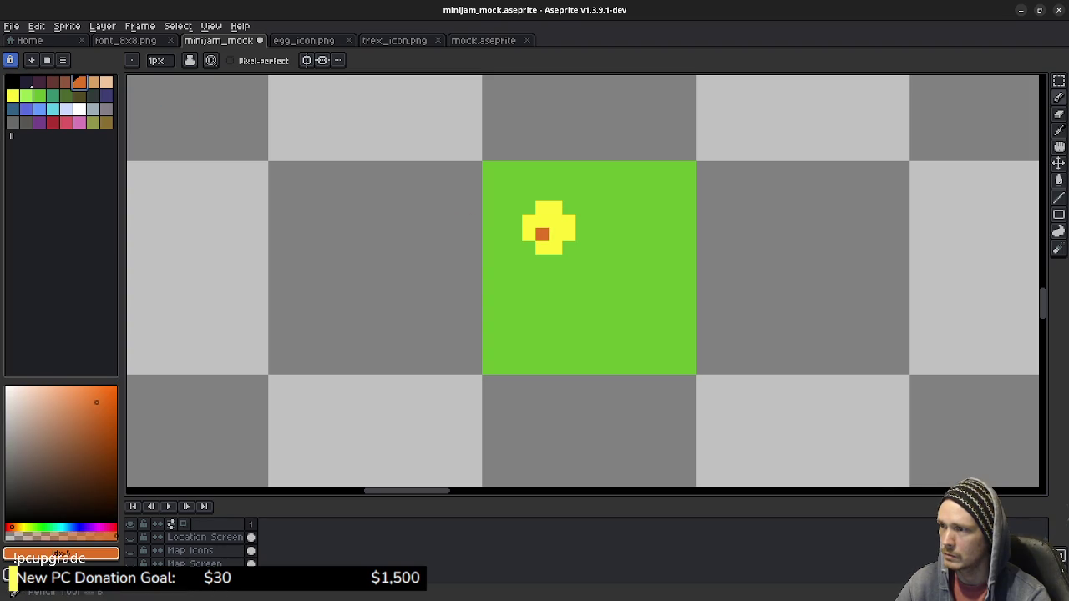
drag(542, 234, 555, 235)
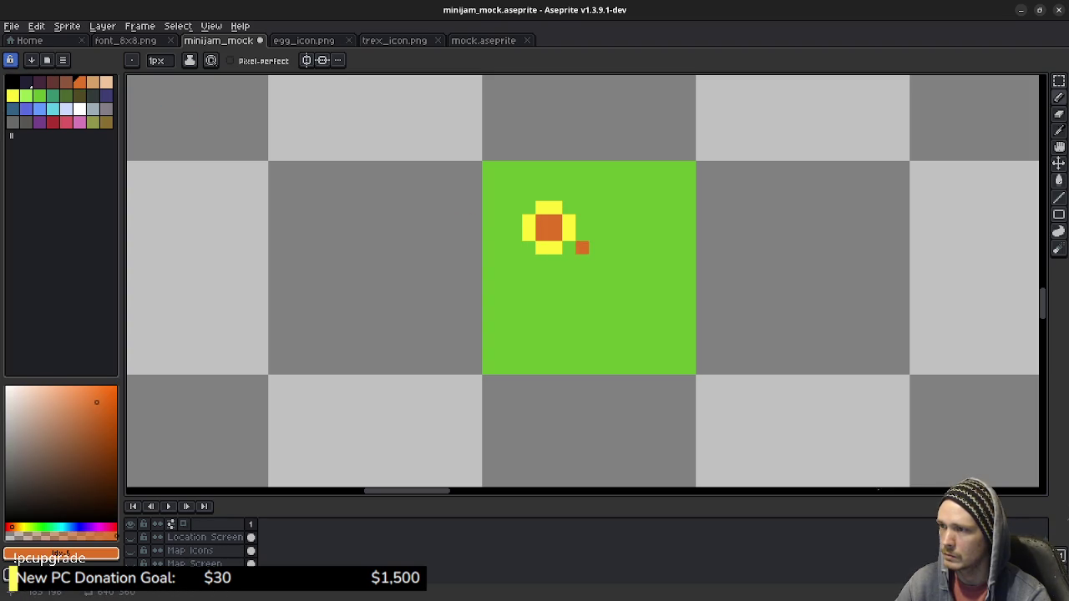
Zoom out over the map, then switch to the Excalidraw whiteboard.
scroll(593, 245, down, 4)
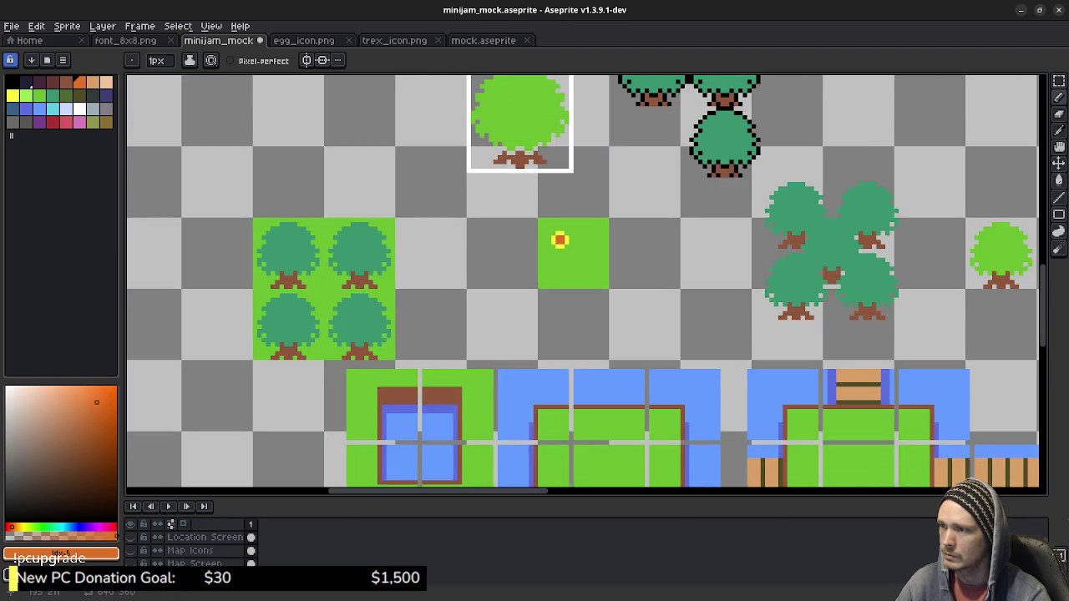
scroll(594, 234, down, 3)
scroll(587, 201, down, 1)
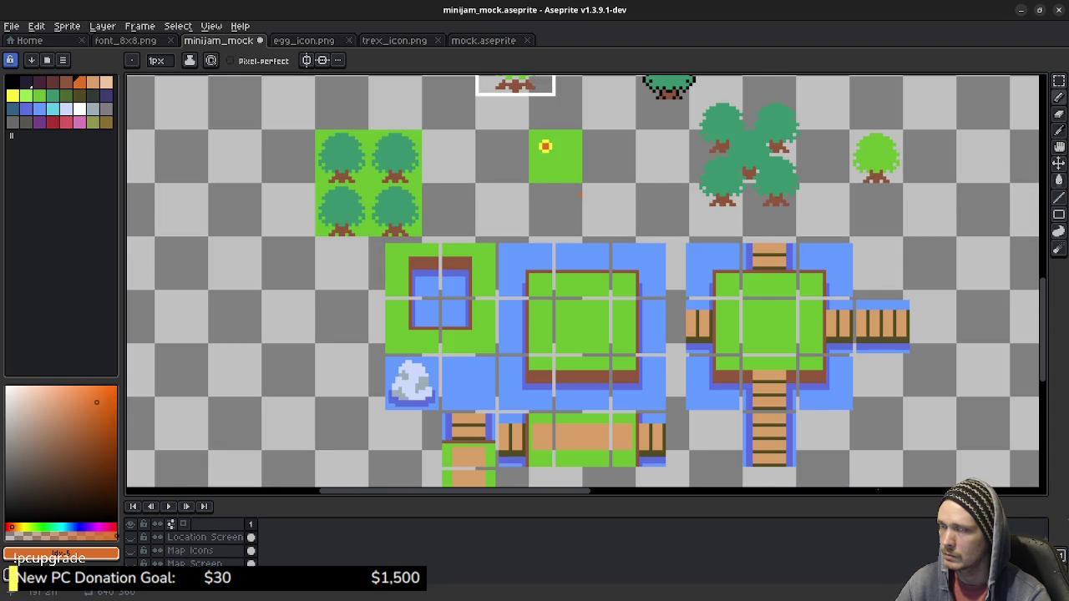
scroll(587, 202, up, 2)
scroll(585, 245, up, 2)
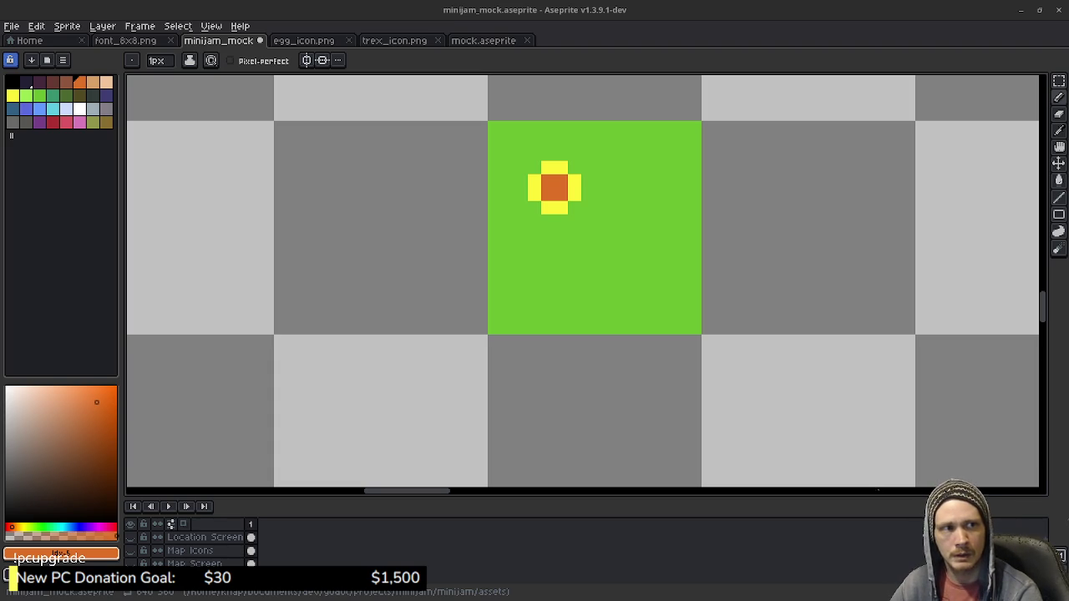
key(alt+Tab)
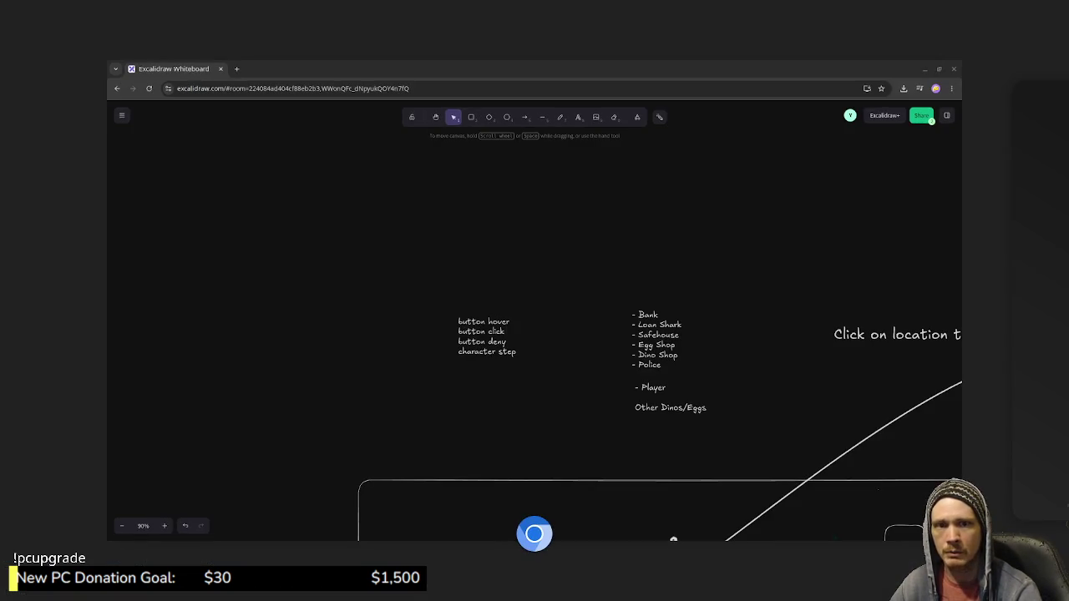
Switch past Excalidraw to the browser showing The Spriters Resource's Game Boy Advance page.
key(alt+Tab)
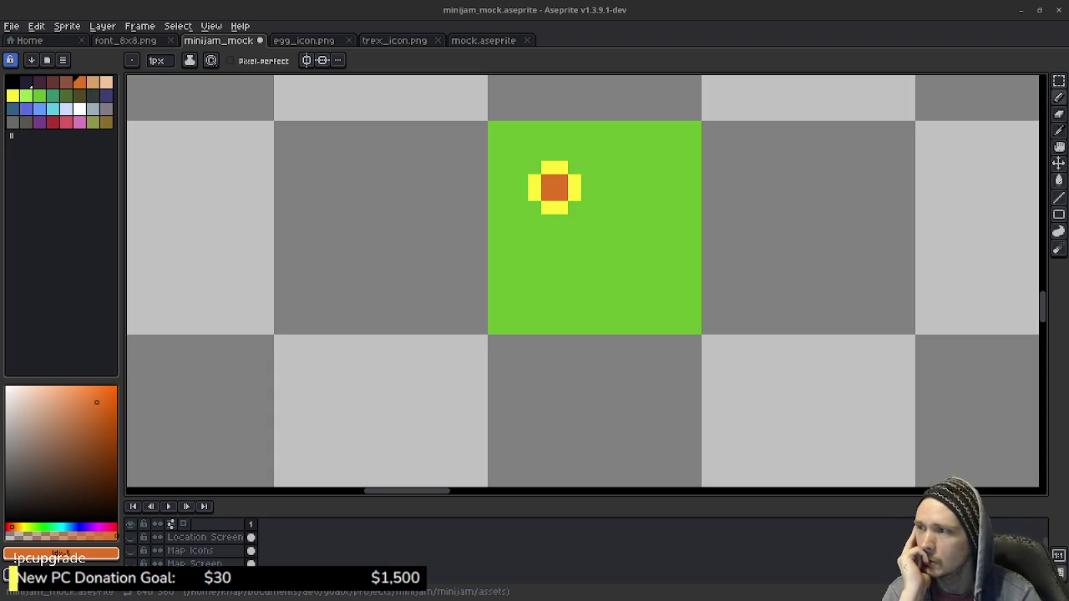
key(alt+Tab)
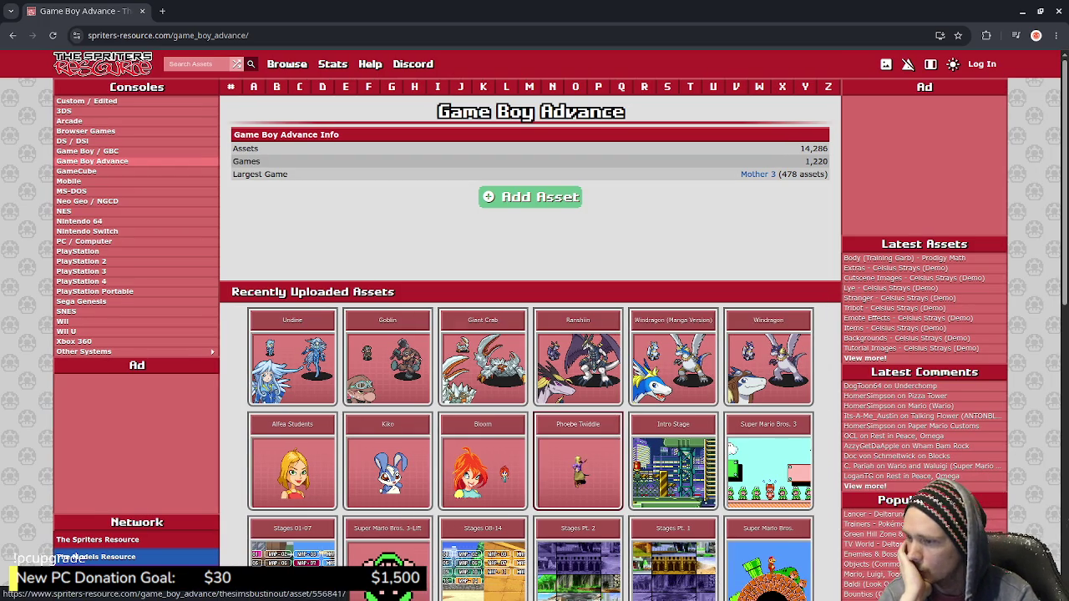
List the Game Boy / GBC games starting with L on The Spriters Resource.
scroll(578, 450, down, 2)
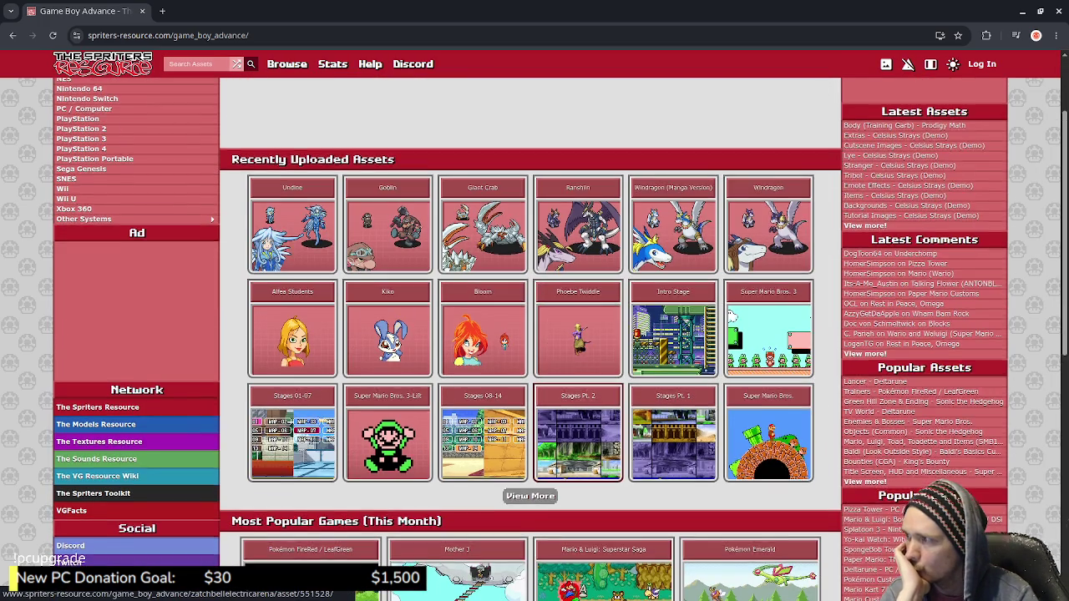
scroll(581, 472, up, 2)
click(506, 86)
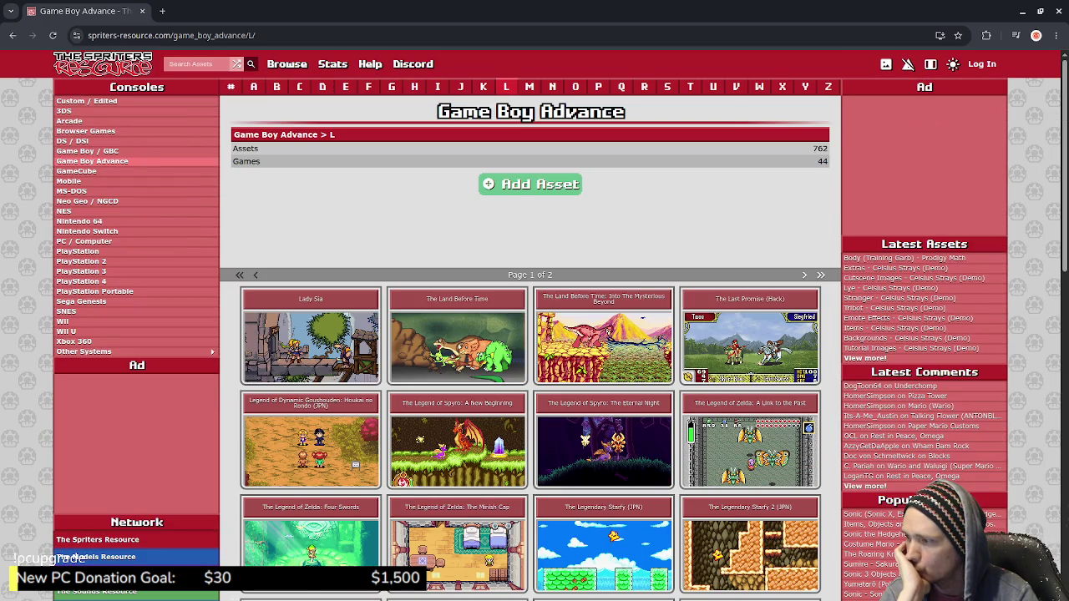
scroll(531, 375, down, 3)
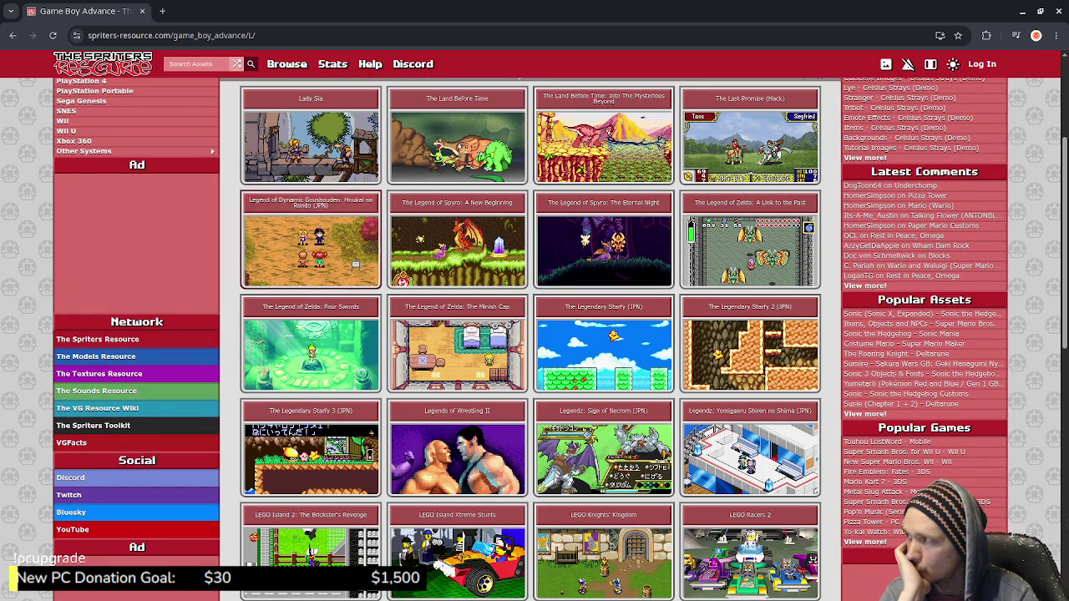
scroll(70, 140, up, 3)
click(87, 151)
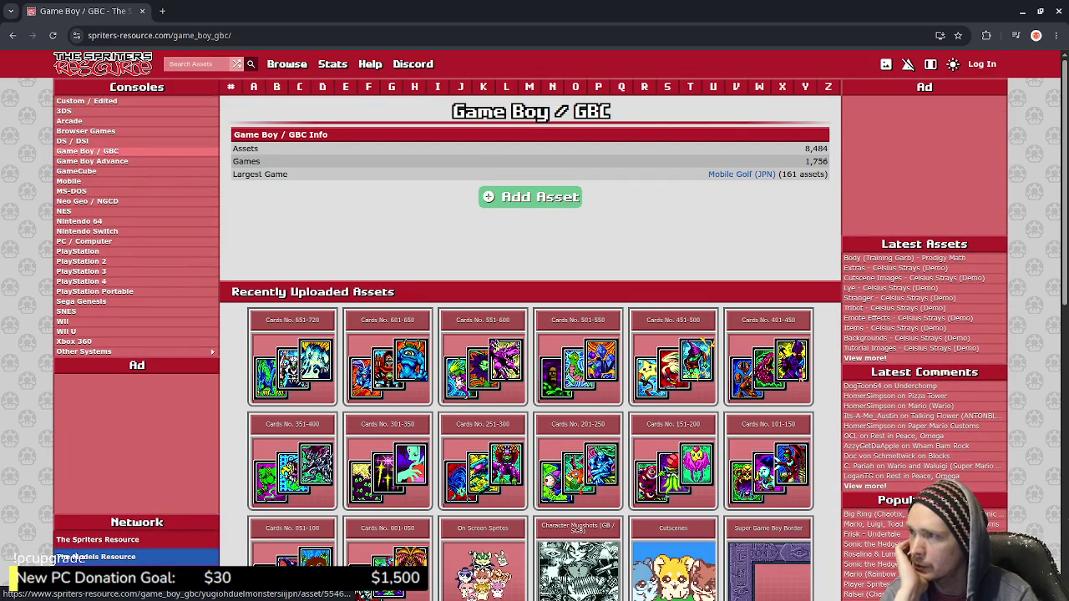
click(598, 86)
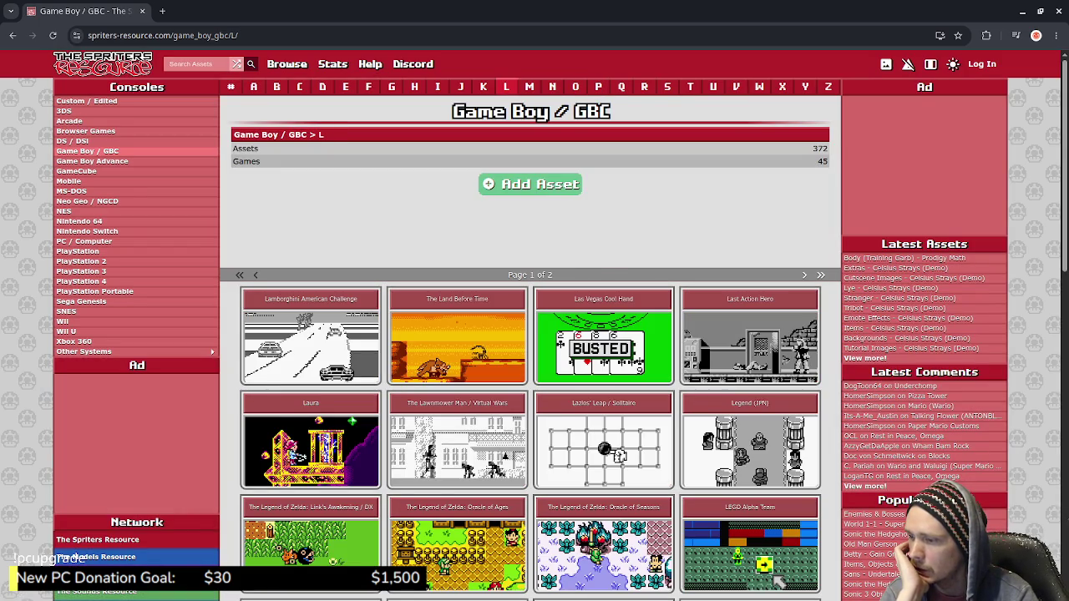
Open the Link's Awakening / DX Overworld Tileset sheet and view it enlarged.
scroll(530, 376, down, 1)
scroll(530, 376, down, 2)
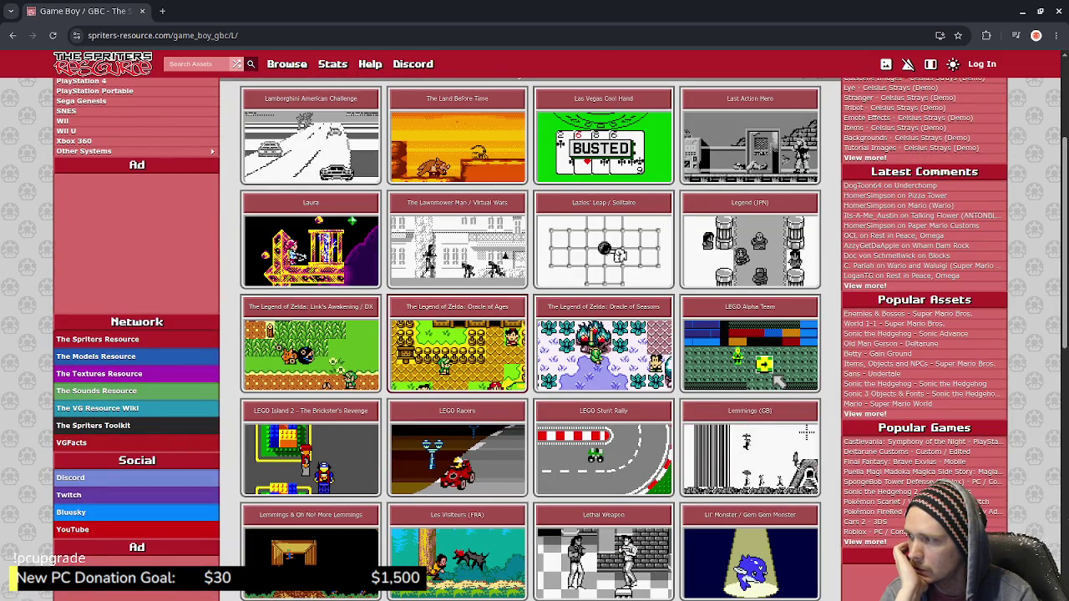
click(311, 350)
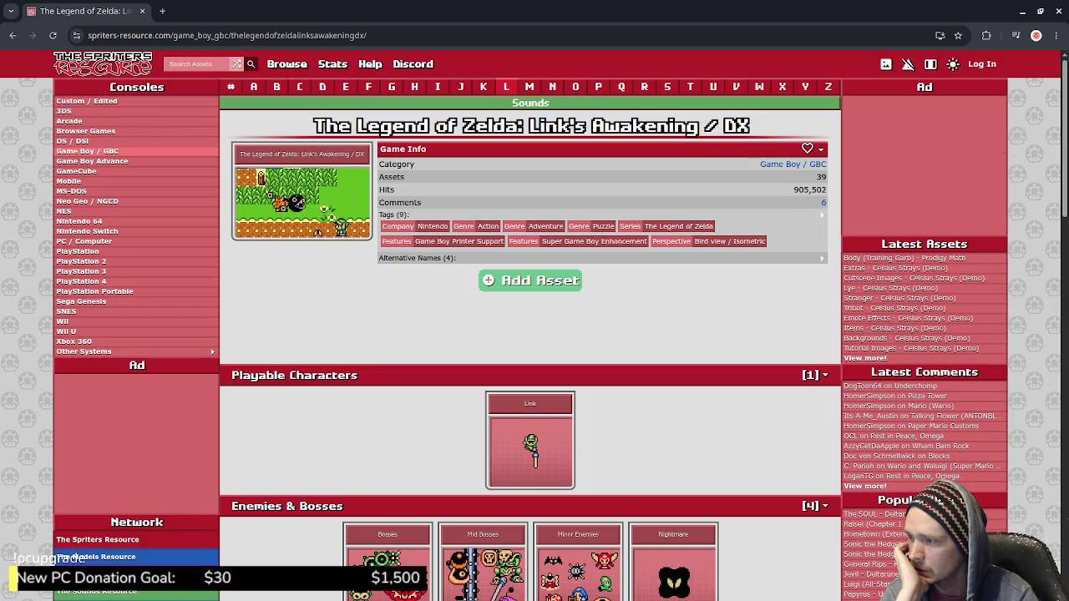
scroll(531, 376, down, 2)
scroll(530, 376, down, 1)
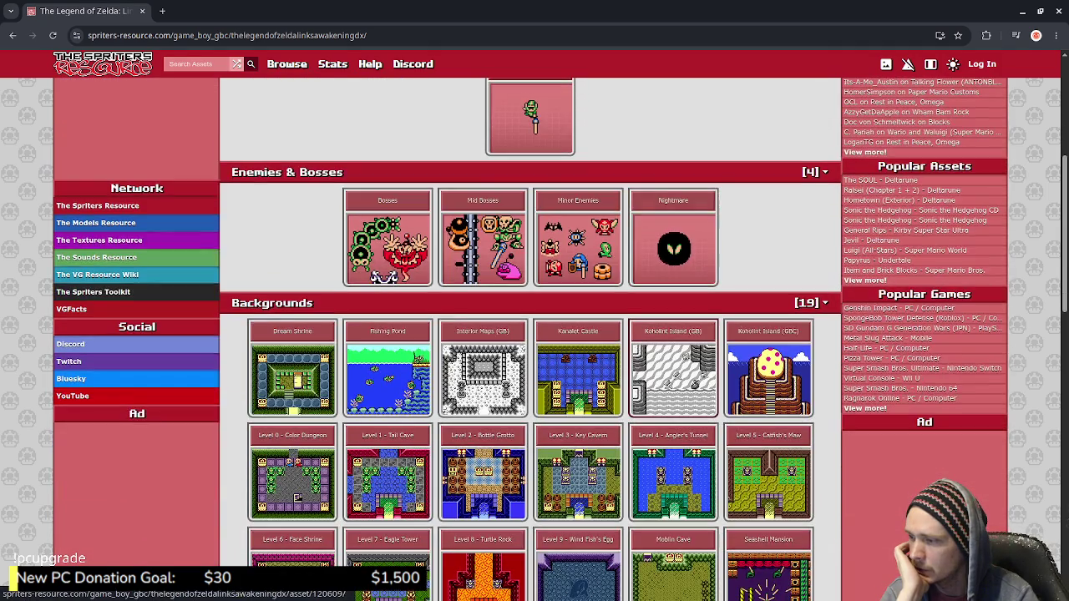
scroll(530, 376, down, 2)
scroll(530, 376, down, 3)
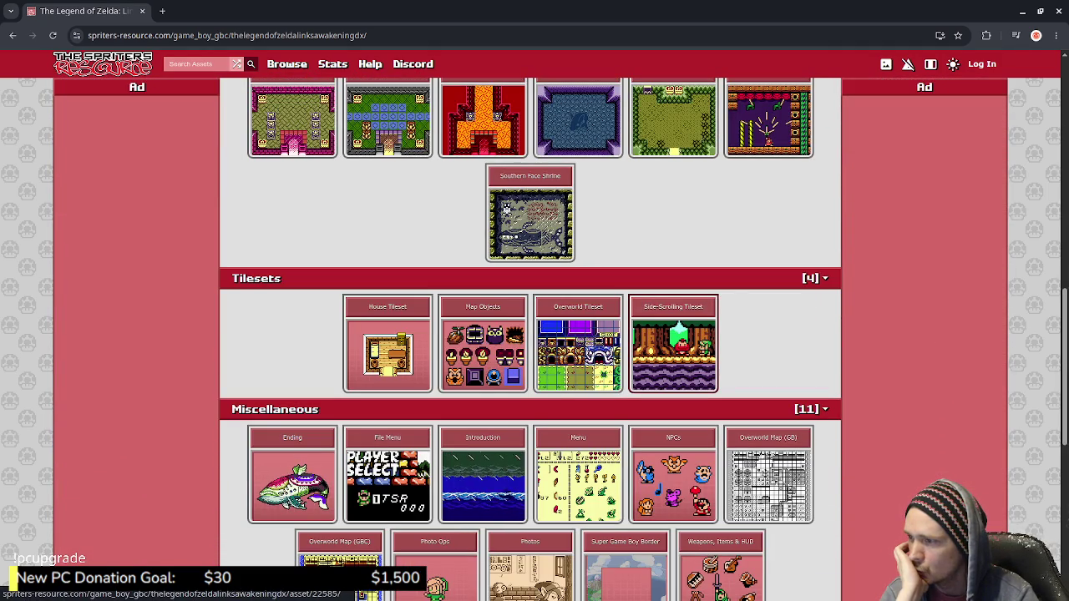
click(578, 350)
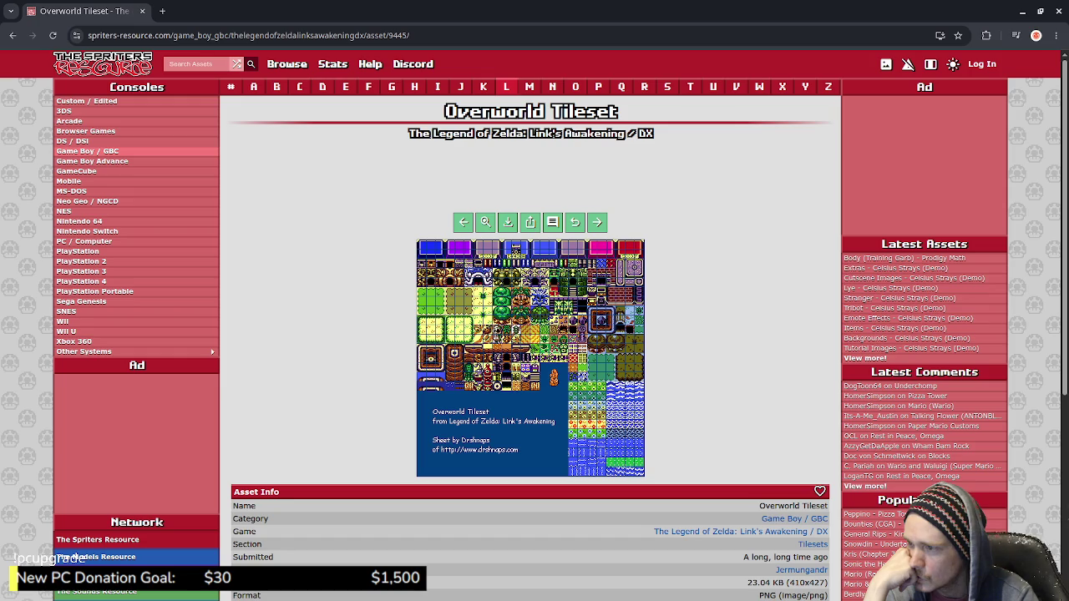
click(515, 249)
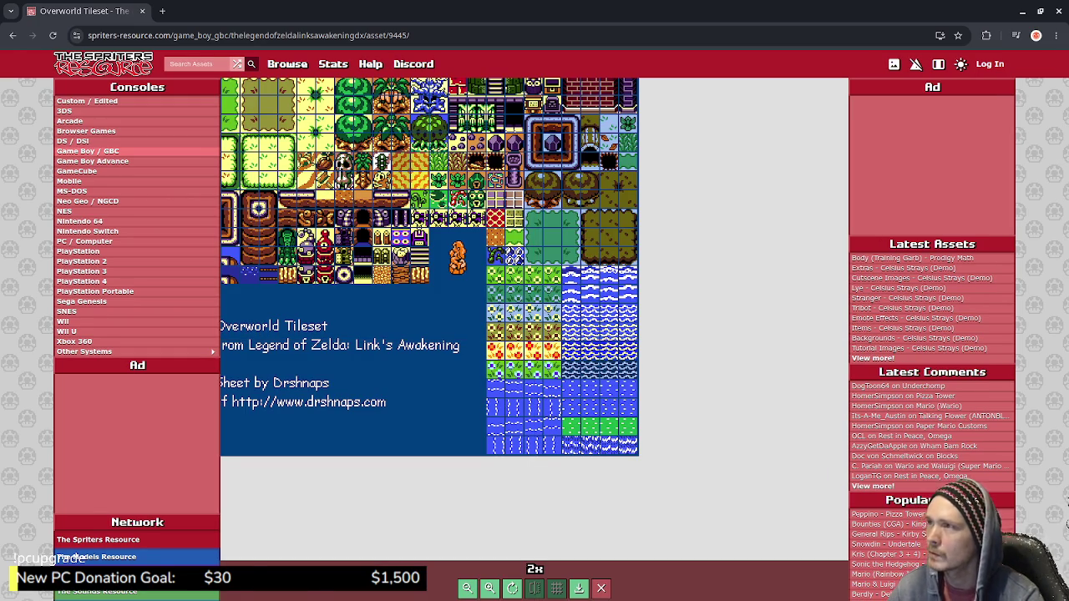
Eyedrop the flower's yellow and extend its top, left, right and bottom petals around the orange centre.
key(alt+Tab)
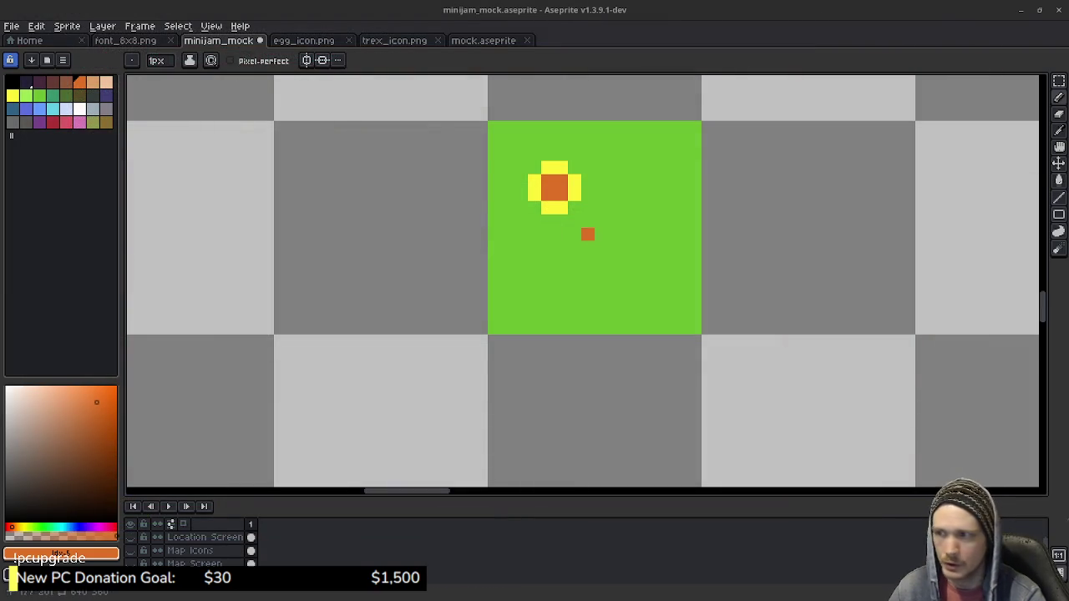
scroll(573, 219, up, 2)
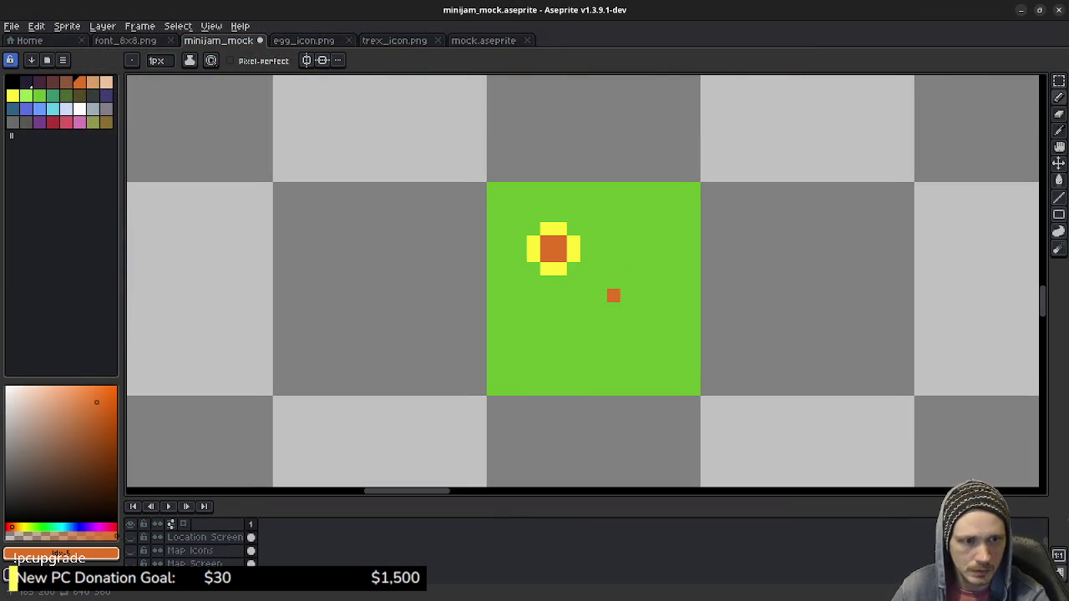
alt+click(573, 248)
click(587, 242)
click(587, 256)
click(546, 216)
click(519, 242)
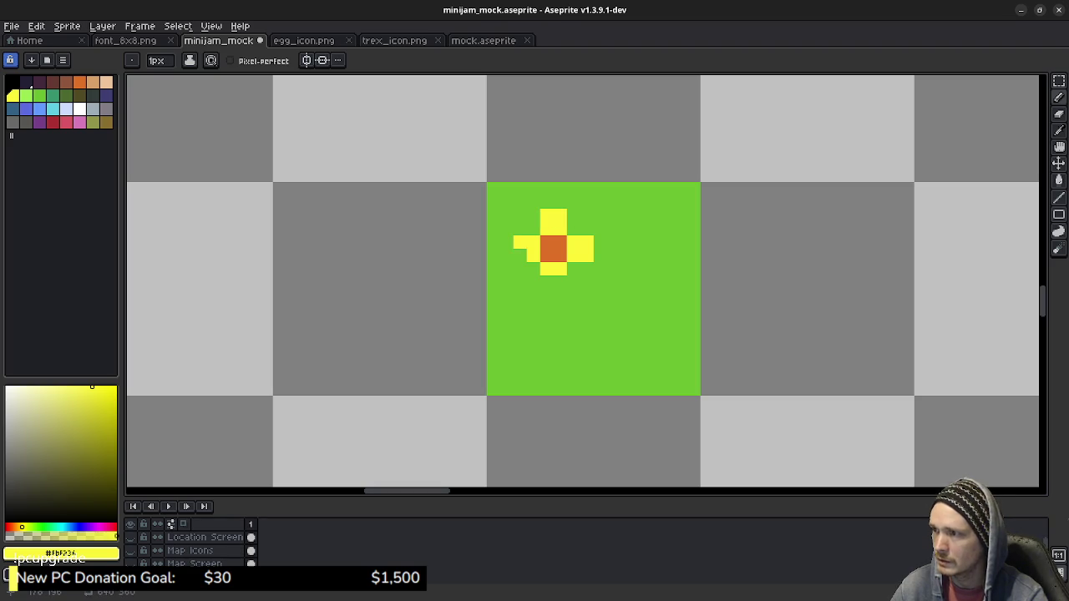
click(519, 255)
click(546, 282)
click(560, 283)
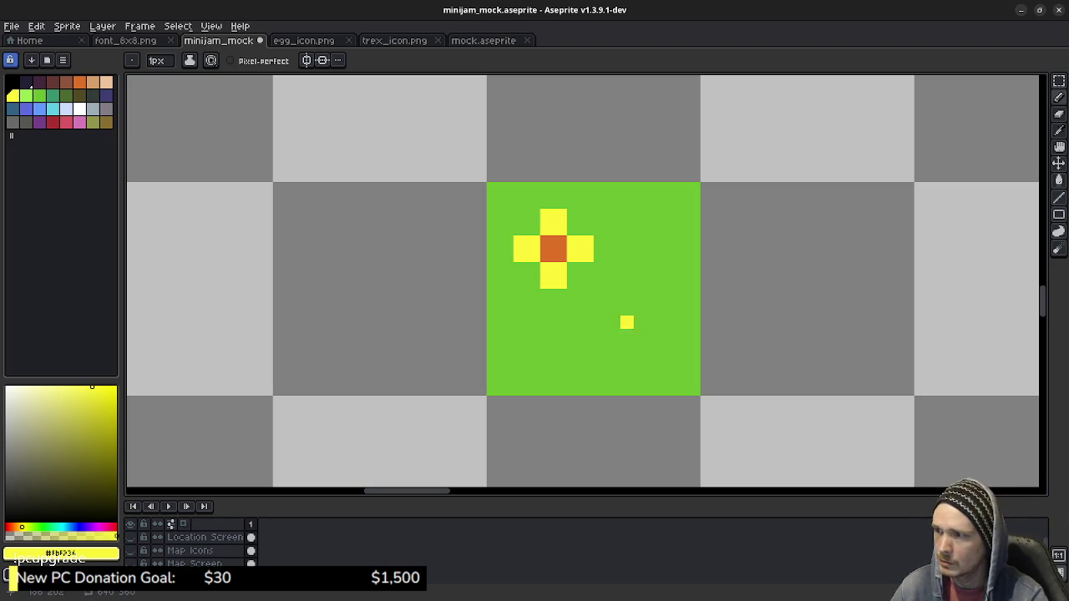
Duplicate the flower grass tile and place the copy just to its right.
key(m)
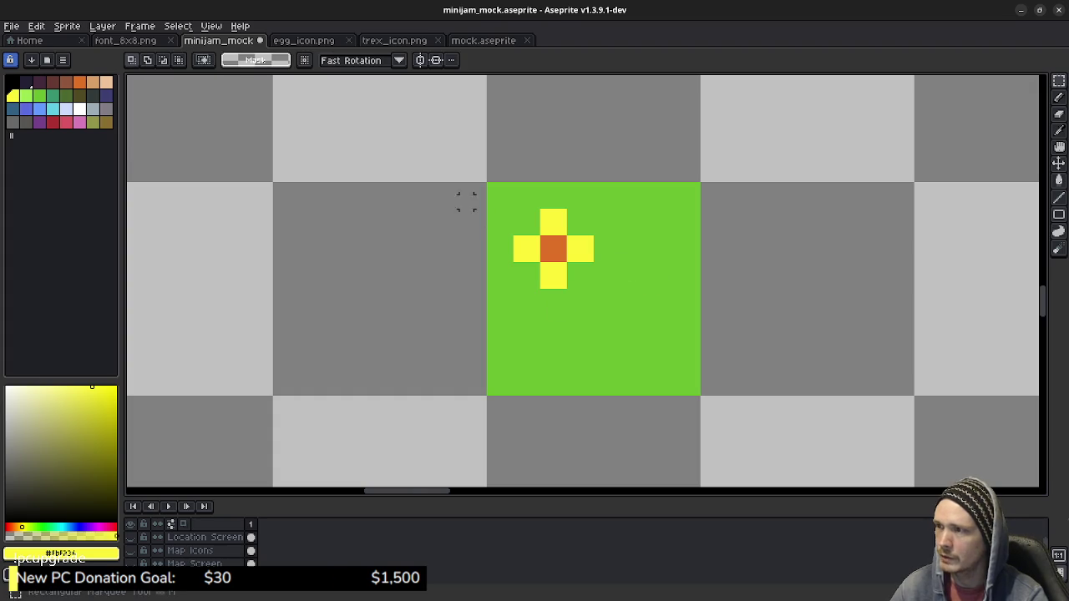
drag(493, 189, 701, 395)
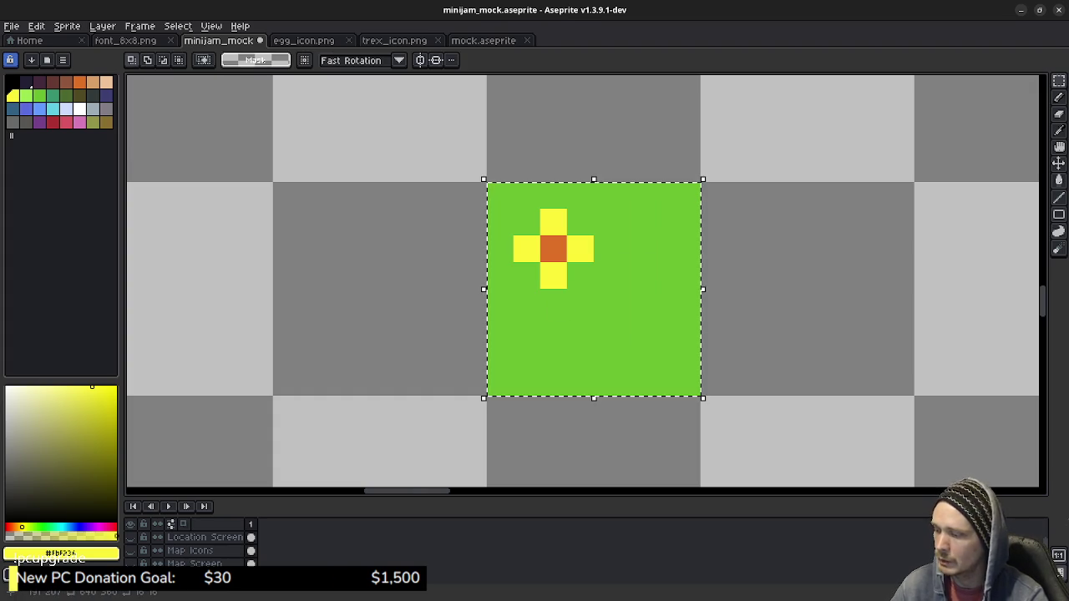
drag(593, 289, 821, 288)
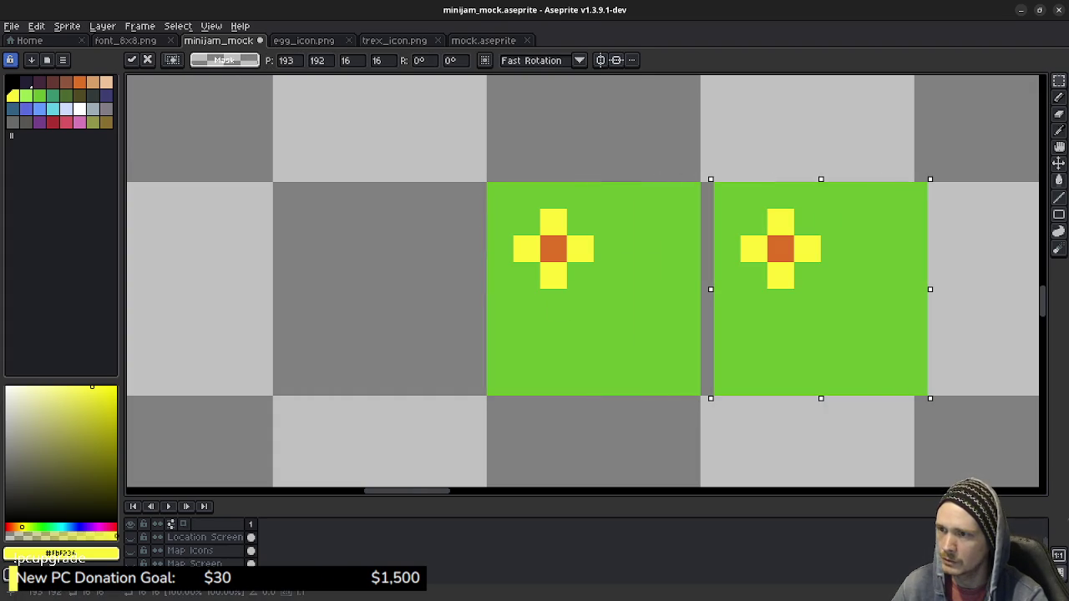
key(Left)
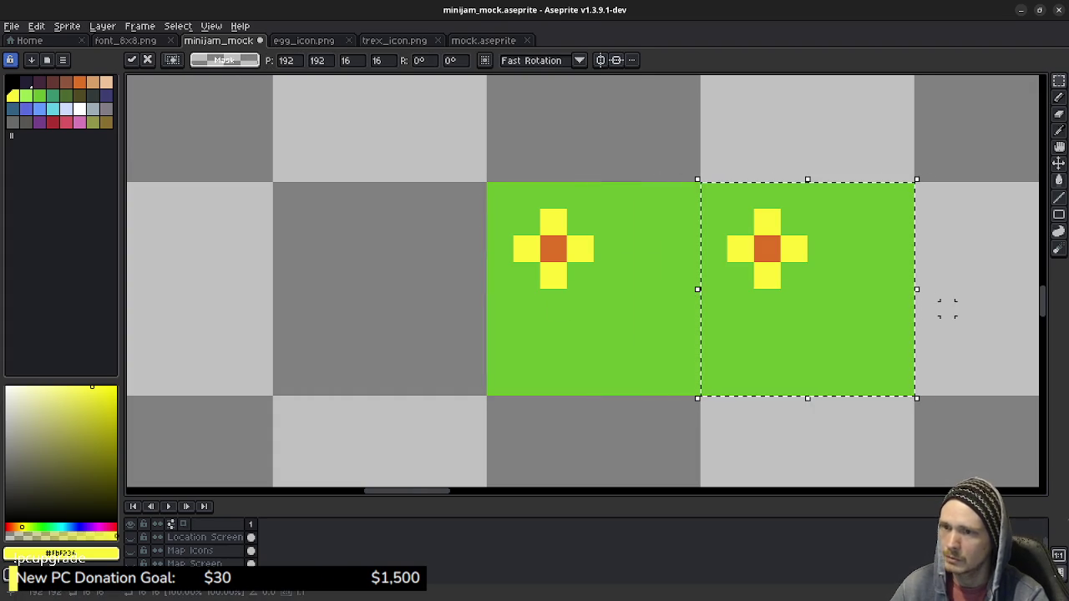
drag(944, 306, 740, 322)
key(Right)
click(811, 311)
Repaint the copied flower's top and bottom petals into a leaning pose, shifting the original's bottom pixel too.
key(b)
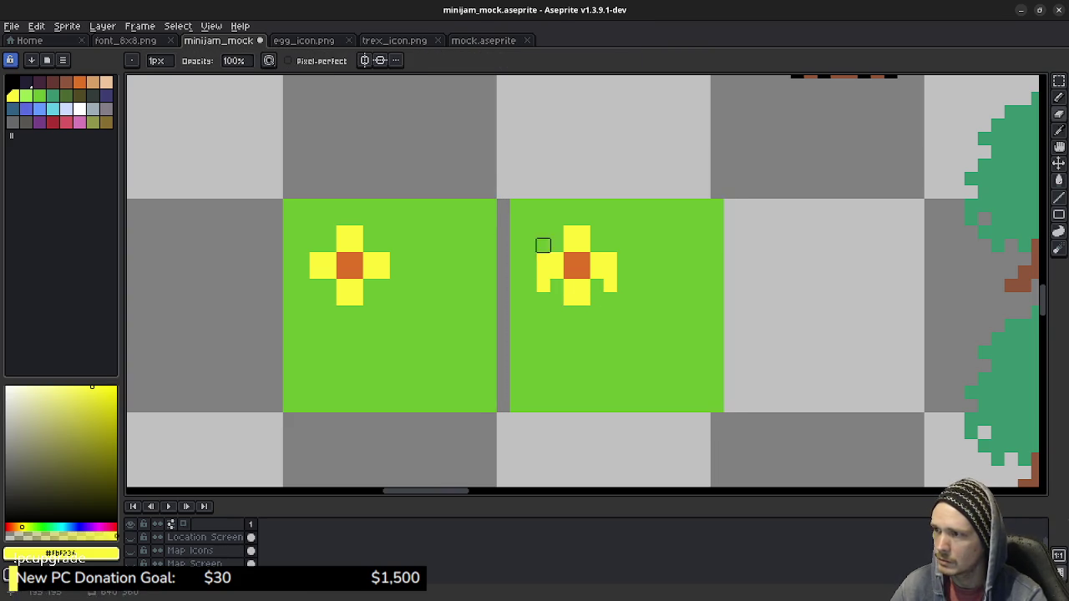
alt+click(543, 246)
click(610, 259)
click(583, 245)
key(ctrl+z)
drag(583, 233, 570, 233)
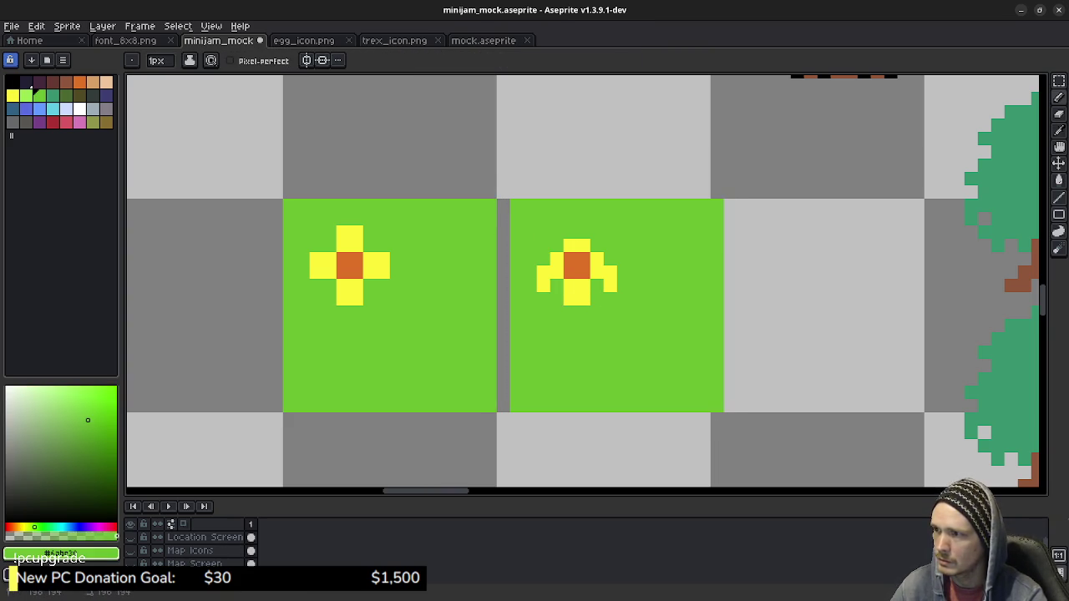
click(570, 299)
right_click(584, 299)
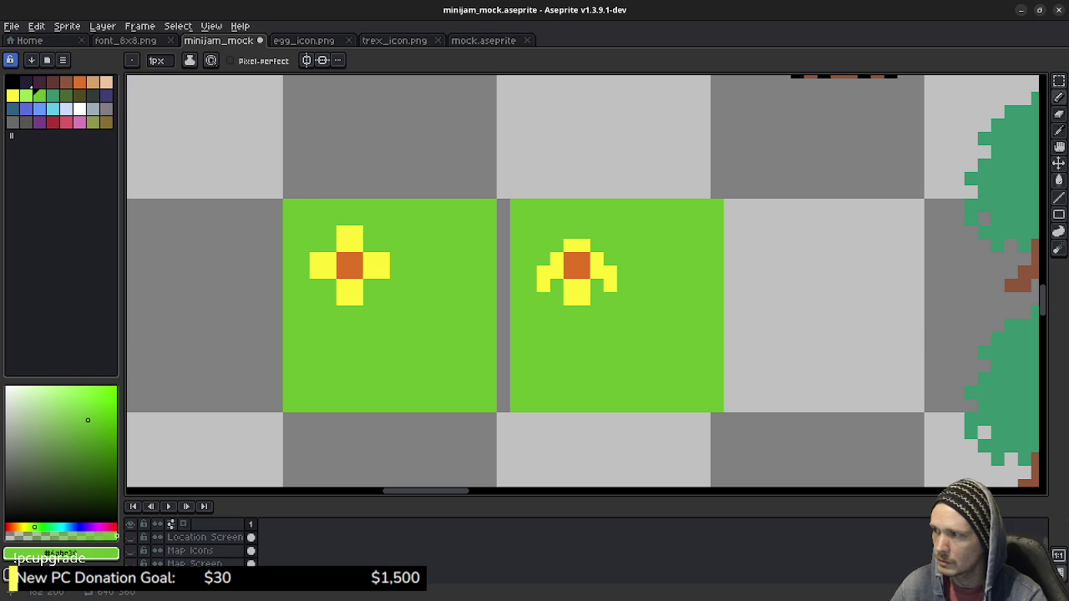
click(342, 298)
right_click(356, 299)
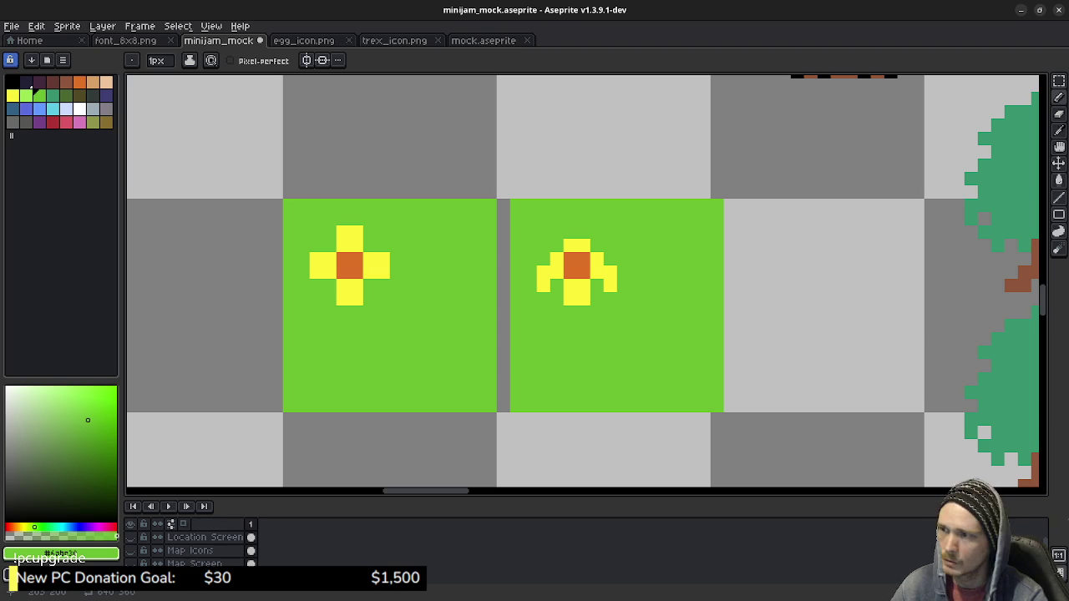
Duplicate the edited flower tile further right to make a third flower tile.
key(m)
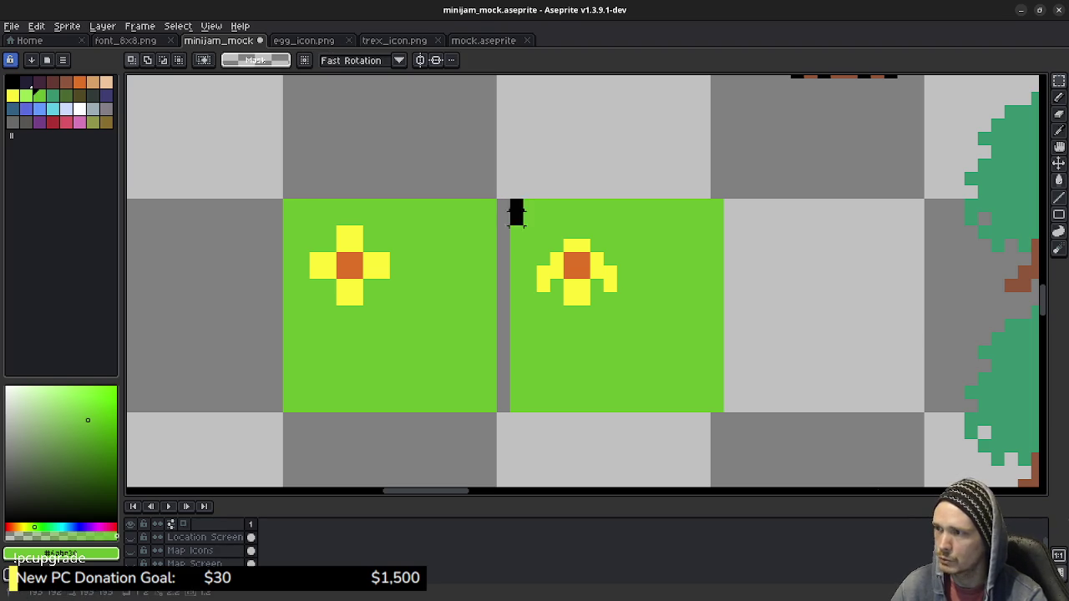
drag(510, 199, 724, 412)
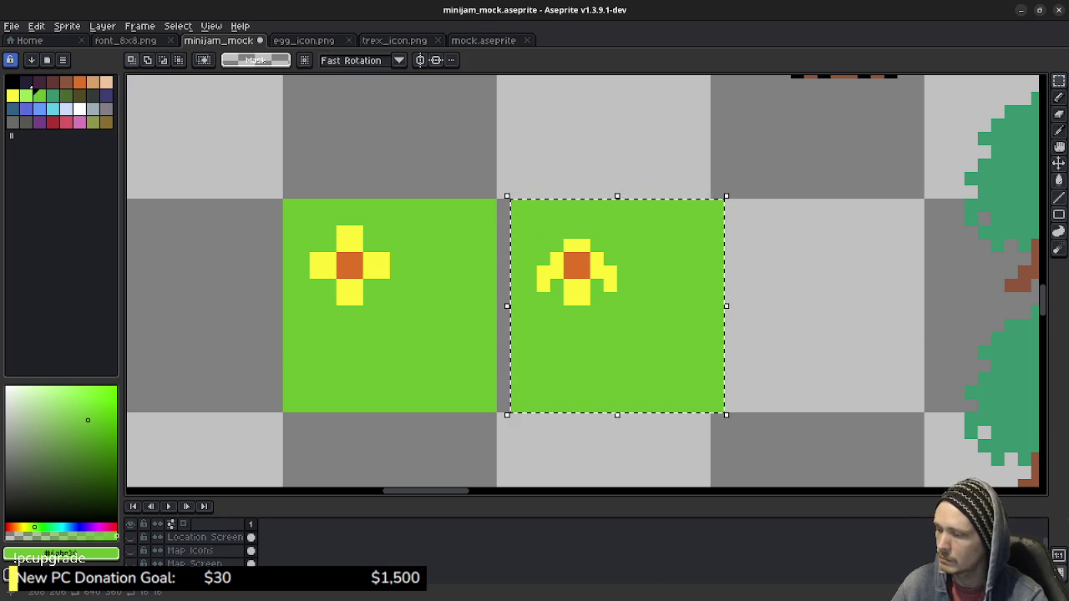
drag(618, 334, 791, 334)
key(Right)
key(Right)
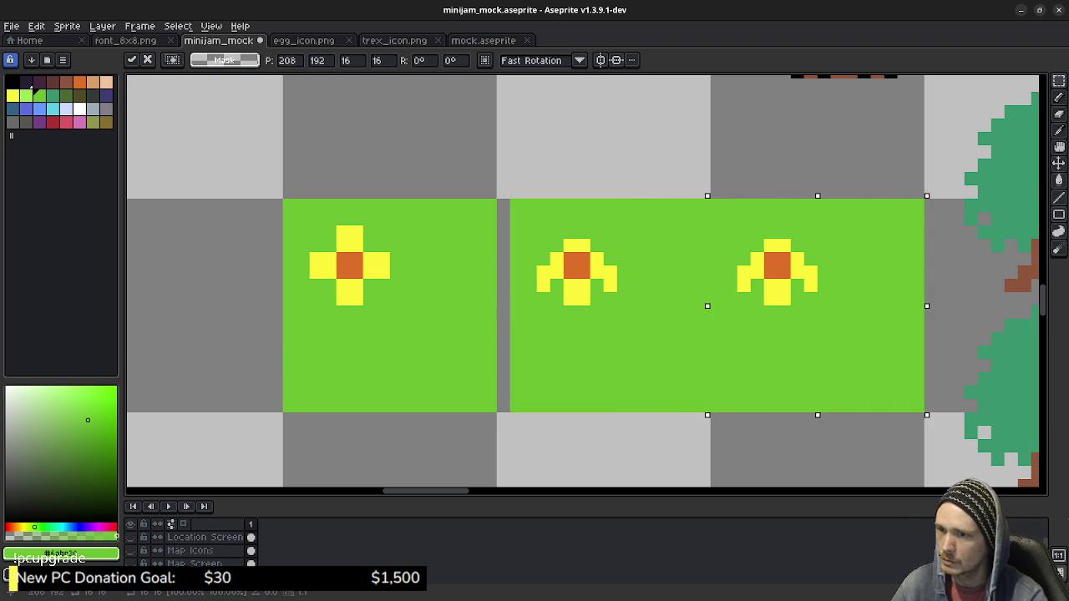
key(Right)
key(Right)
key(Return)
drag(800, 291, 573, 317)
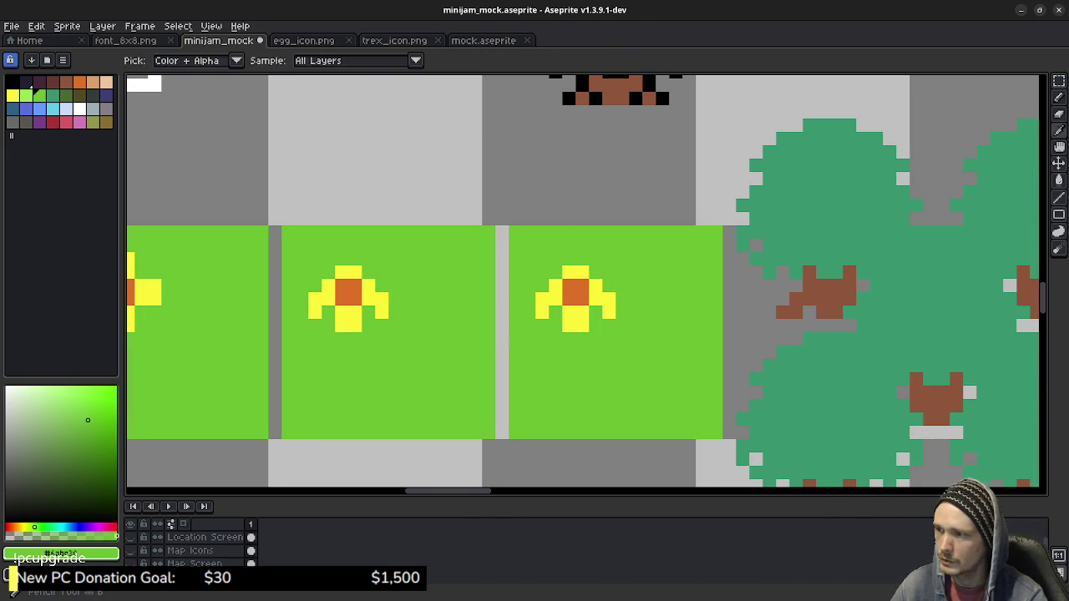
Reshape the middle flower, adding yellow along its right edge and trimming its lower-left petal green.
click(569, 326)
click(556, 299)
alt+click(582, 286)
click(542, 285)
click(609, 285)
click(609, 272)
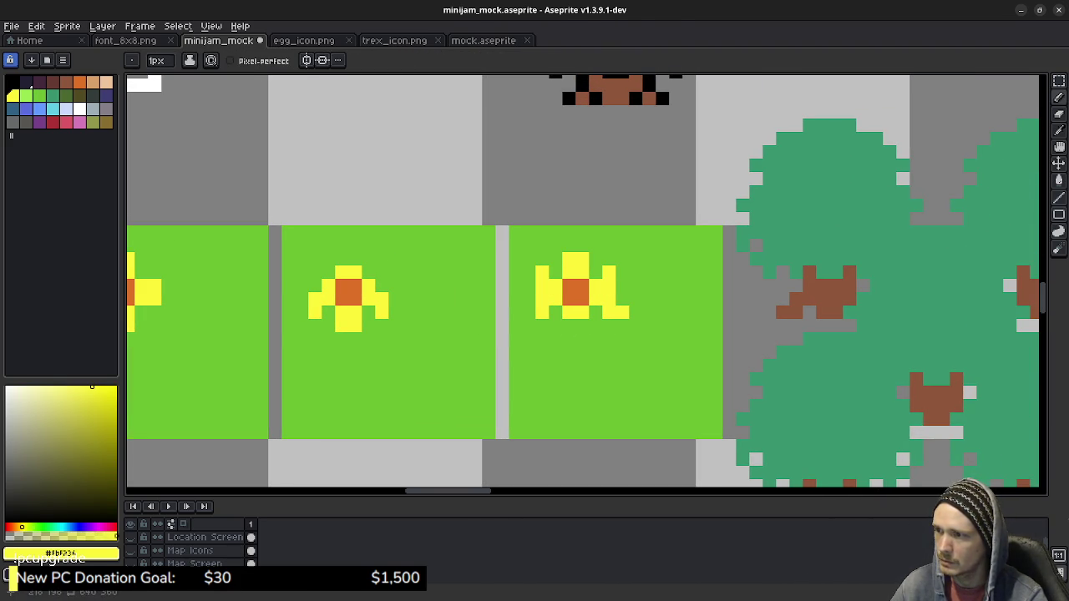
alt+click(622, 312)
click(541, 299)
click(542, 312)
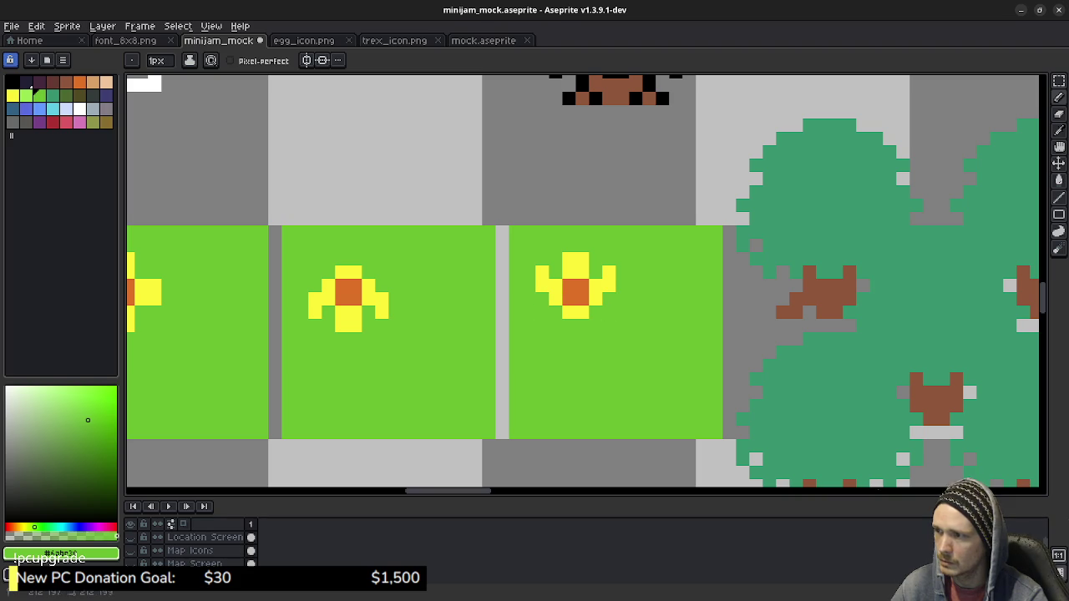
scroll(793, 373, down, 2)
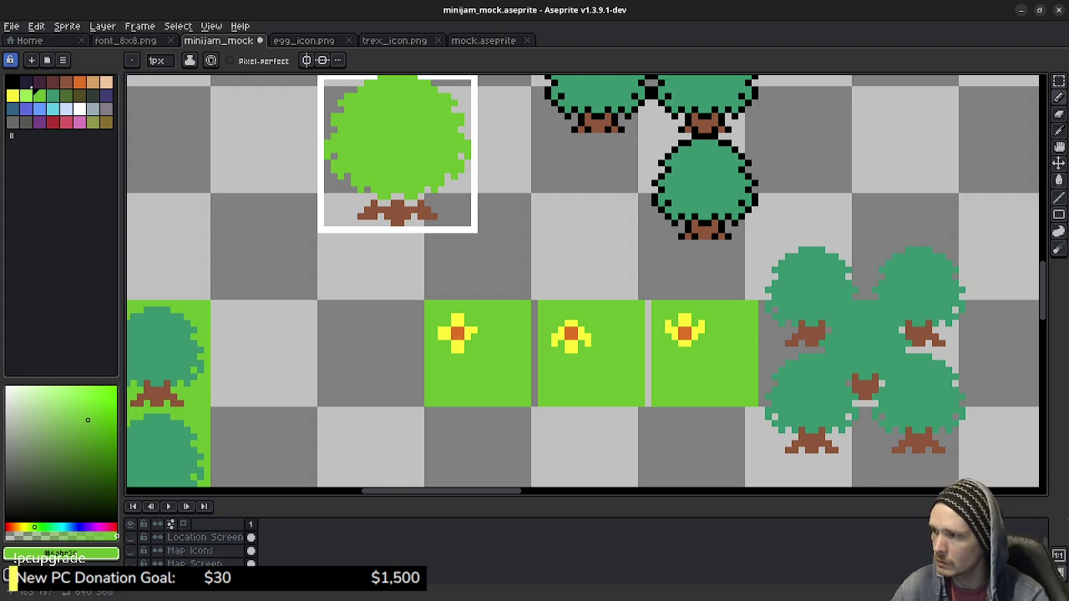
click(12, 94)
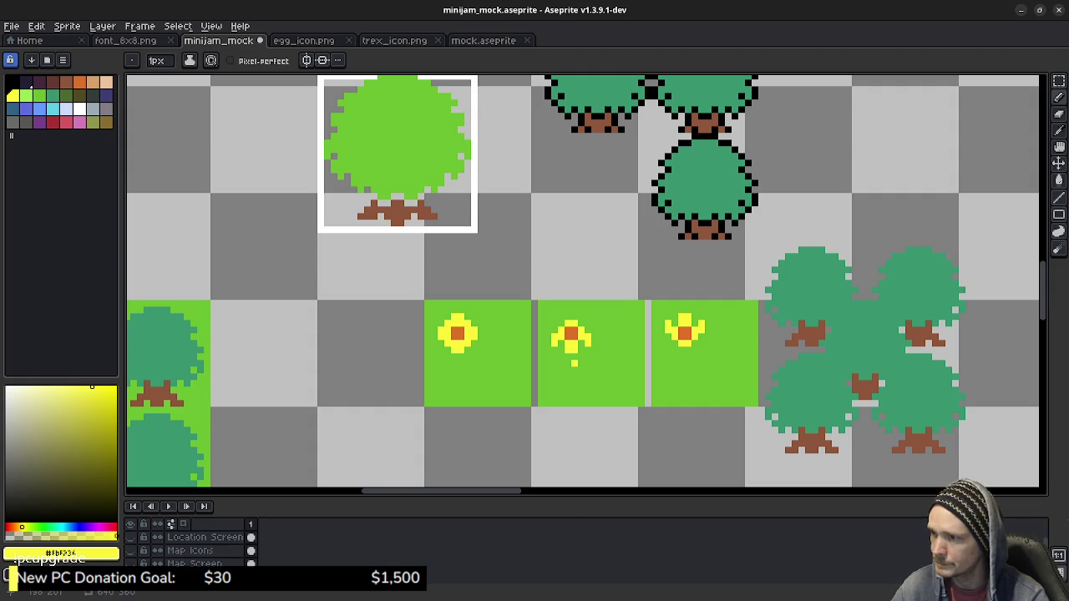
Select the two right-hand flower tiles and delete them, leaving the original flower tile.
key(m)
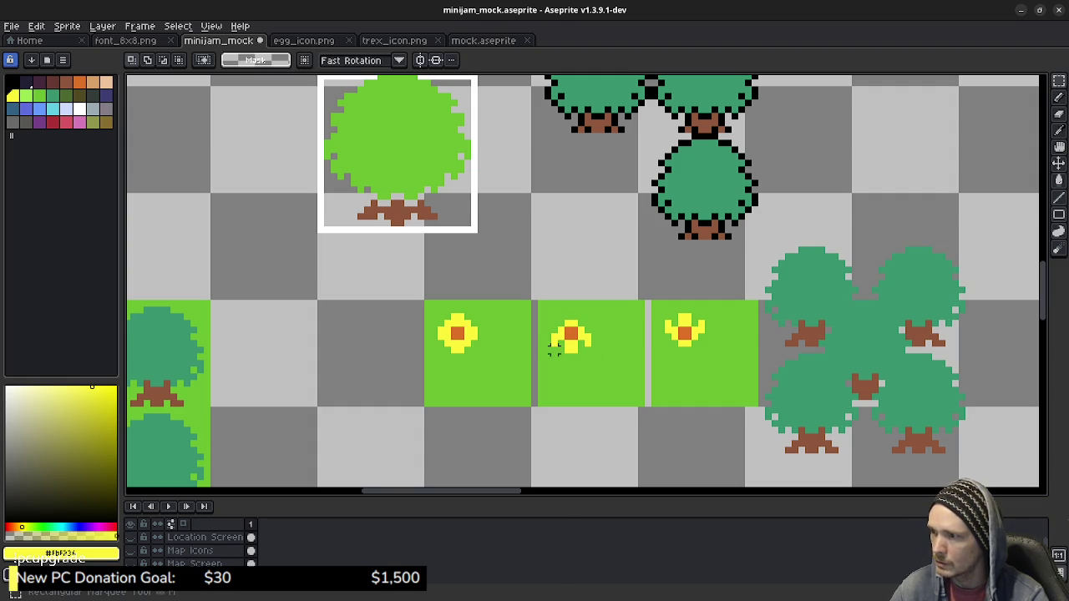
drag(548, 317, 594, 356)
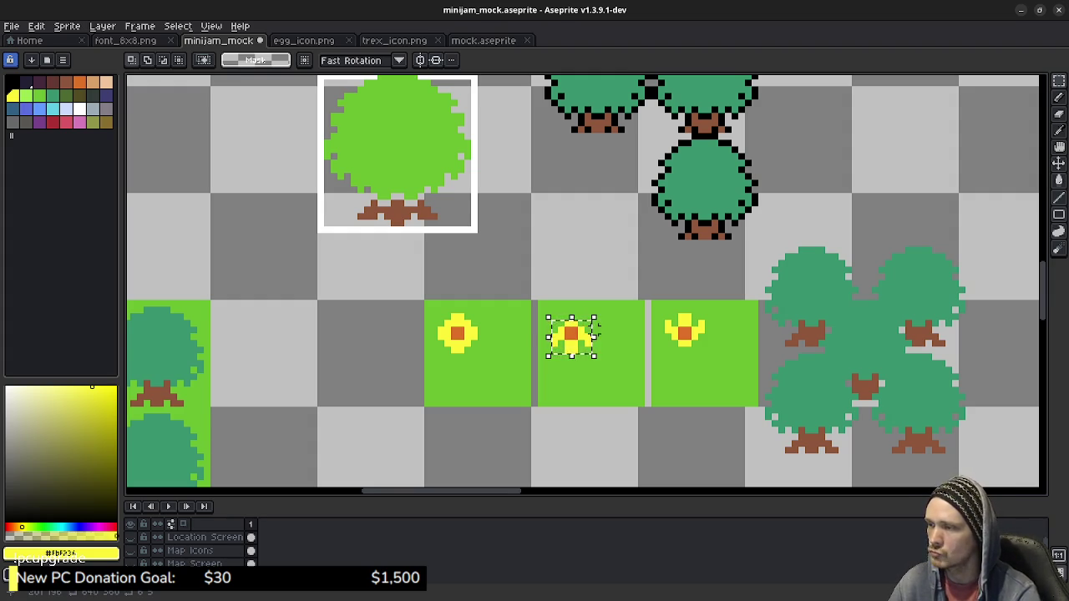
click(547, 297)
drag(539, 294, 765, 416)
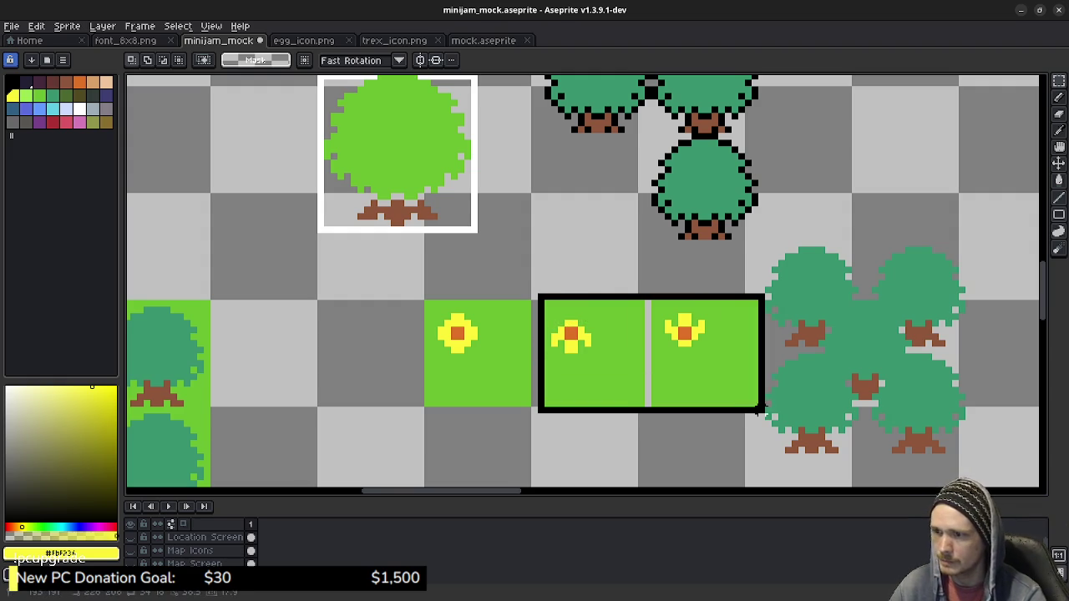
key(Delete)
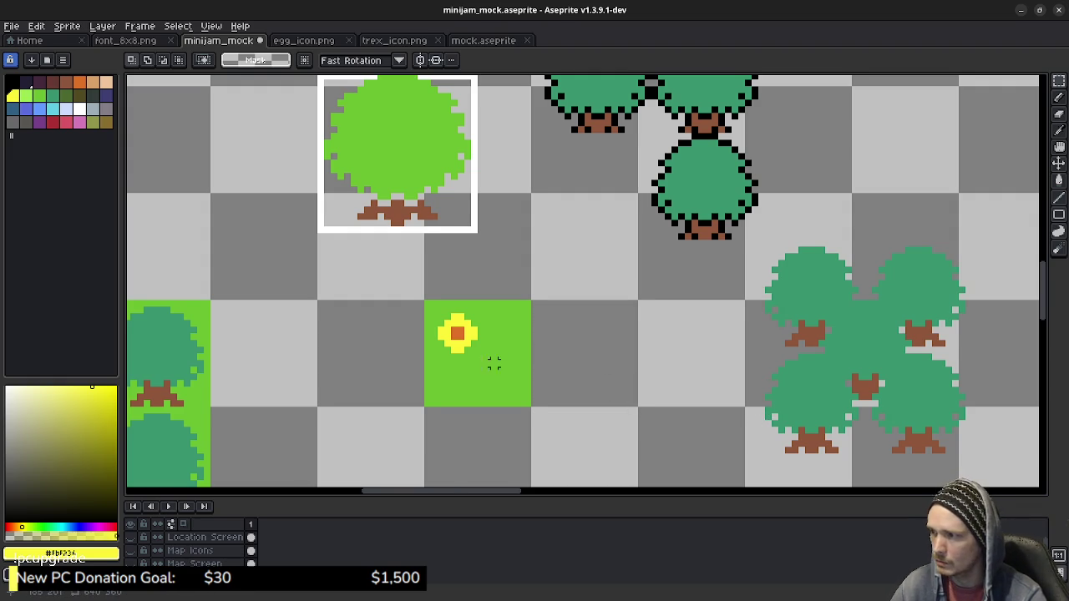
Add a second animation frame from the timeline's frame menu.
drag(485, 362, 549, 332)
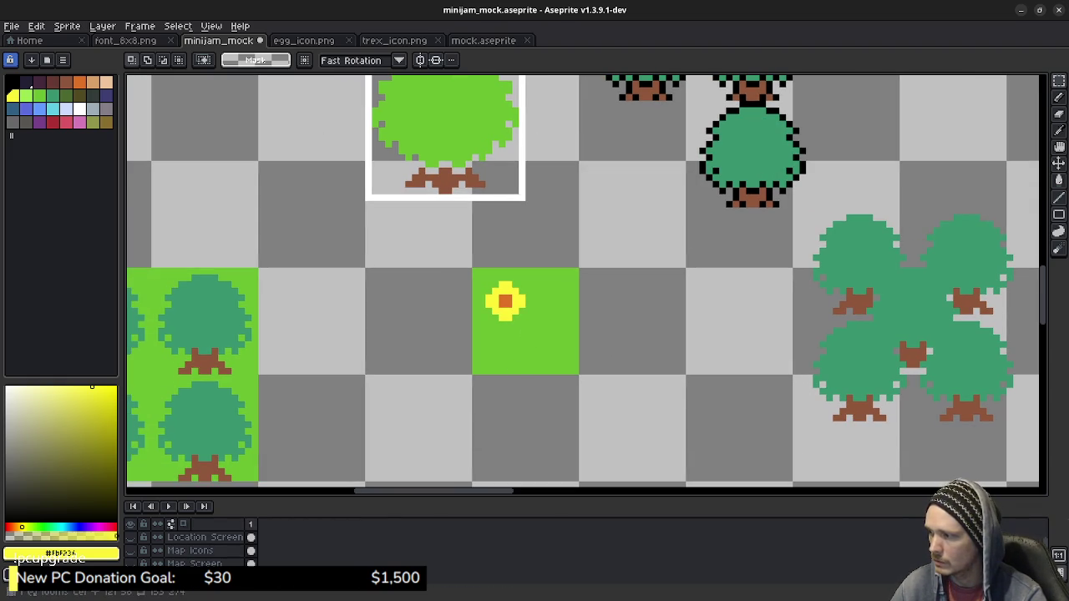
right_click(249, 524)
click(288, 520)
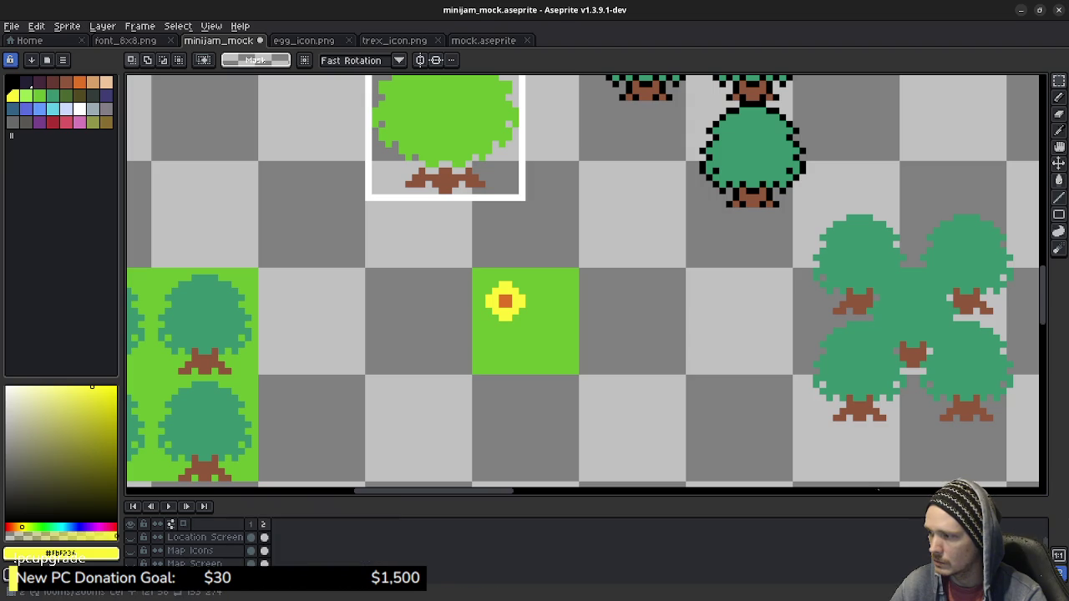
Add a third and a fourth animation frame from the timeline.
right_click(263, 523)
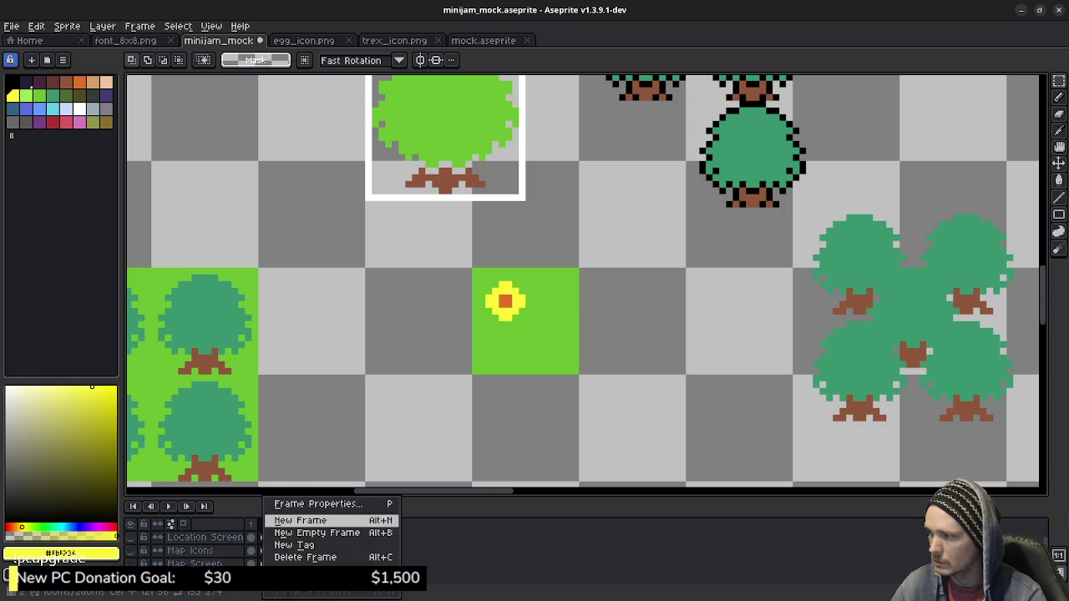
click(284, 520)
right_click(277, 522)
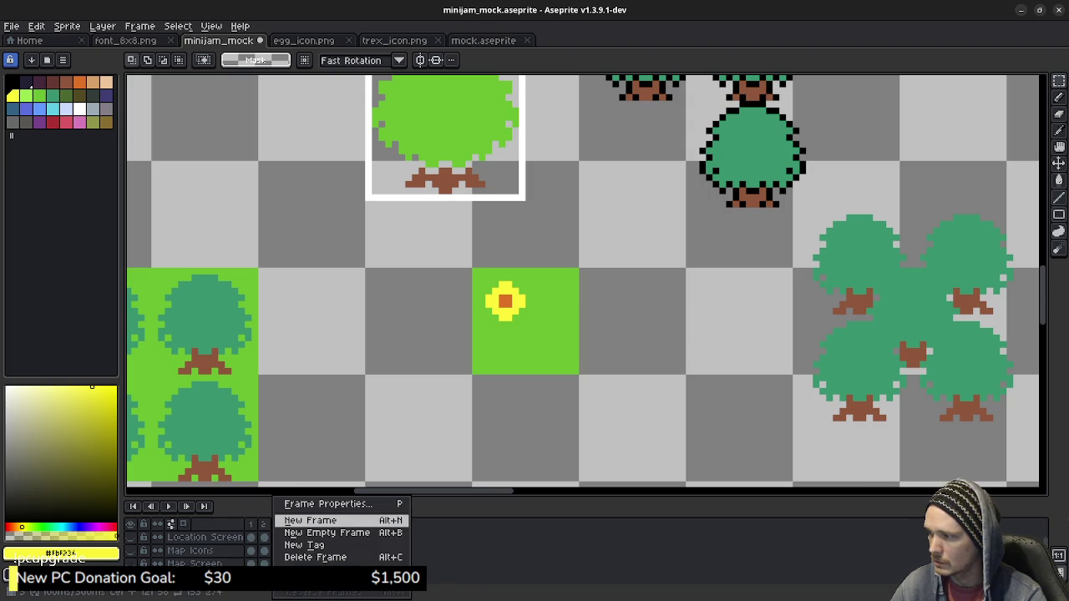
click(300, 520)
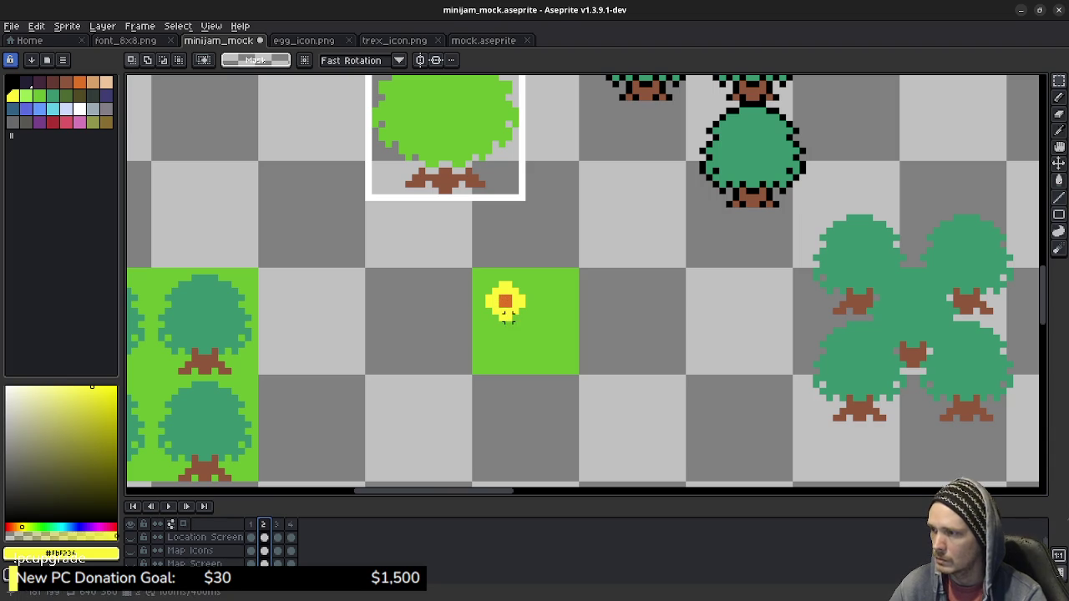
On frame 1, paint the flower's four yellow corner pixels green to form a slimmer plus shape.
key(b)
scroll(512, 337, up, 3)
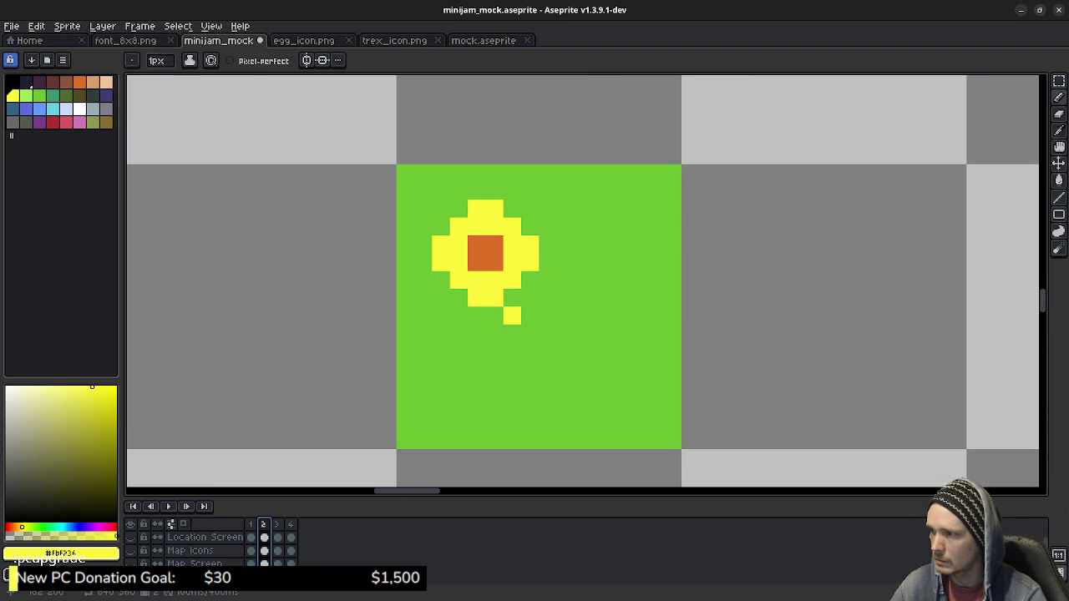
click(250, 524)
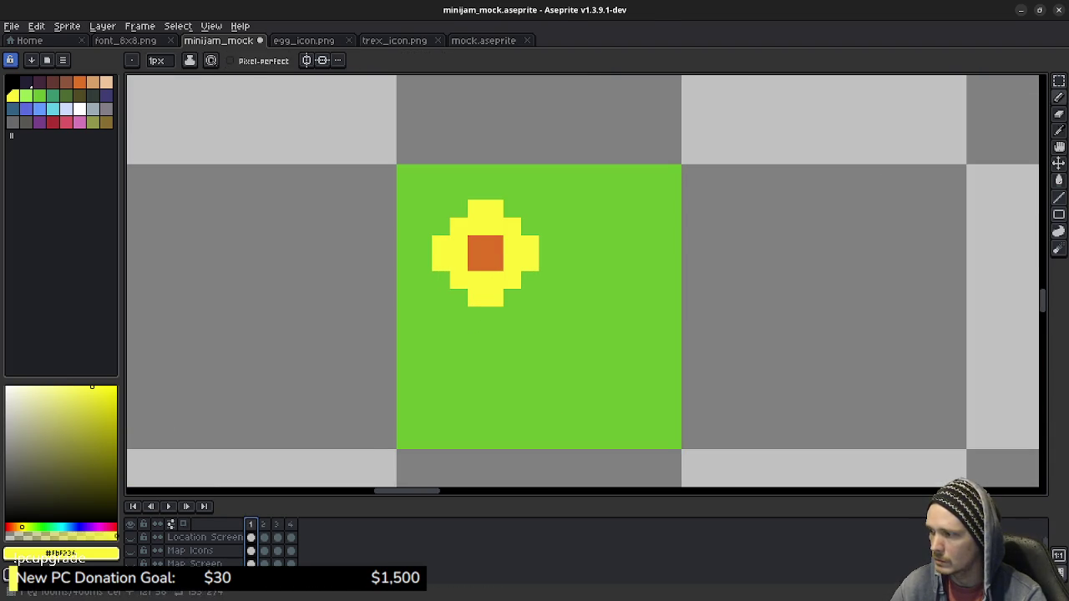
key(ctrl+z)
click(37, 95)
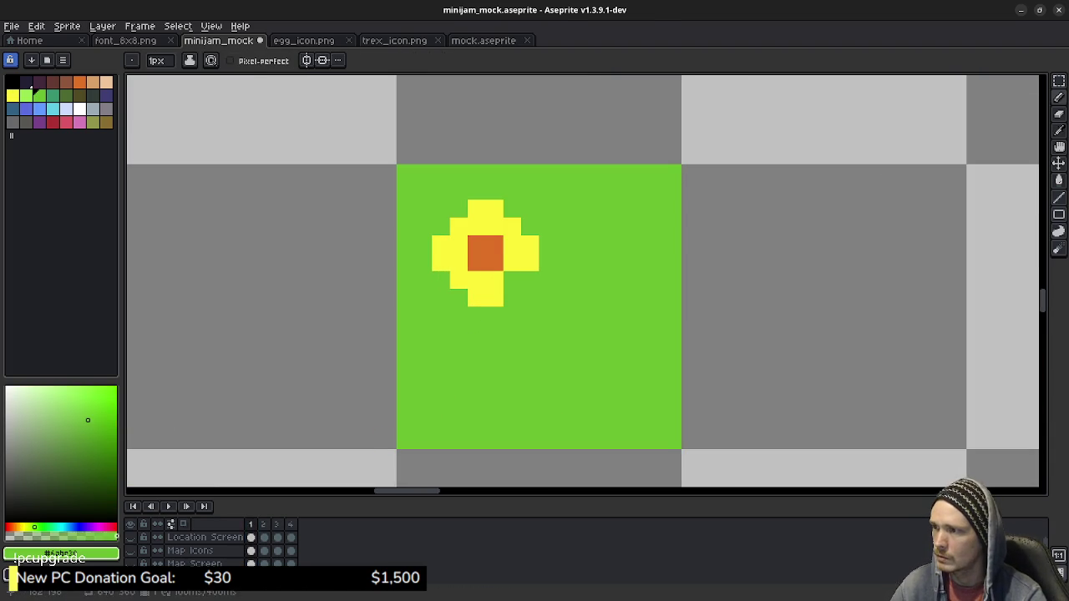
click(512, 227)
click(512, 280)
click(458, 226)
click(458, 281)
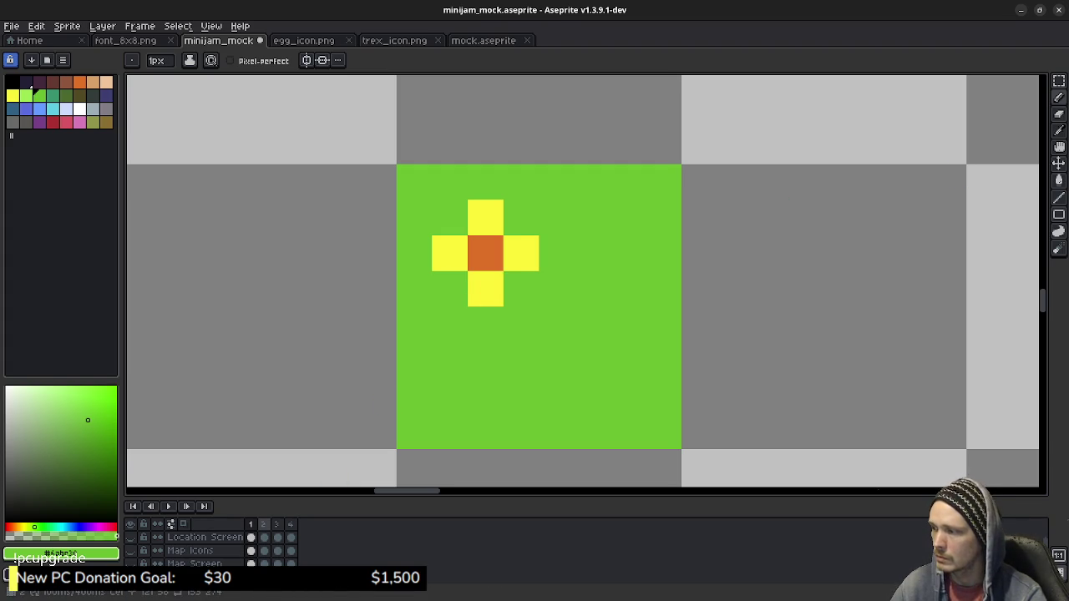
click(263, 524)
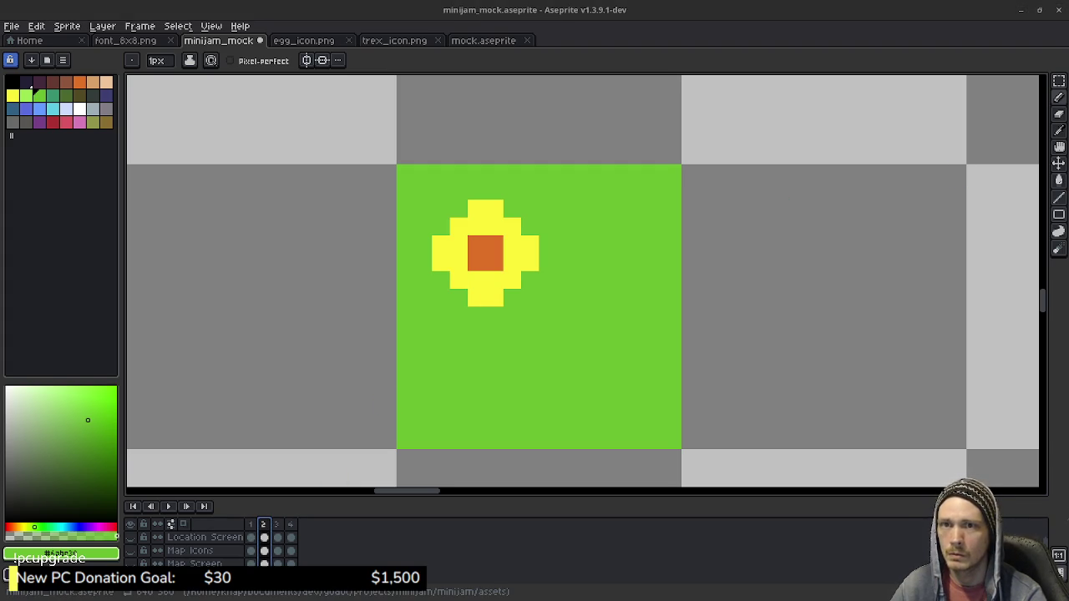
click(534, 533)
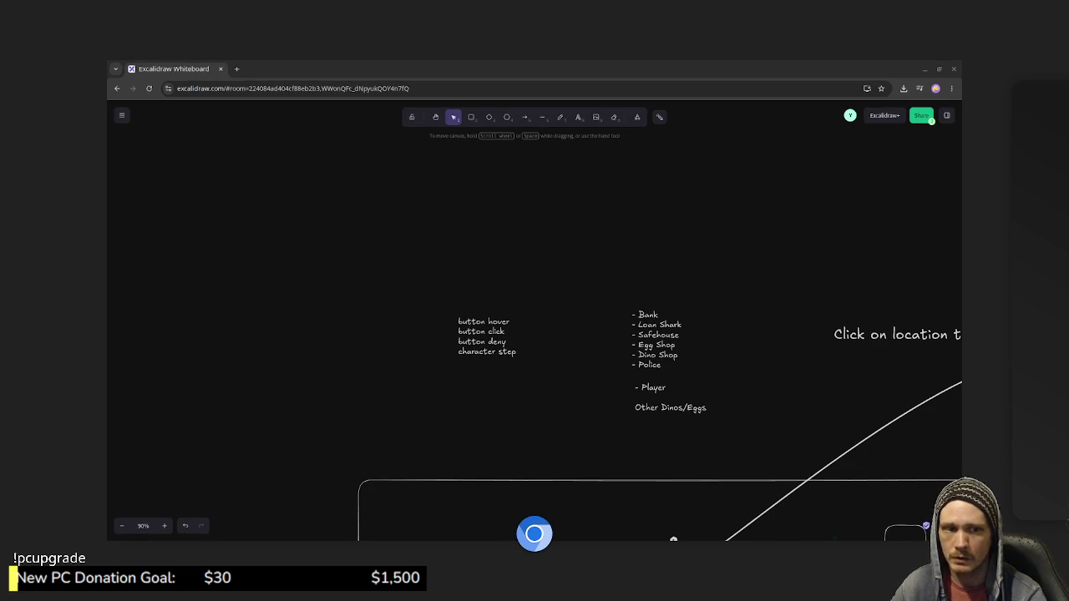
Leave Chrome's Excalidraw window and return to Aseprite showing frame 2's fuller flower.
key(alt+Tab)
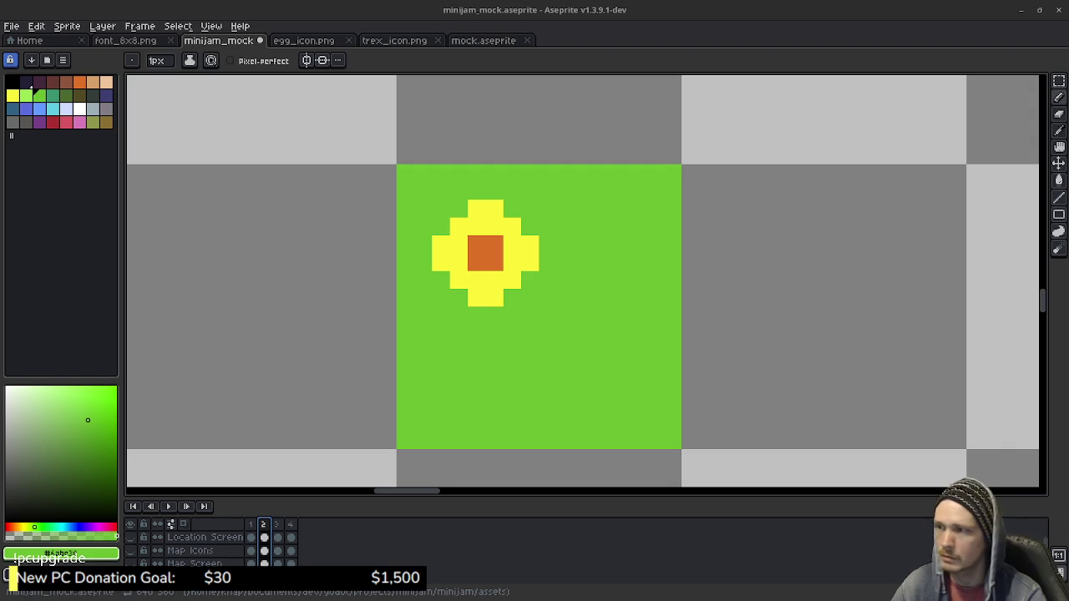
Paint the flower's four corner pixels grass green in the current frame.
click(512, 280)
click(459, 280)
click(458, 226)
click(512, 226)
Paint the flower's corner pixels grass green in frames 3 and 4 as well.
key(period)
click(459, 280)
click(459, 226)
click(512, 227)
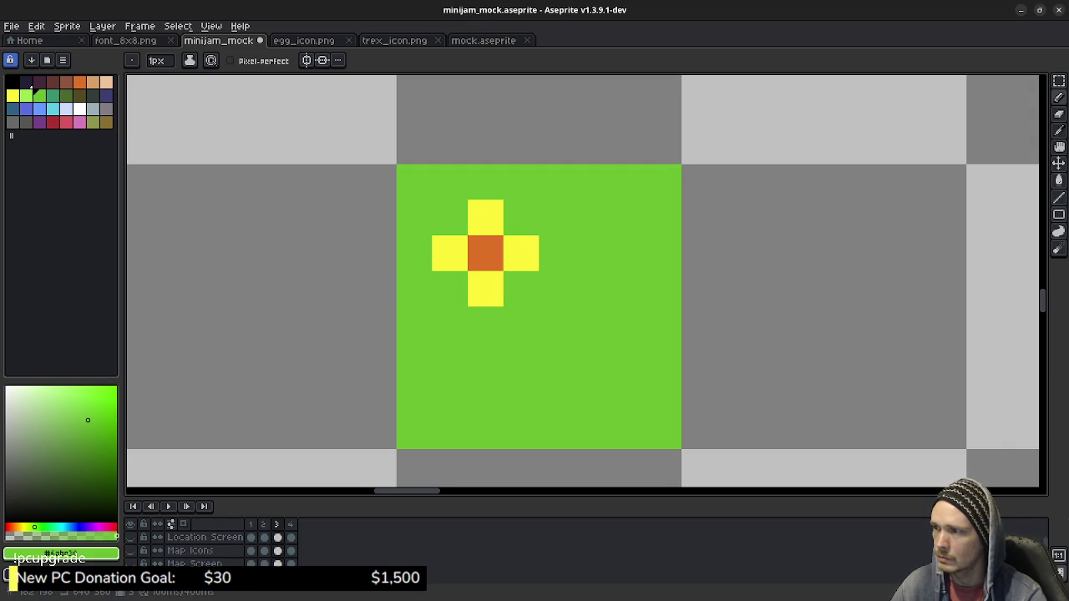
click(291, 524)
click(459, 280)
click(512, 280)
click(512, 227)
click(458, 226)
Rework frame 2: add yellow pixels at the lower corners and paint the top pixels green.
key(Return)
click(521, 253)
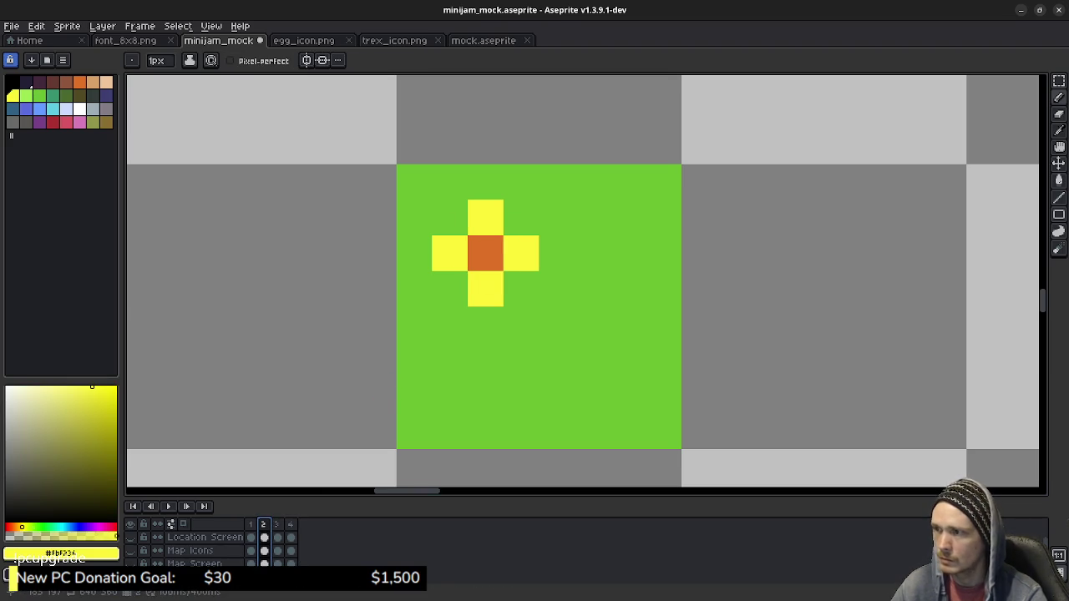
click(529, 280)
click(440, 279)
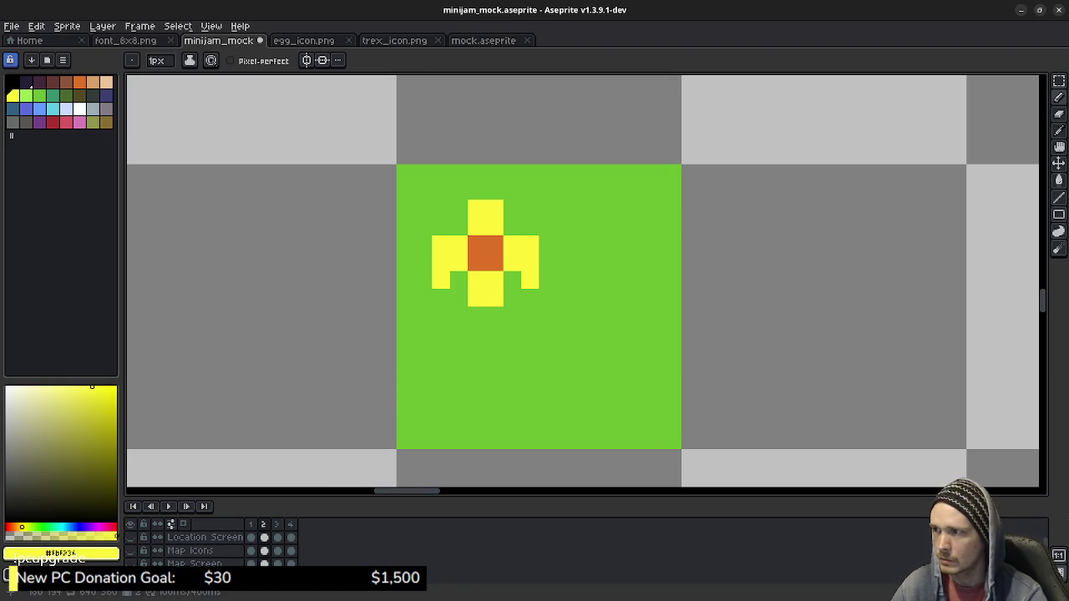
alt+click(459, 209)
drag(477, 209, 495, 209)
click(440, 244)
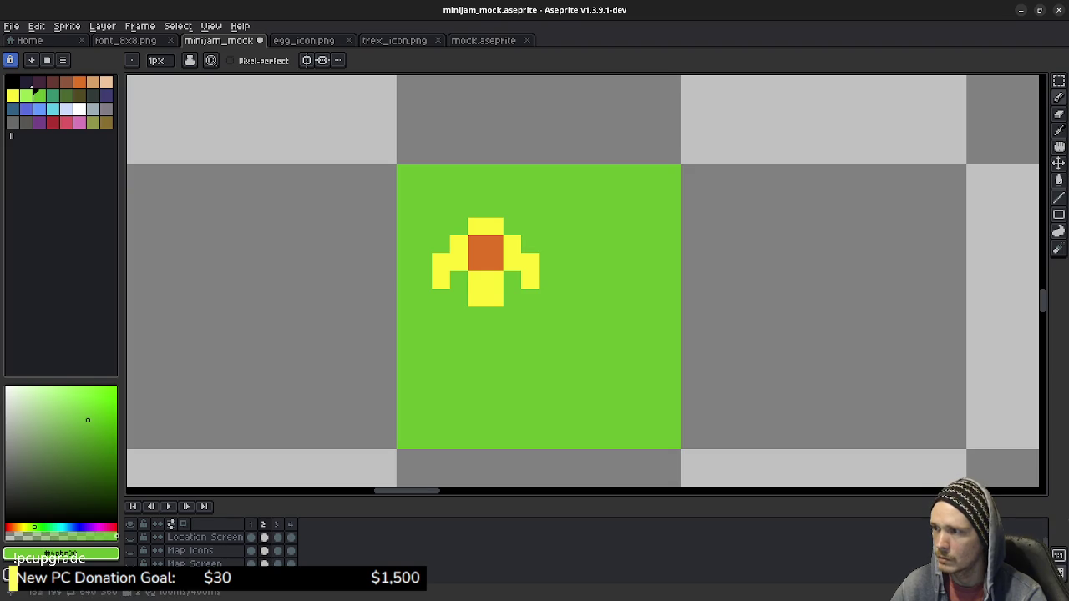
Paint arm pixels green in frames 3 and 4, and add yellow at frame 4's upper corners.
click(276, 525)
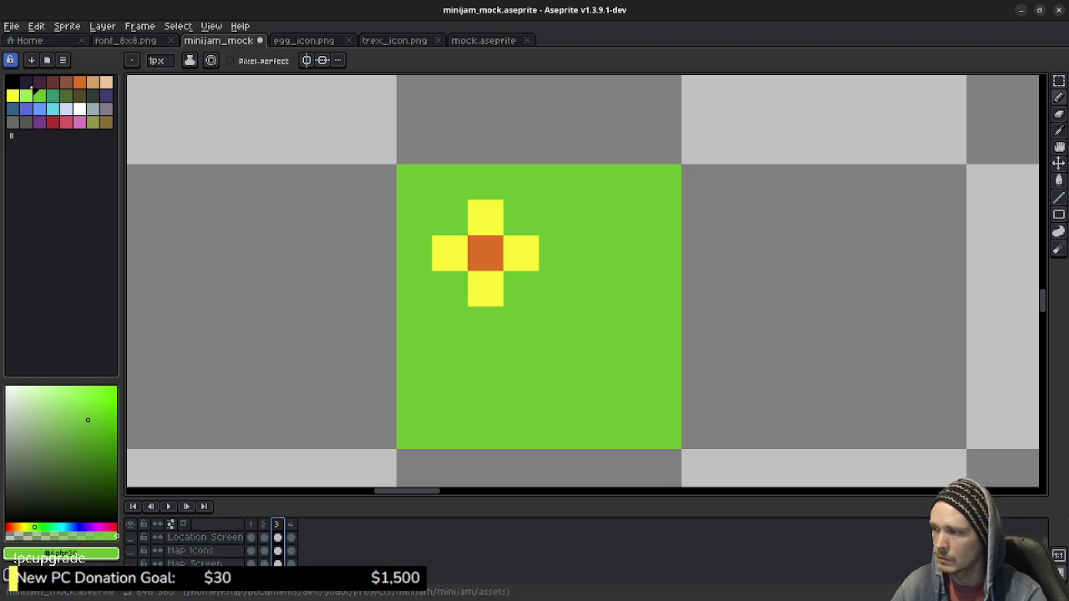
click(530, 262)
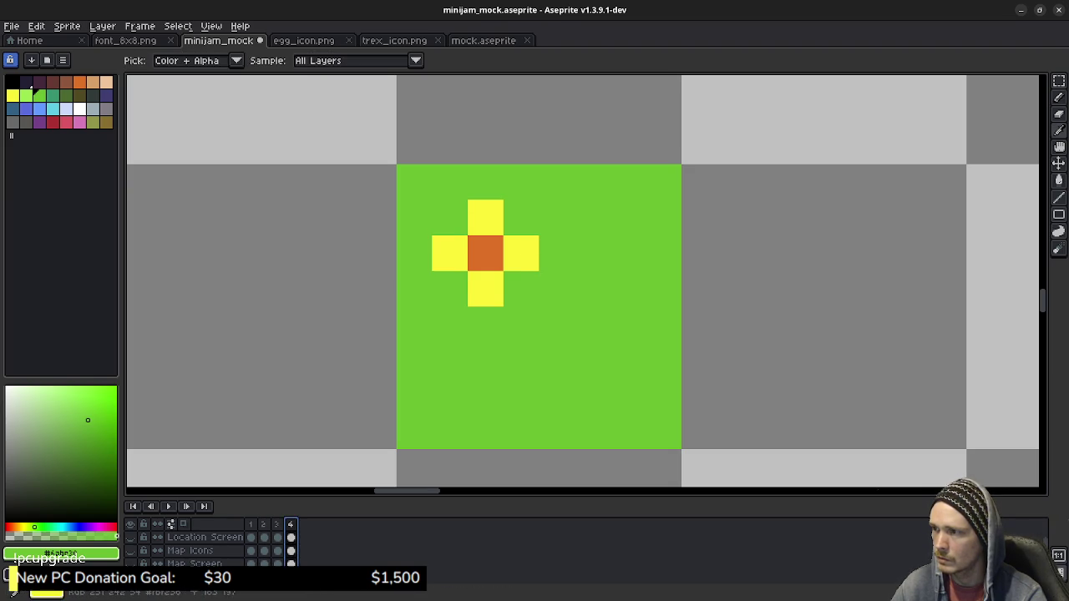
key(period)
click(441, 262)
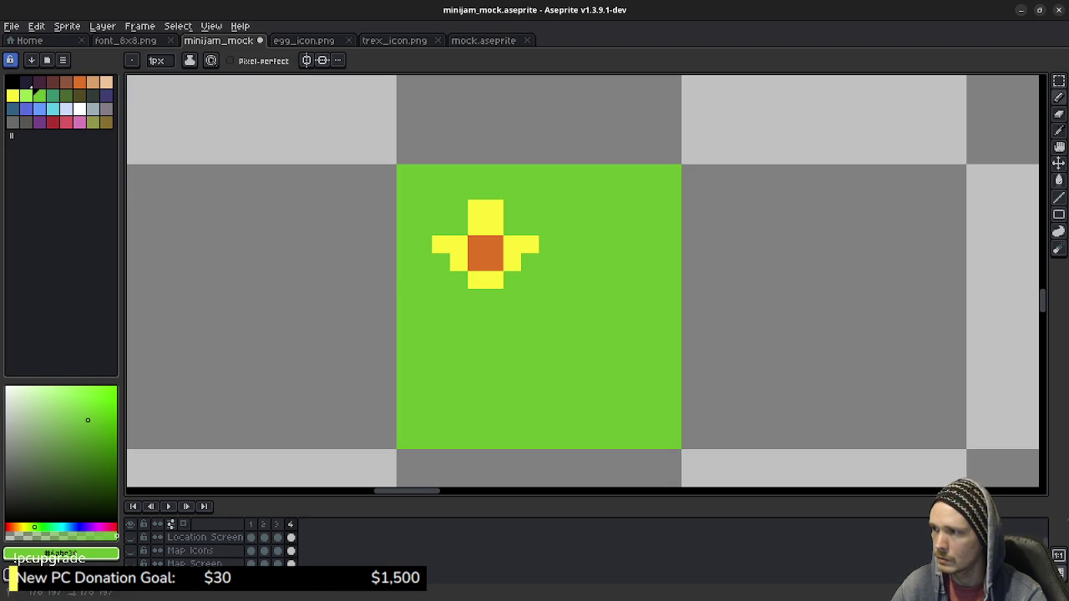
alt+click(485, 217)
click(441, 226)
drag(512, 226, 531, 226)
click(494, 298)
key(ctrl+z)
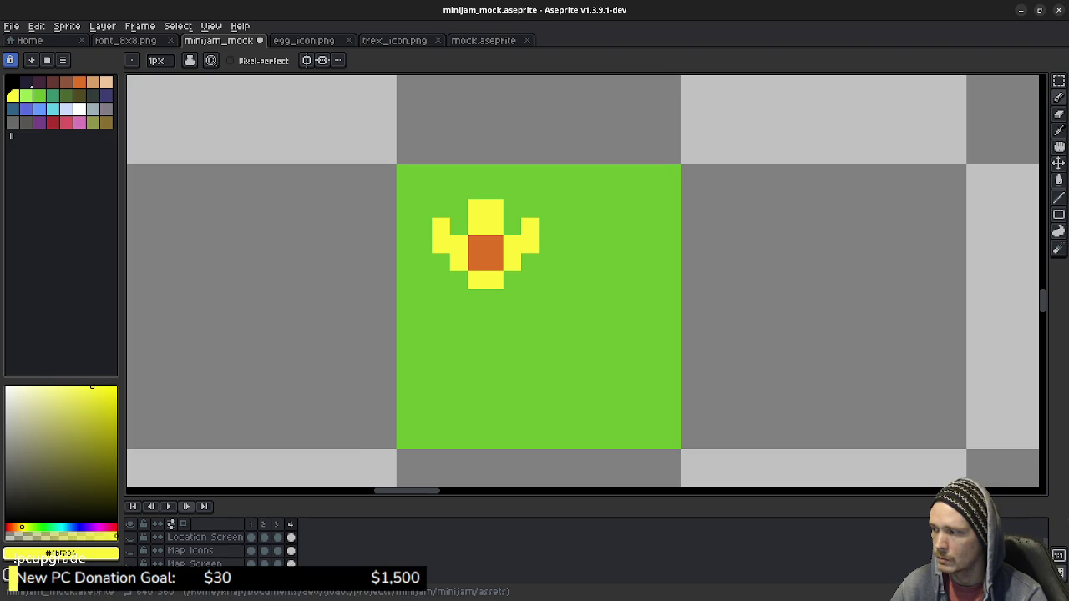
Raise the flower in frame 2 and paint the grey gap beneath it grass green.
key(Return)
key(Return)
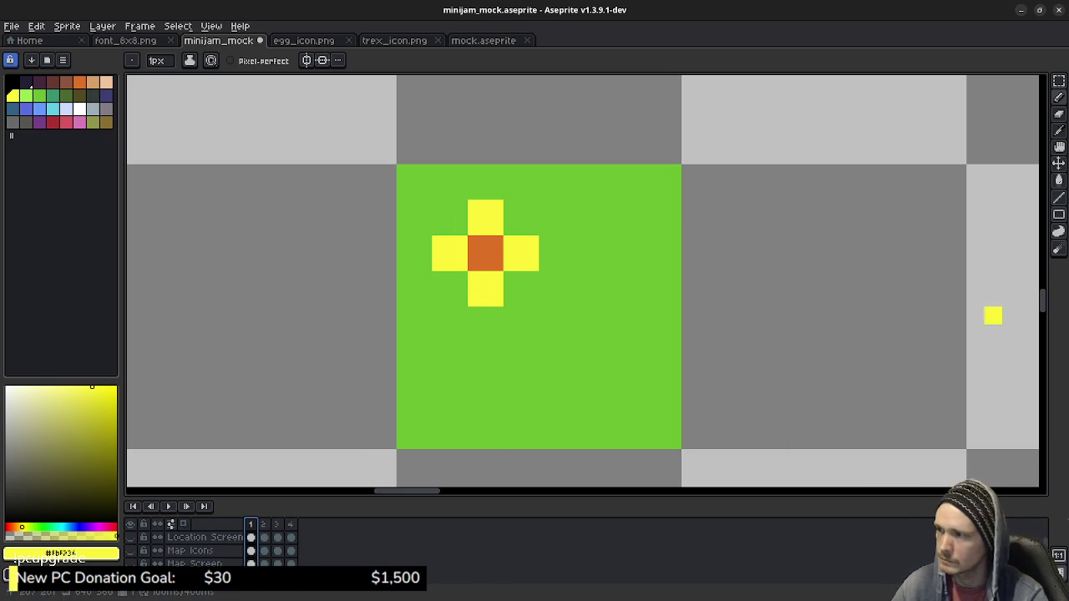
key(Right)
key(m)
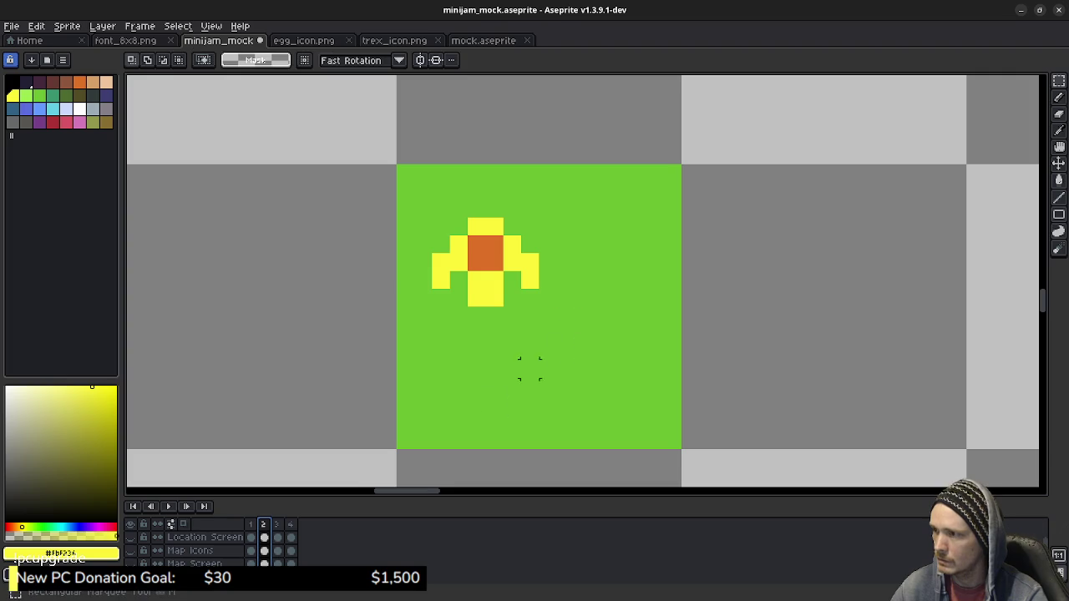
mouse_move(535, 301)
mouse_down()
mouse_move(435, 219)
mouse_move(446, 204)
mouse_up()
key(ctrl+d)
key(b)
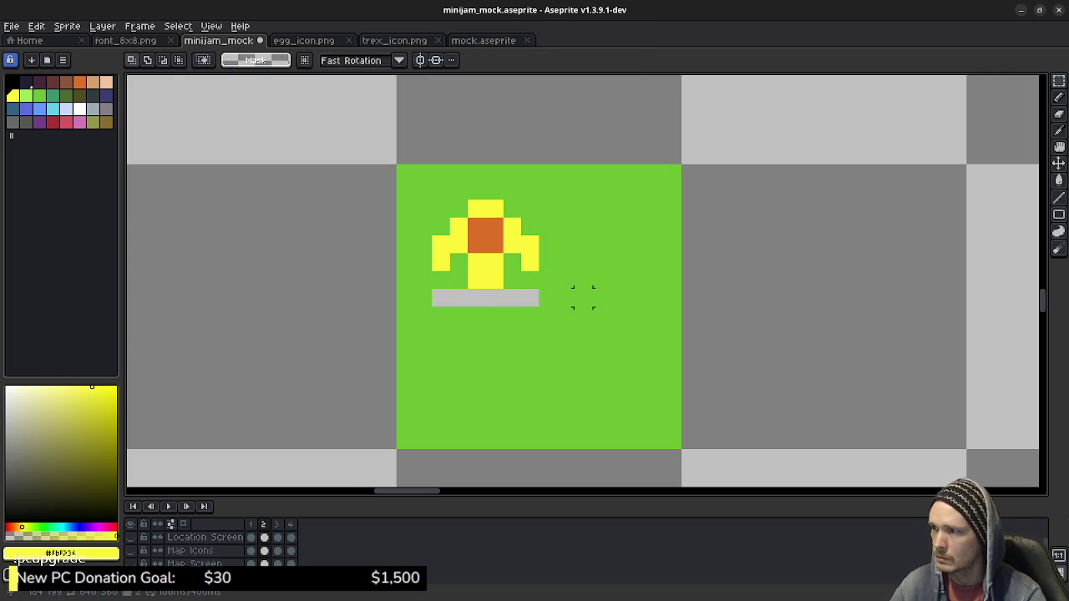
alt+click(576, 284)
drag(512, 299, 458, 299)
click(441, 298)
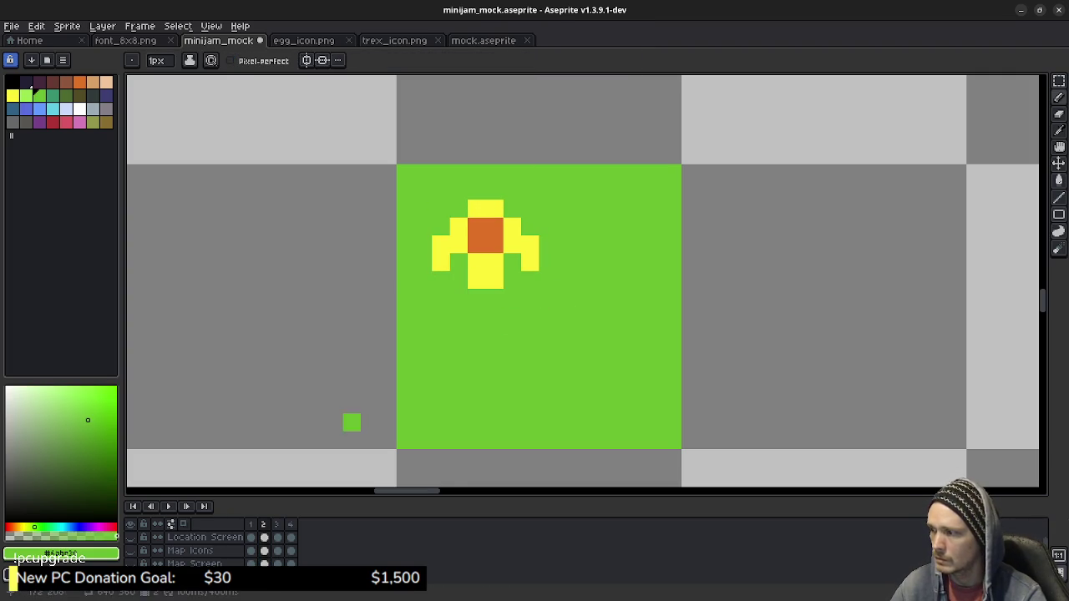
Nudge the frame 4 flower down one pixel.
click(276, 524)
click(291, 524)
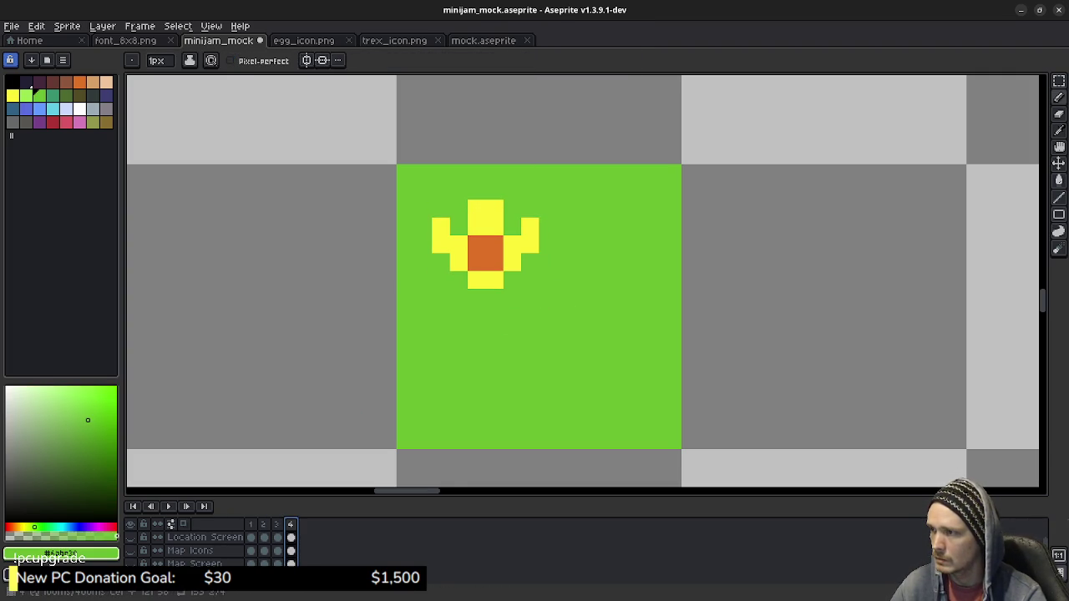
key(m)
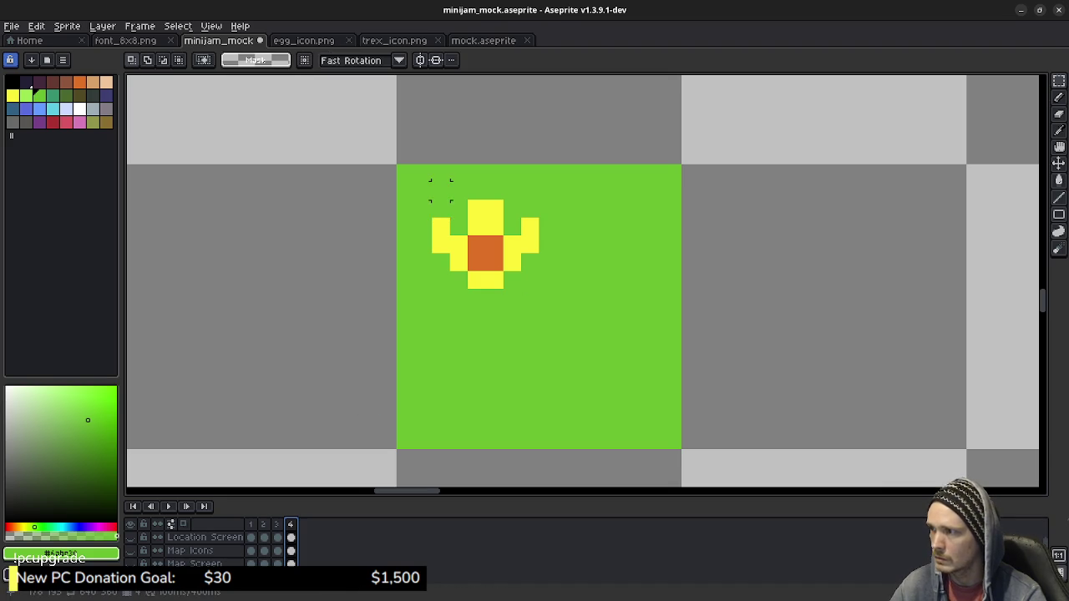
drag(430, 180, 542, 290)
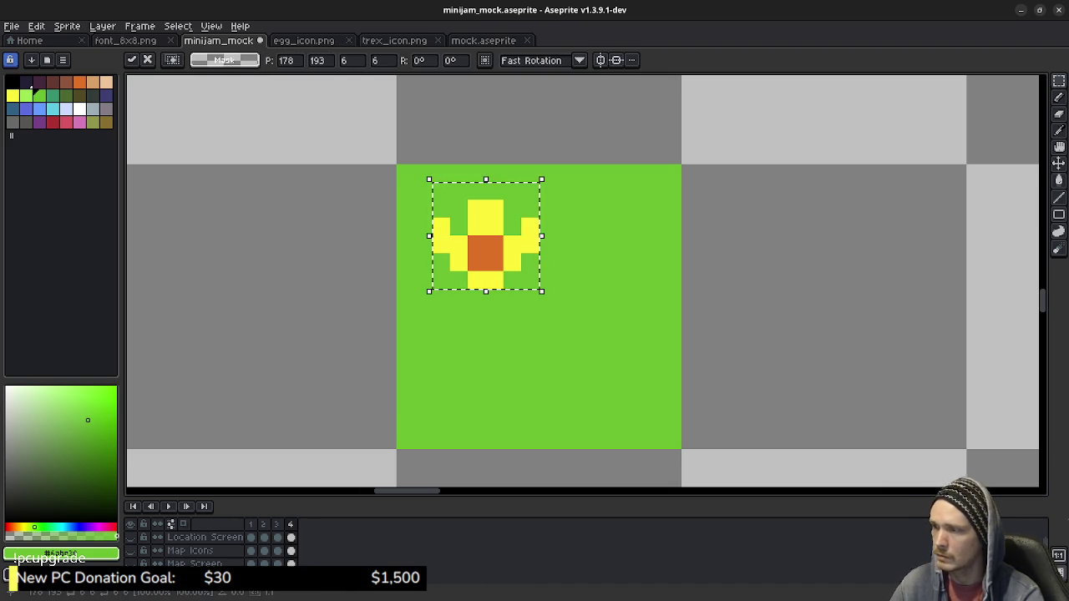
key(Down)
key(ctrl+d)
Preview the sway, then nudge the frame 3 flower up one pixel.
key(Return)
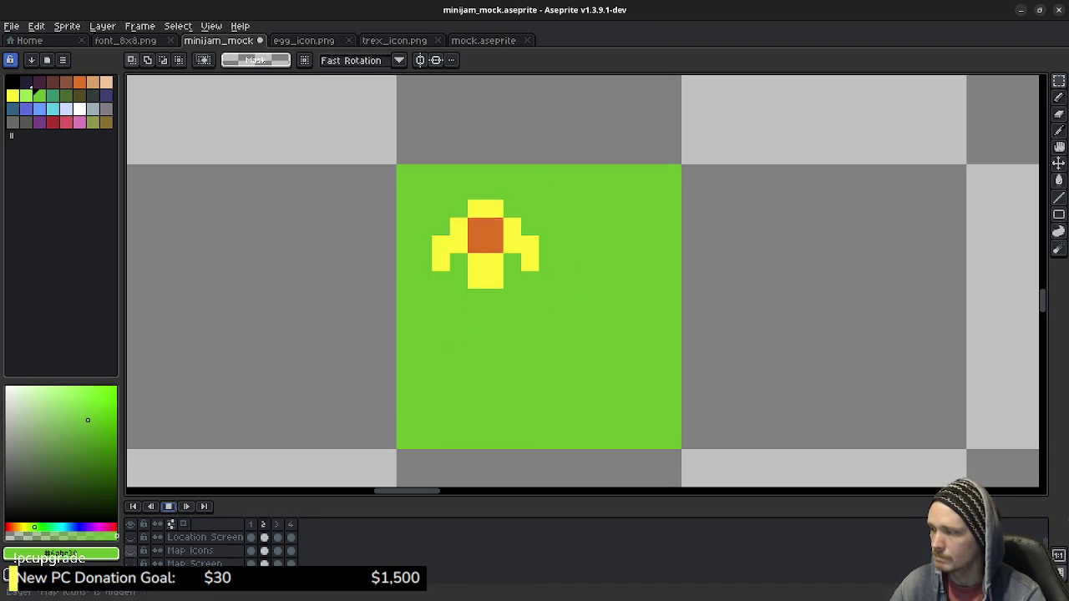
key(Return)
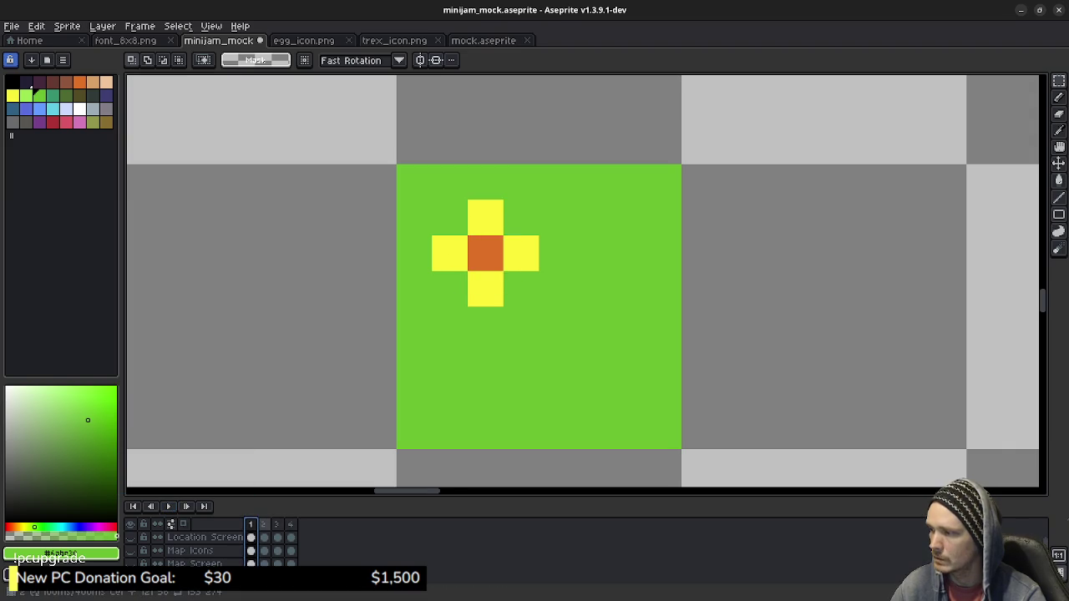
key(Right)
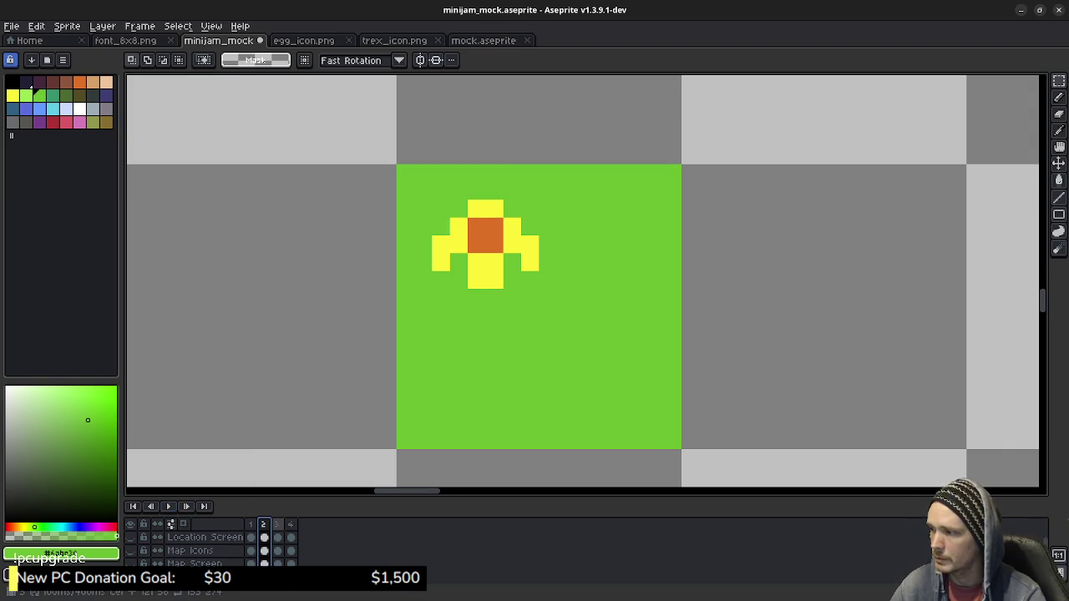
key(Right)
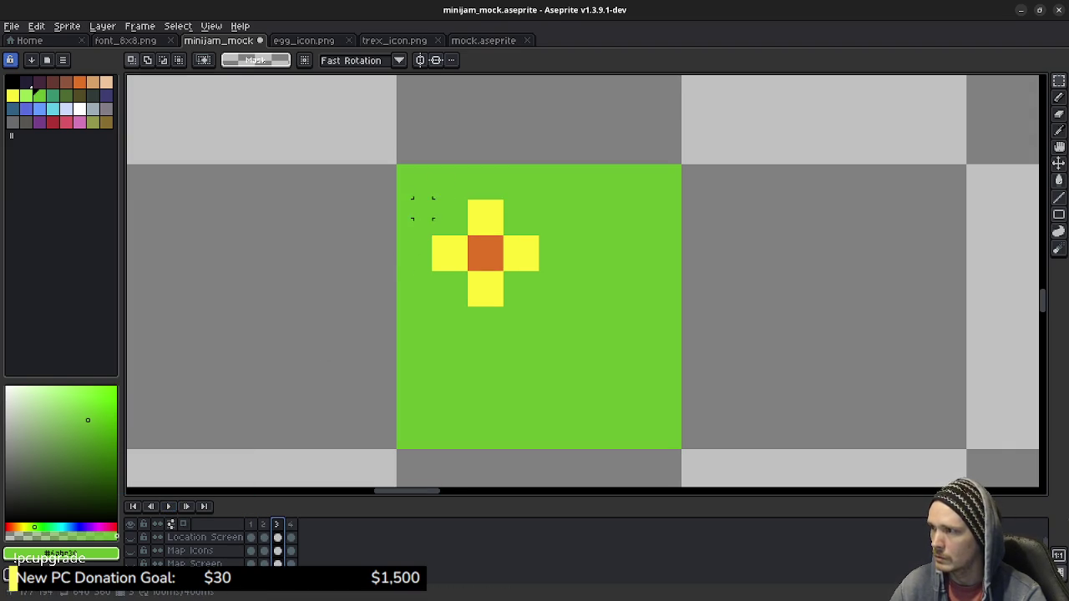
drag(432, 181, 541, 325)
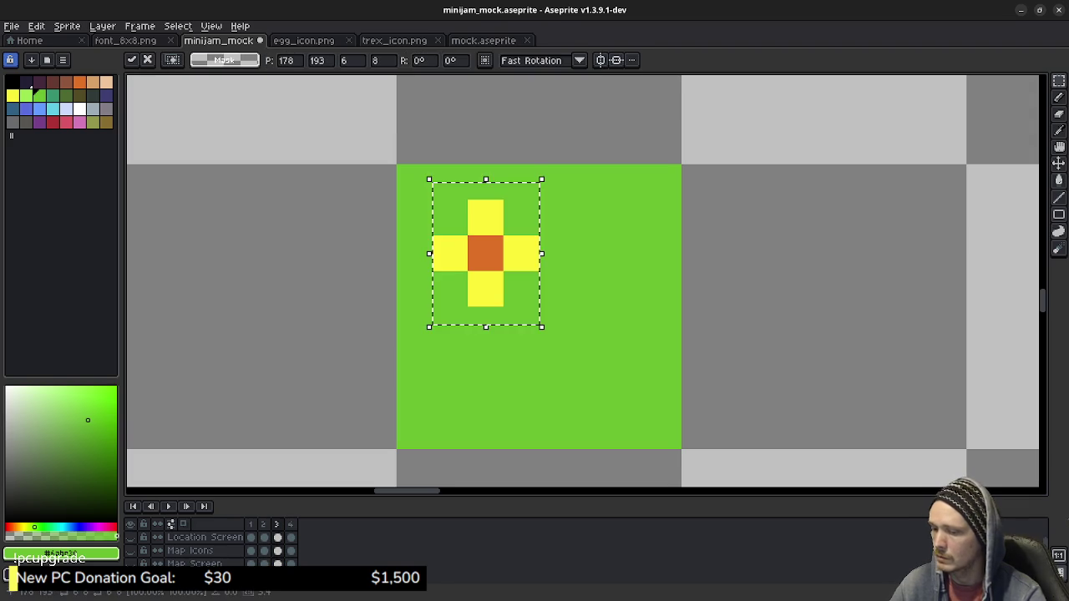
key(Up)
key(ctrl+d)
Bucket-fill the gap under the frame 3 flower with grass green.
key(g)
click(458, 315)
click(441, 316)
click(504, 316)
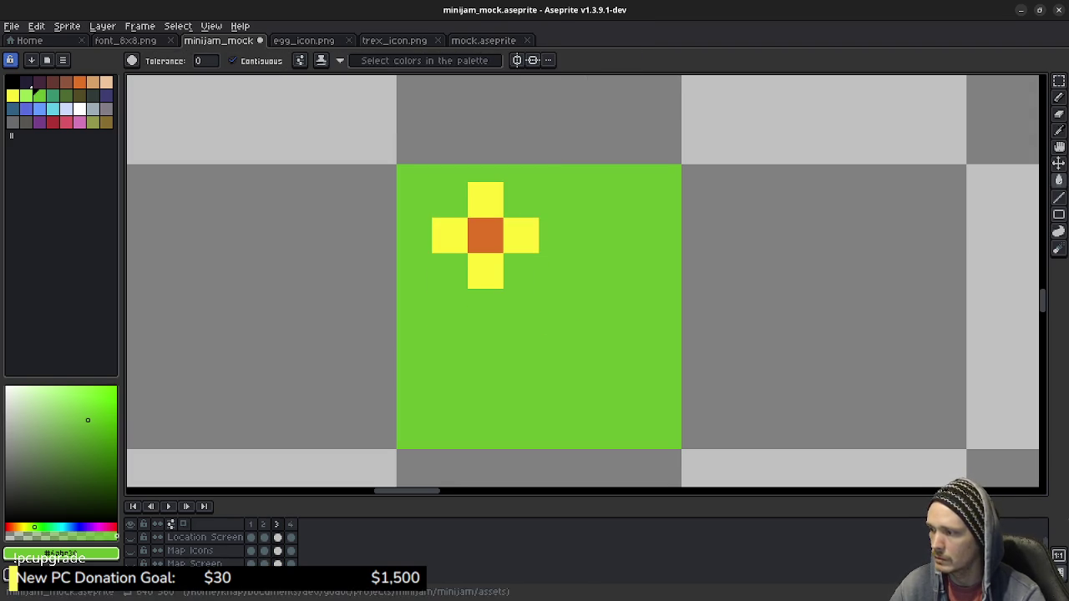
Nudge the frame 4 flower up one pixel and play the animation.
key(m)
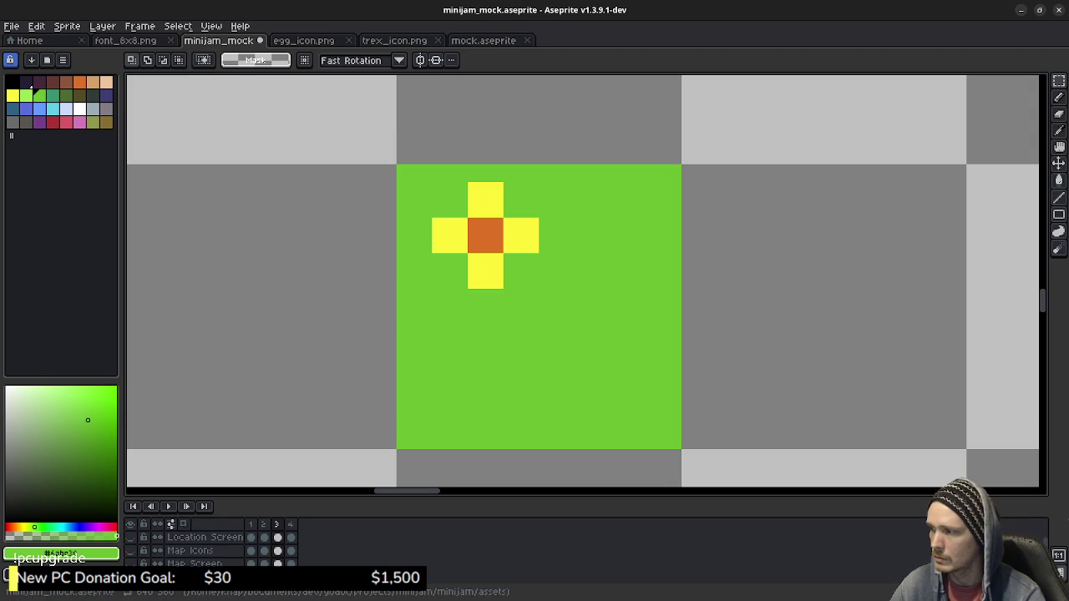
key(period)
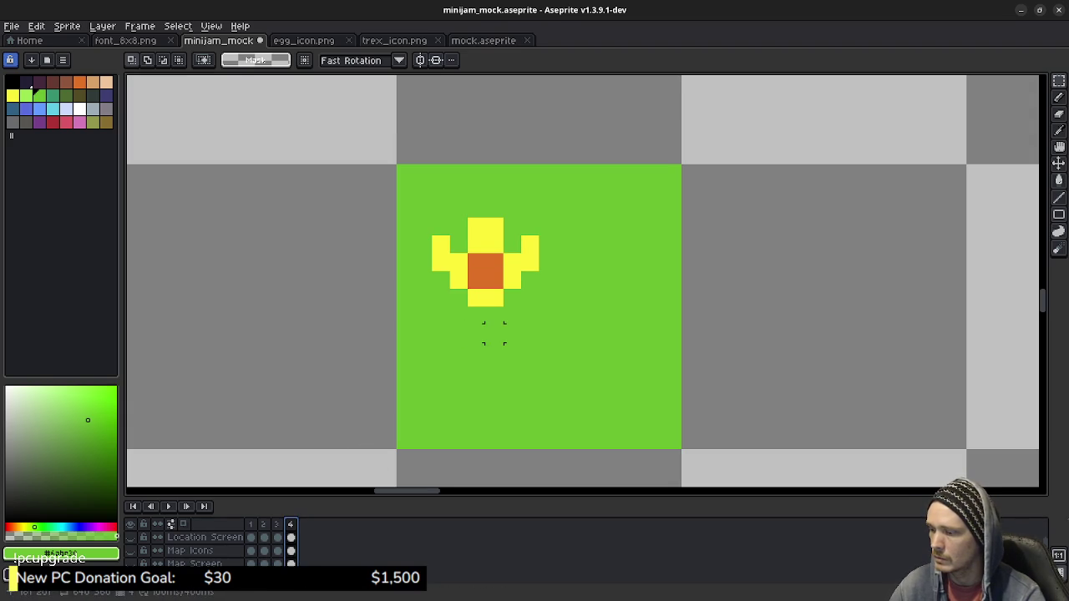
drag(547, 315, 412, 216)
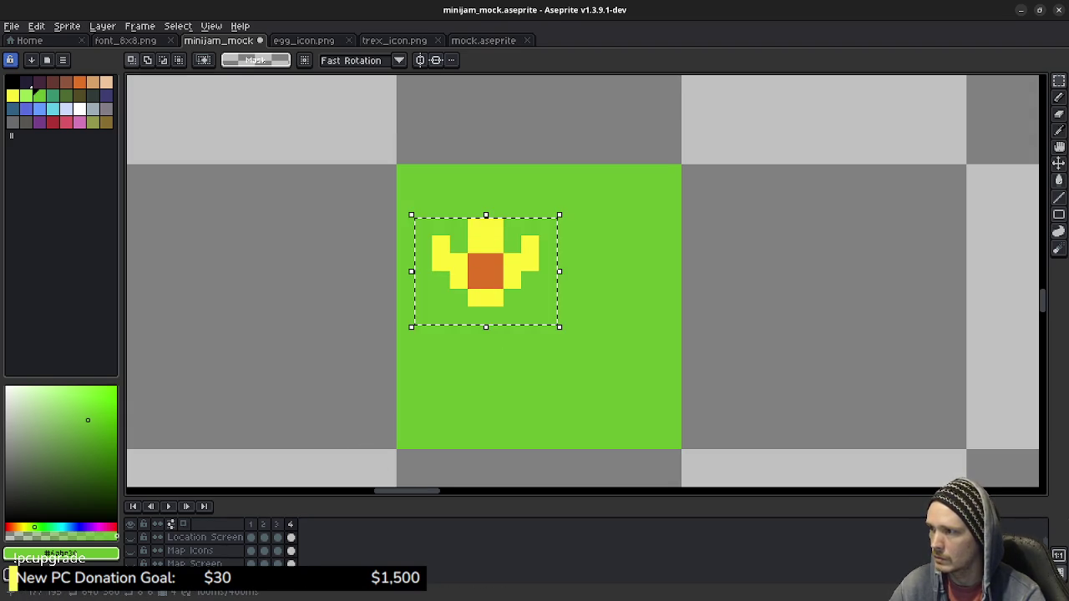
key(Up)
key(ctrl+d)
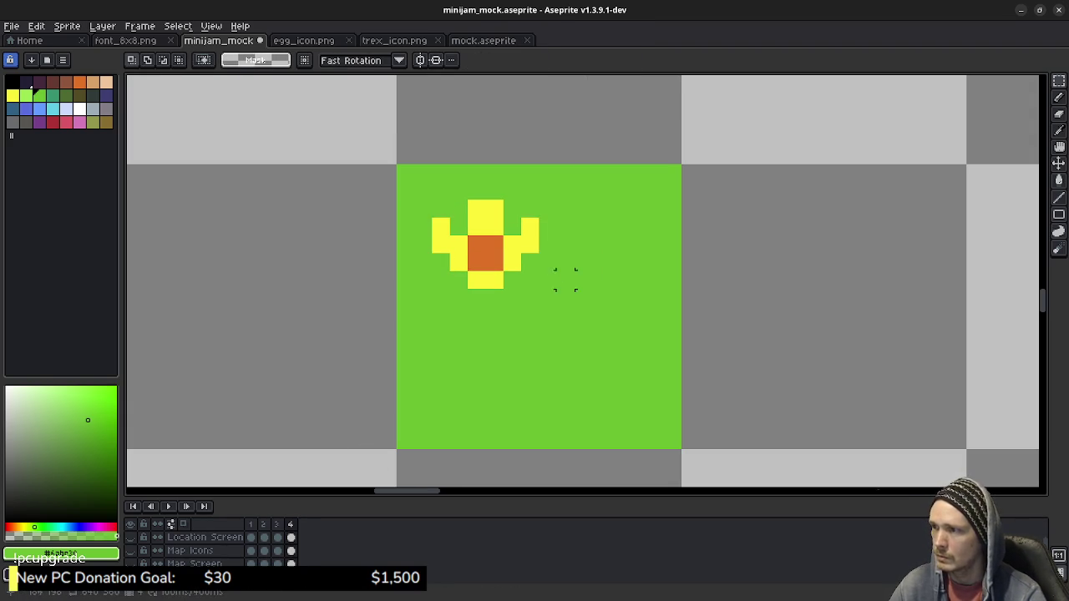
click(168, 506)
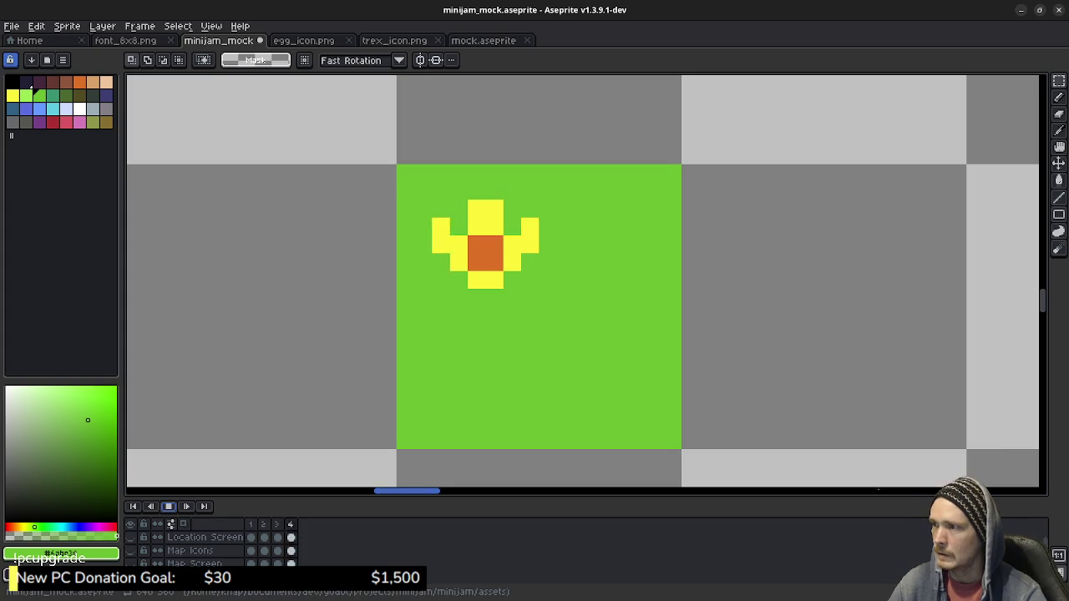
Zoom out to view the flower among the map tiles, stop playback, and zoom back in.
scroll(595, 213, down, 4)
scroll(595, 212, down, 1)
scroll(595, 212, down, 1)
drag(595, 212, 521, 183)
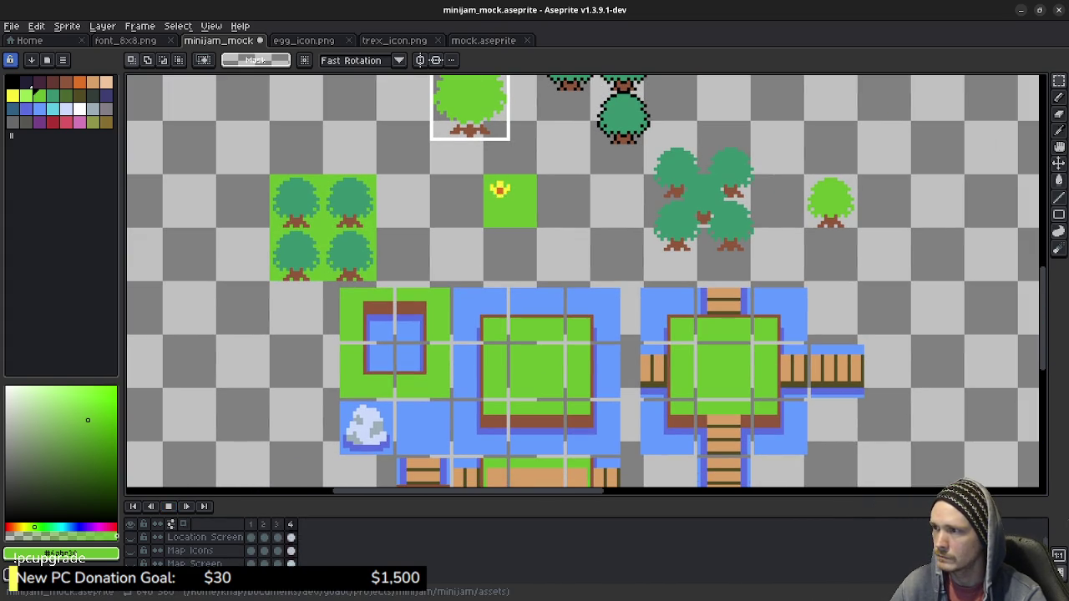
click(168, 506)
scroll(504, 197, up, 2)
scroll(535, 192, up, 1)
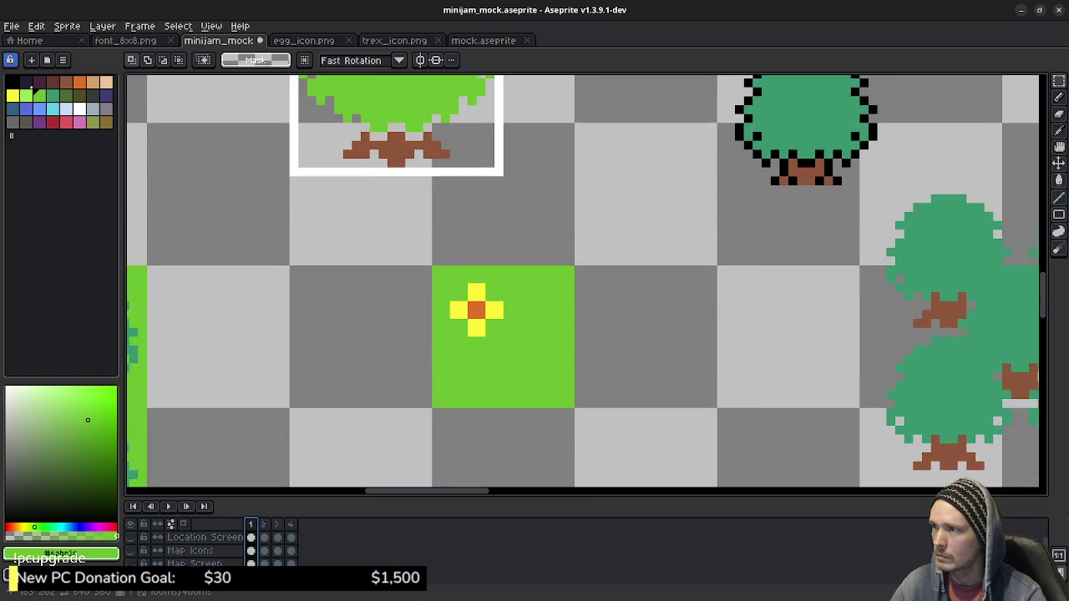
scroll(508, 339, up, 2)
scroll(501, 347, left, 1)
scroll(493, 348, left, 1)
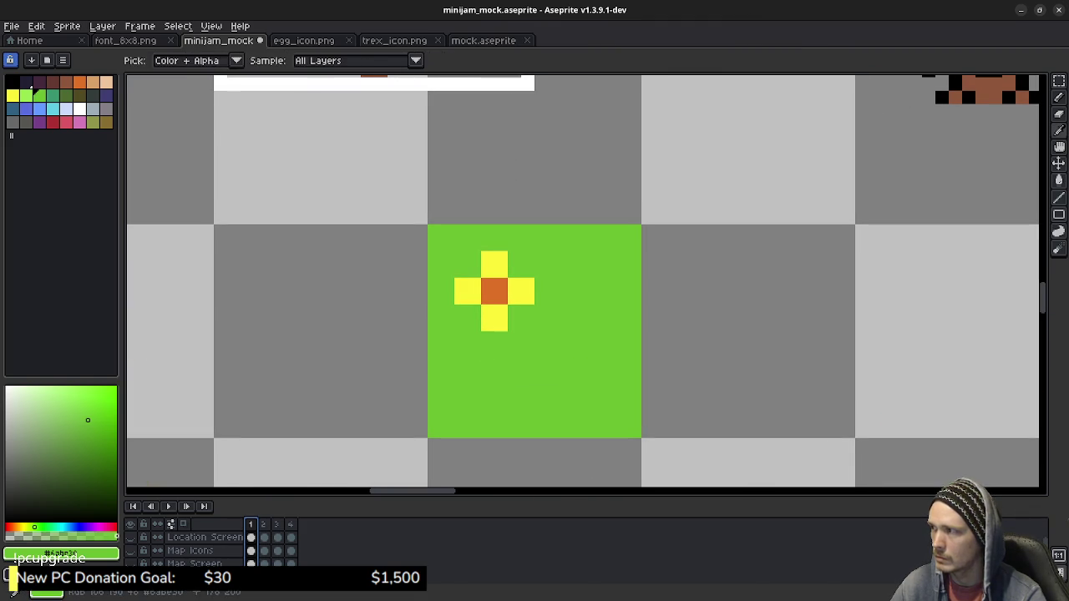
Undo the stray teal fill and draw teal-green leaf pixels under the frame 1 flower.
key(g)
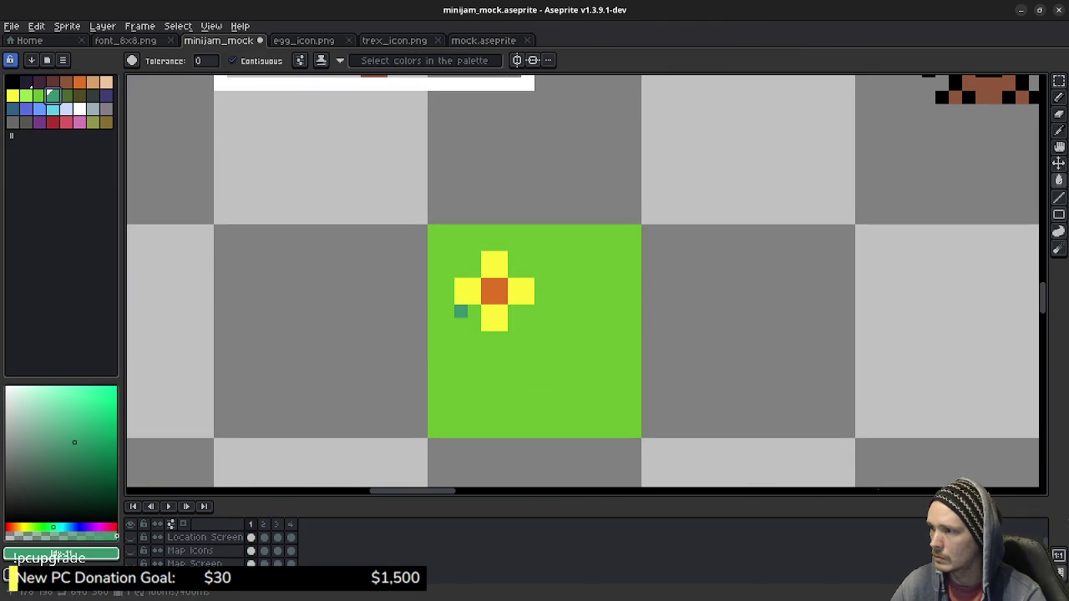
click(460, 308)
key(ctrl+z)
key(b)
mouse_move(461, 312)
mouse_down()
mouse_move(501, 339)
mouse_move(527, 311)
mouse_up()
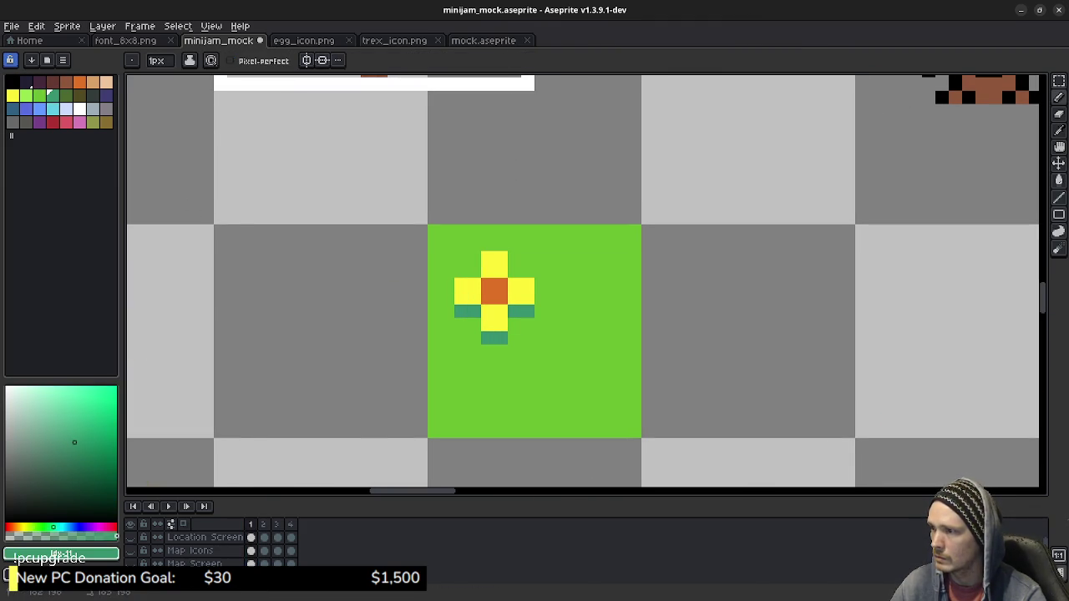
Add six teal-green leaf pixels around the flower in frame 2.
click(263, 524)
click(461, 312)
click(474, 298)
click(488, 325)
click(501, 325)
click(515, 298)
click(528, 311)
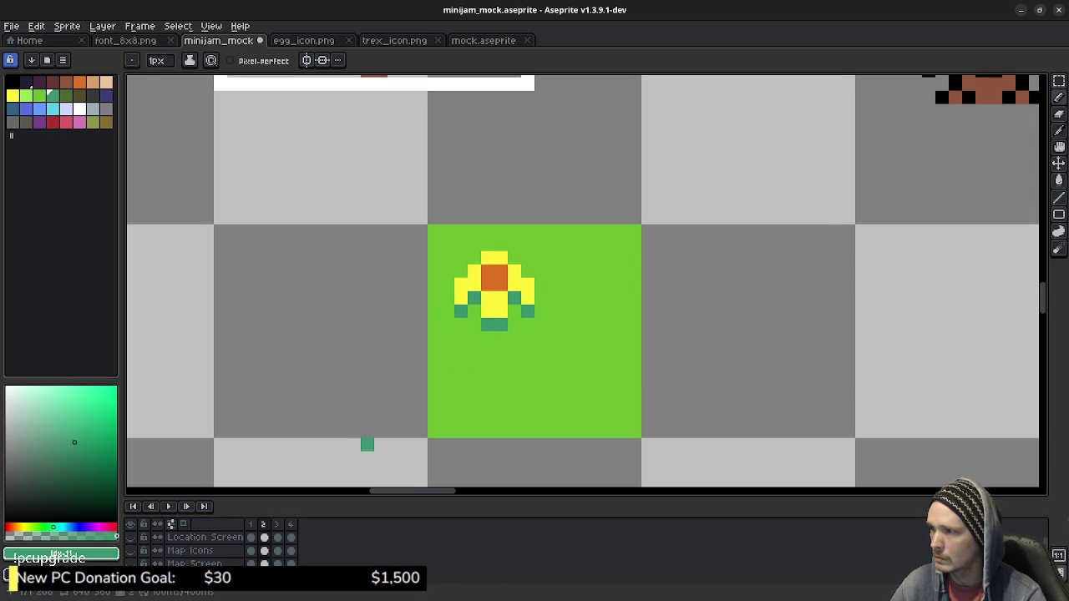
Add six teal-green leaf pixels around the flower in frame 3.
key(Right)
click(461, 298)
click(474, 298)
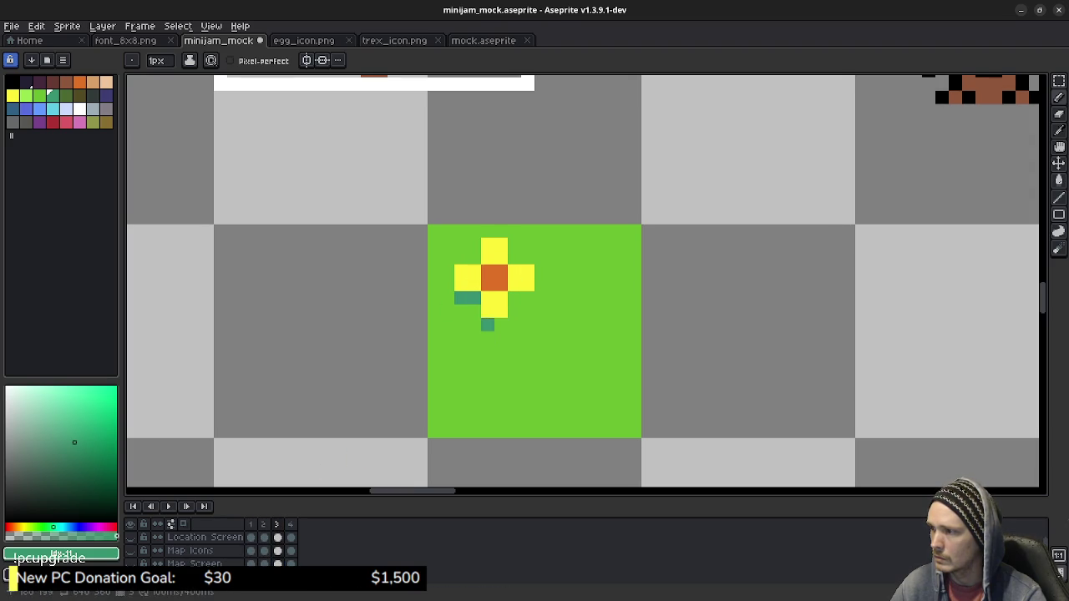
click(487, 325)
click(501, 325)
click(515, 299)
click(527, 299)
Add four teal-green leaf pixels at the flower's lower left and right in frame 4.
key(Right)
click(461, 299)
click(474, 312)
click(515, 311)
click(528, 298)
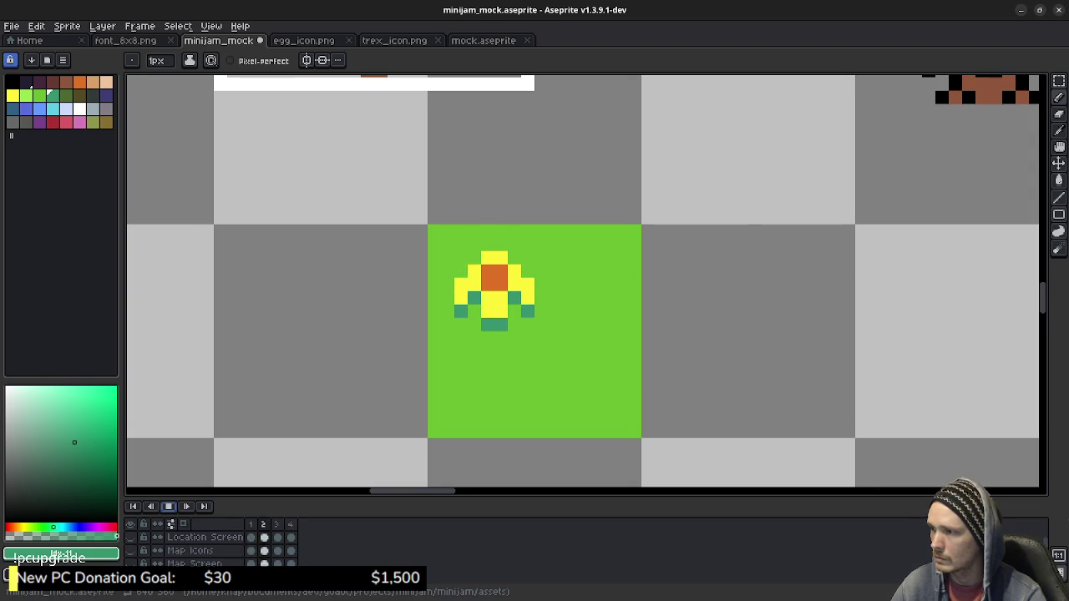
Stop playback and marquee-select the plain water tile beside the rock.
scroll(518, 206, down, 3)
scroll(518, 206, down, 1)
scroll(518, 206, down, 1)
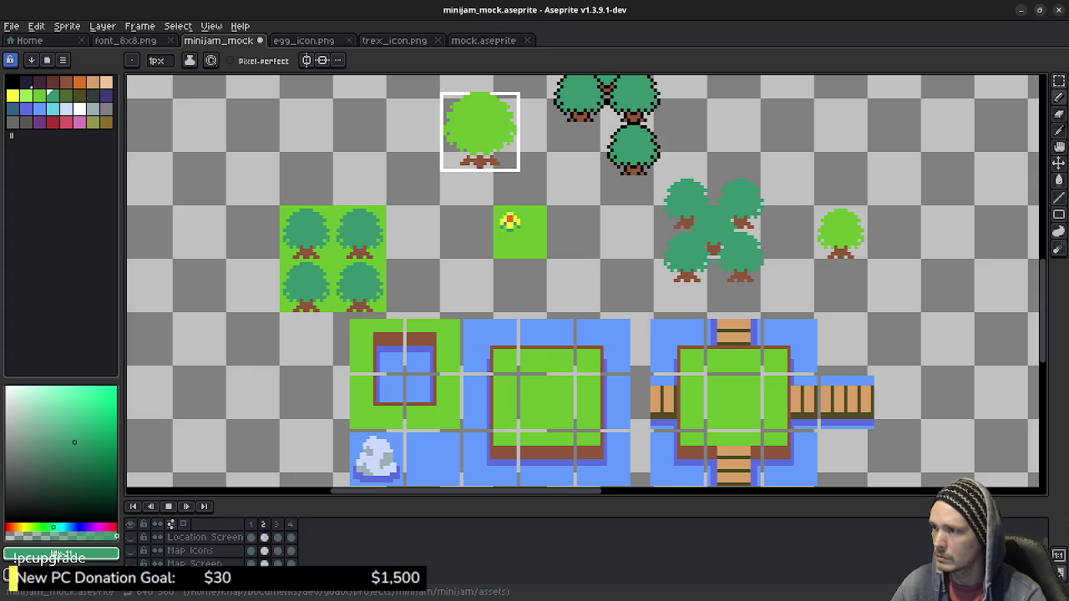
mouse_move(584, 292)
mouse_down()
mouse_move(565, 240)
mouse_move(509, 192)
mouse_move(540, 181)
mouse_move(564, 211)
mouse_up()
drag(535, 276, 541, 313)
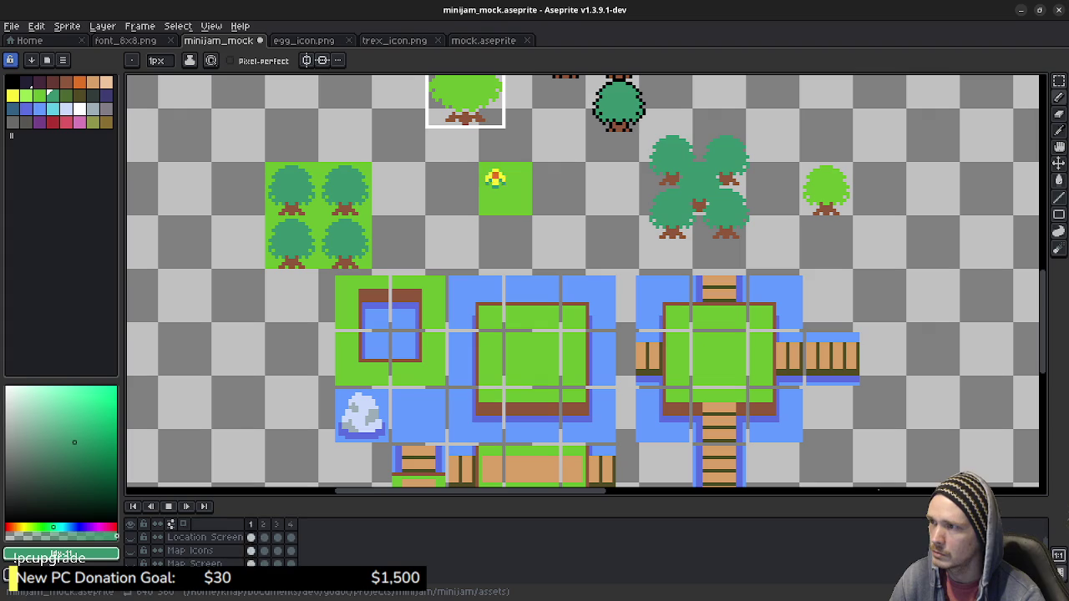
drag(584, 284, 612, 256)
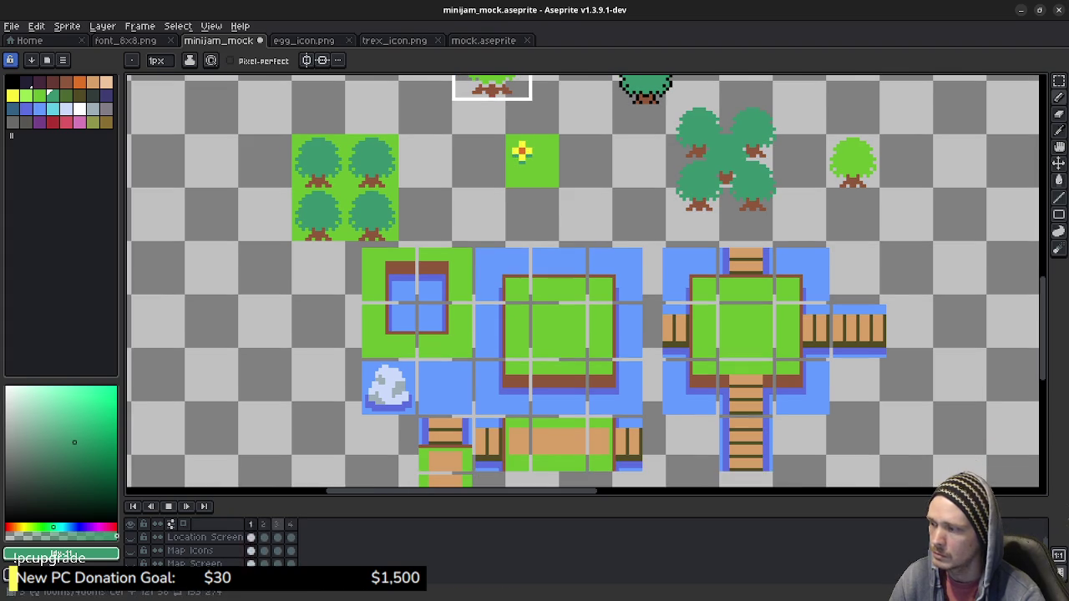
key(m)
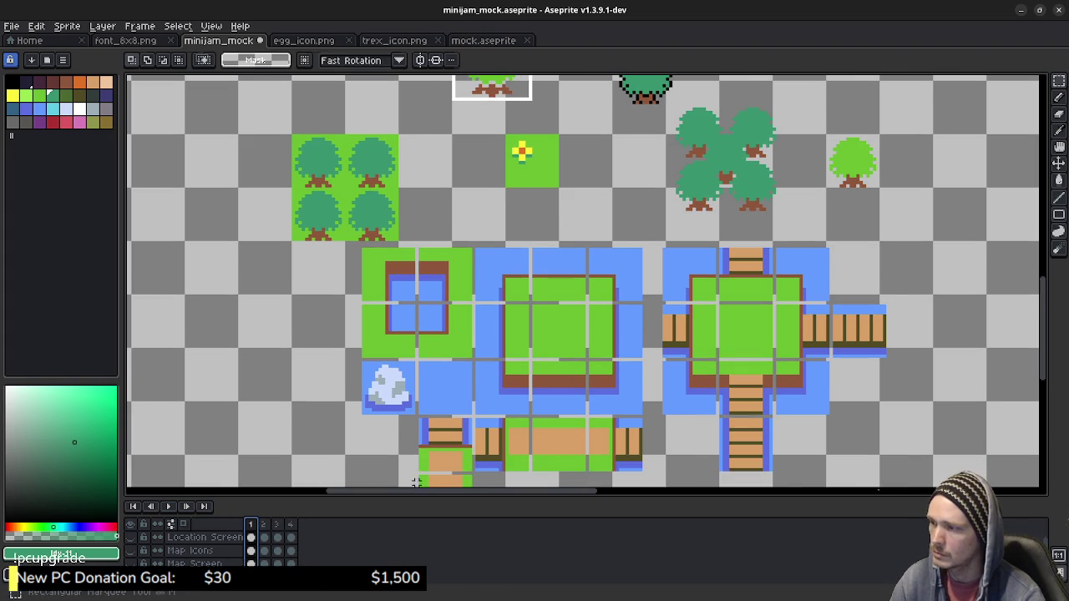
key(Return)
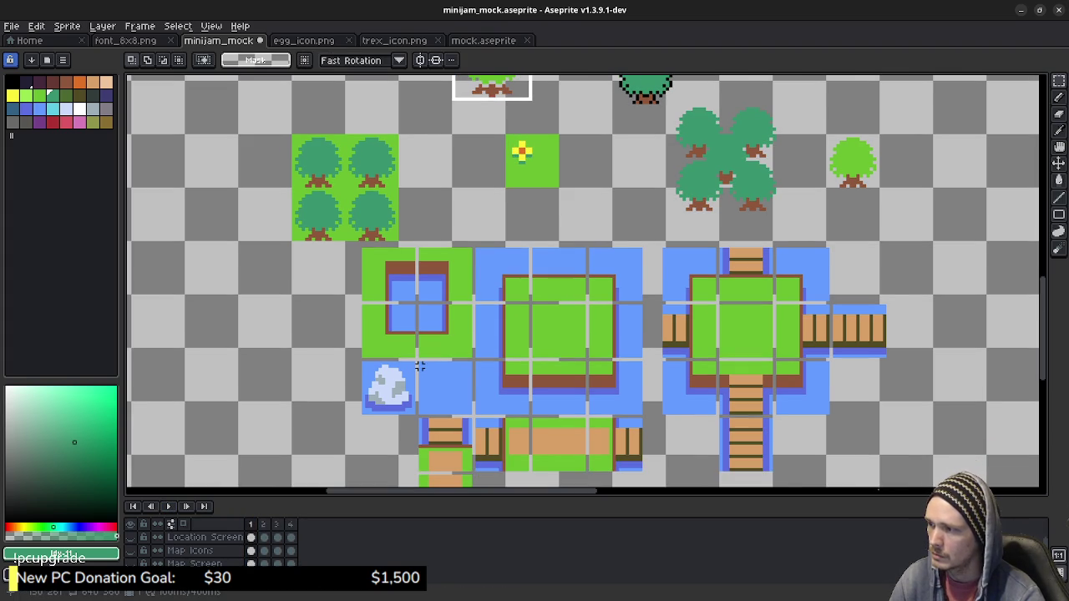
mouse_move(419, 362)
mouse_down()
mouse_move(452, 412)
mouse_move(474, 415)
mouse_up()
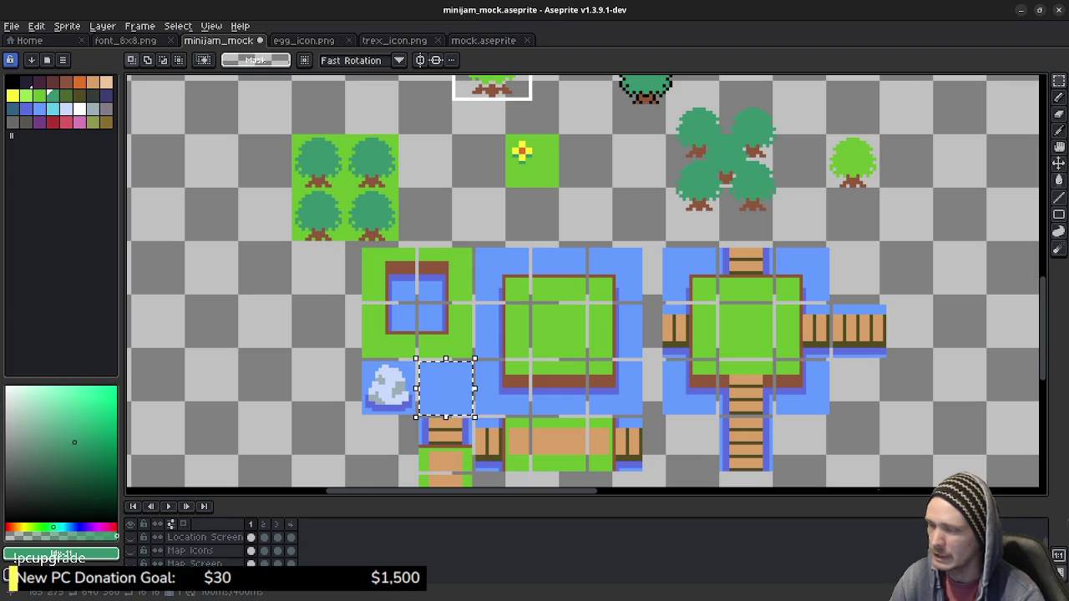
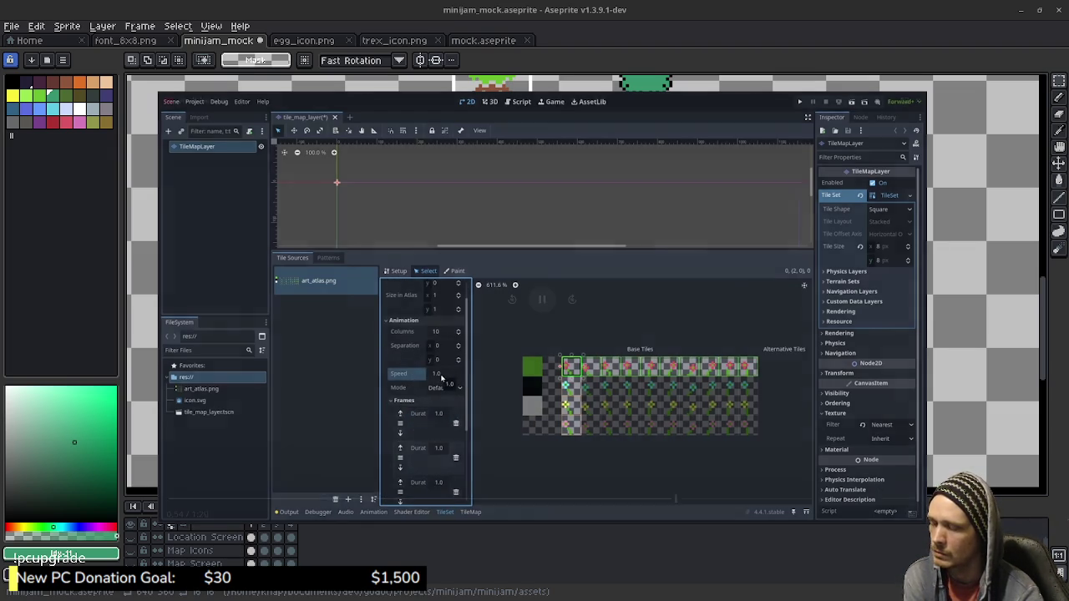
Pause and close the tutorial video overlay, briefly checking the Excalidraw whiteboard.
key(space)
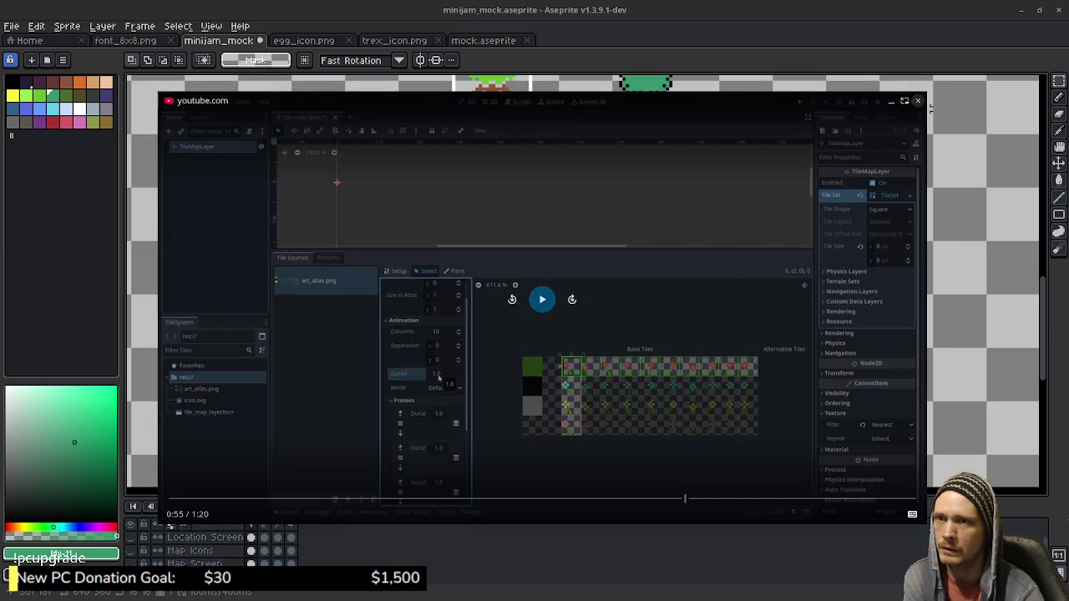
click(918, 100)
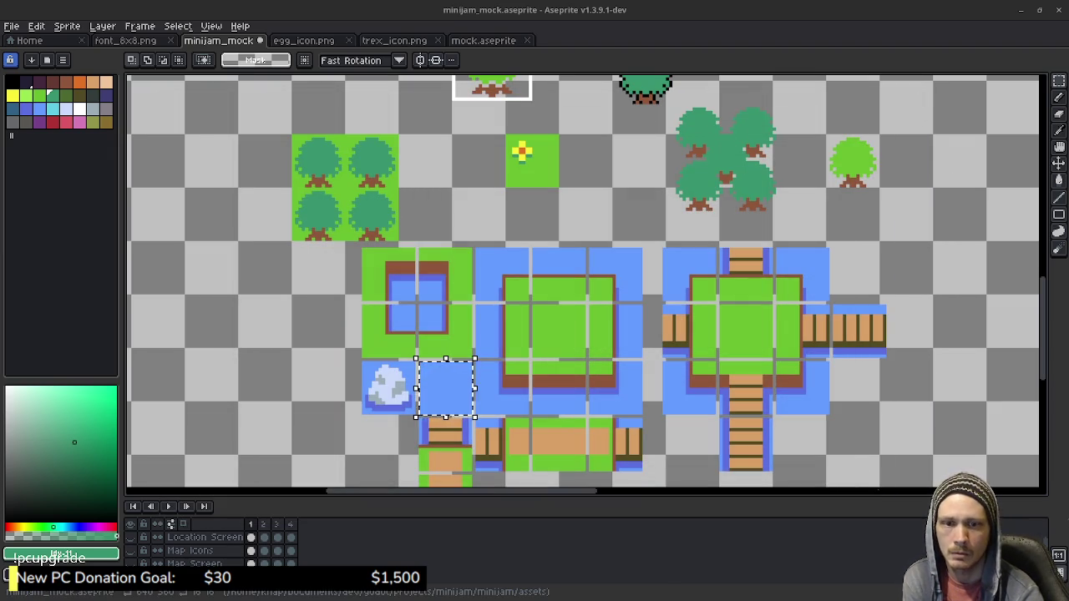
key(alt+Tab)
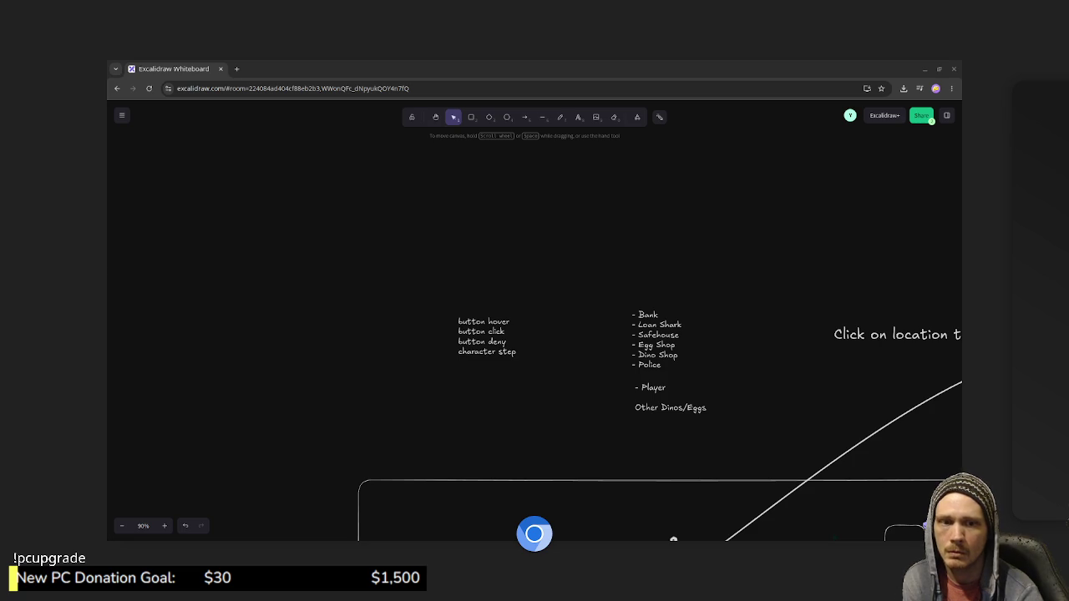
key(alt+Tab)
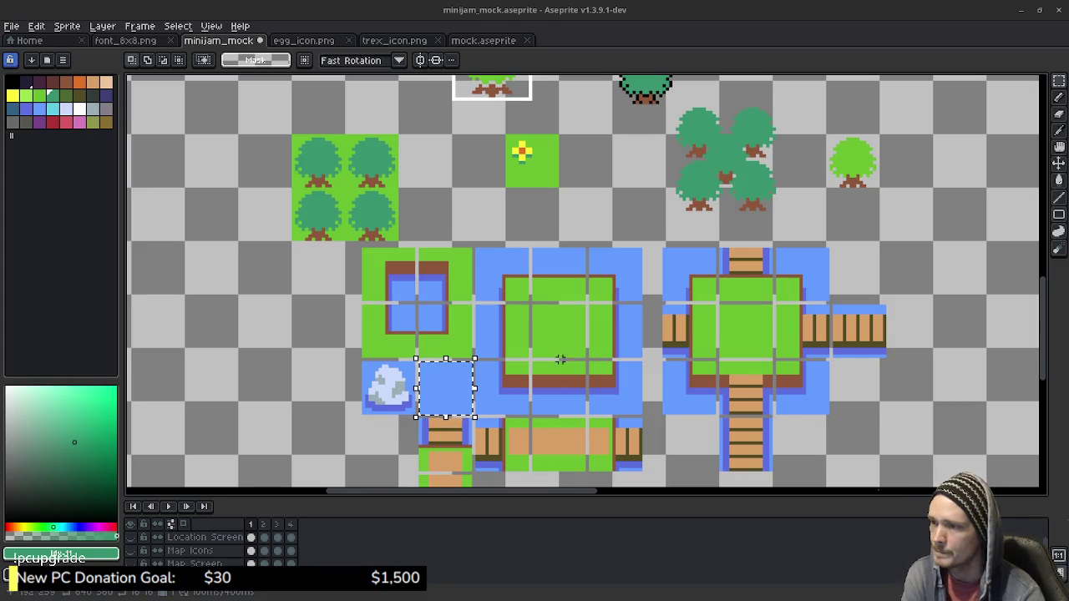
Pan the map view up and right and begin transforming the selected water tile.
drag(542, 384, 587, 328)
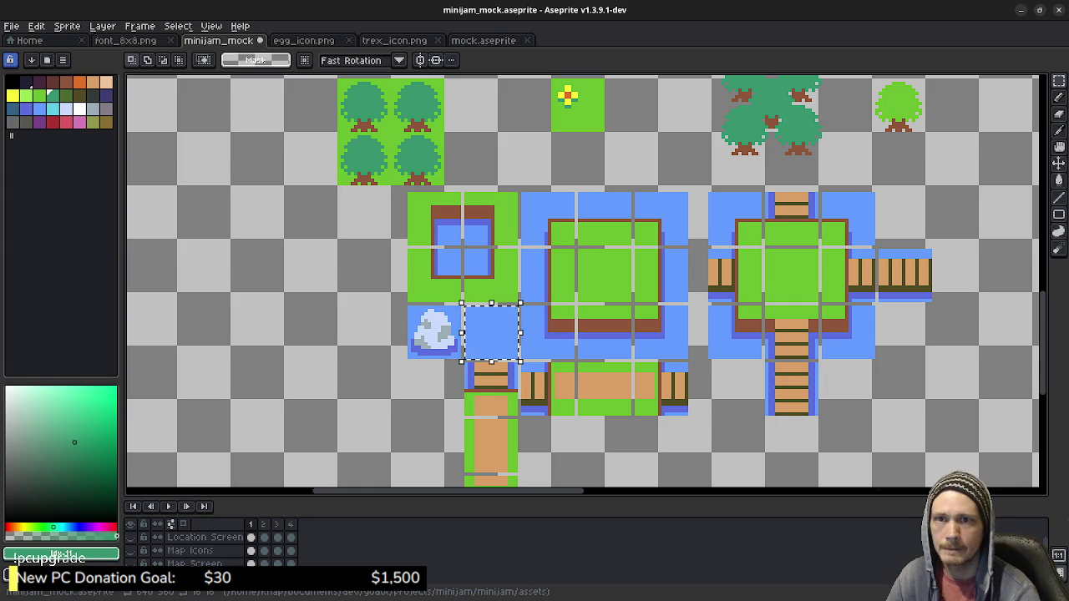
key(alt+Tab)
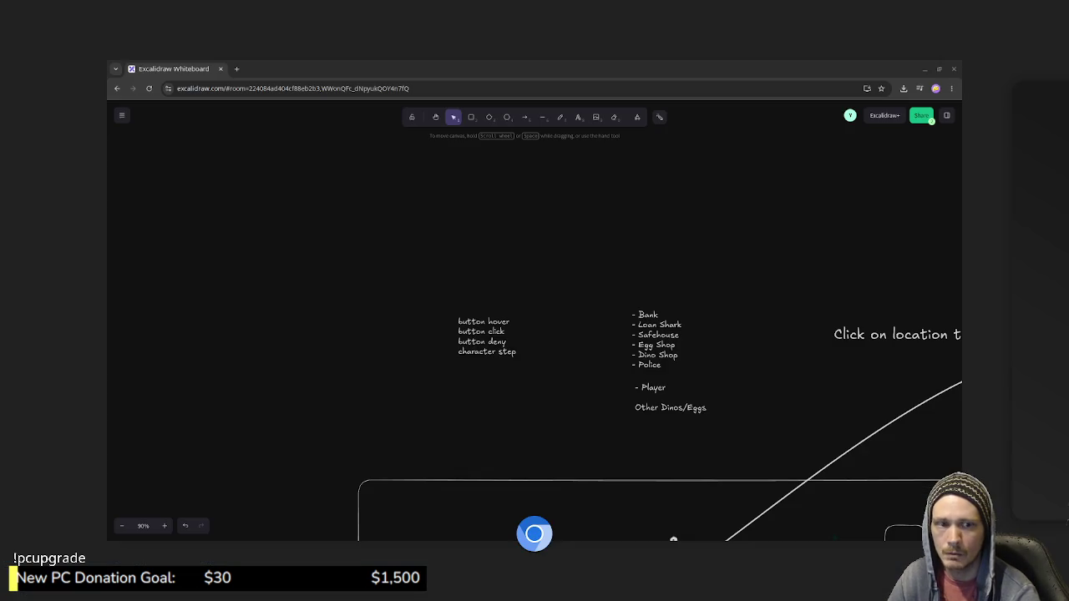
key(alt+Tab)
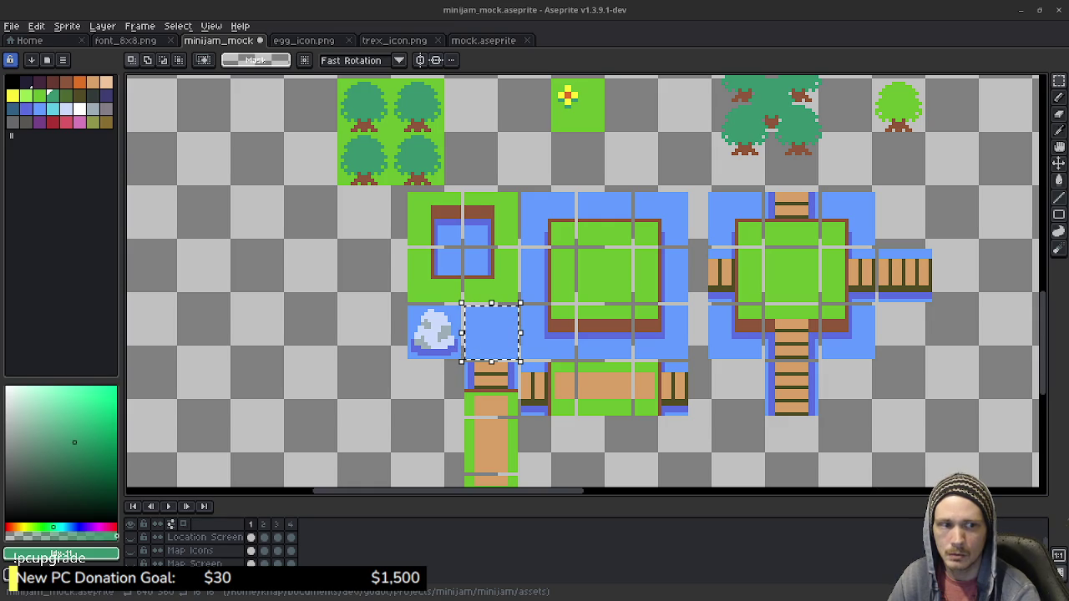
drag(618, 318, 641, 302)
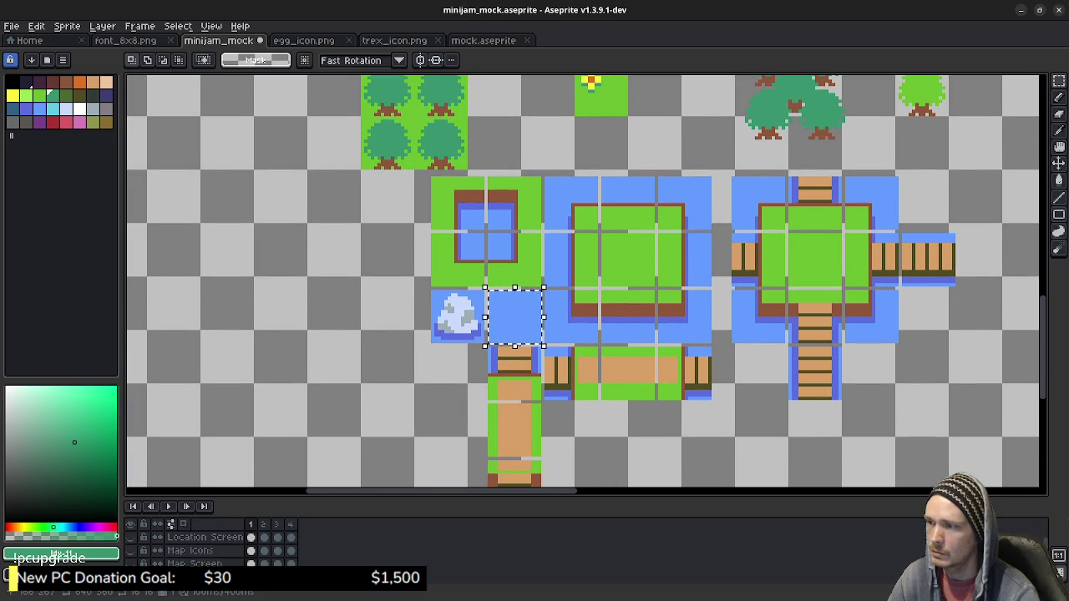
key(ctrl+t)
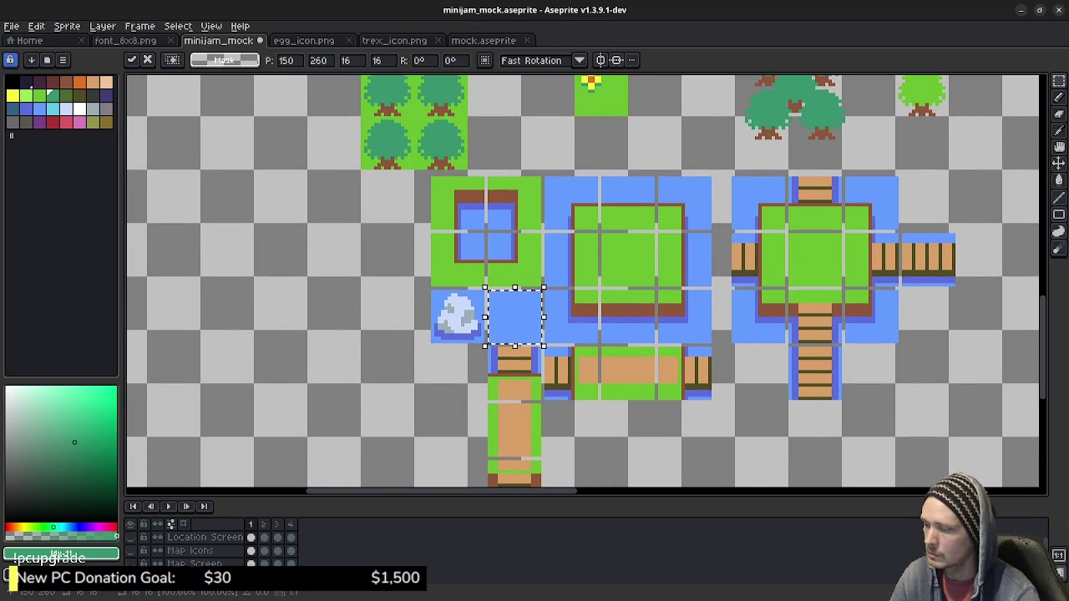
Copy the water tile onto empty canvas left of the pond and select the lone copy.
drag(513, 316, 337, 357)
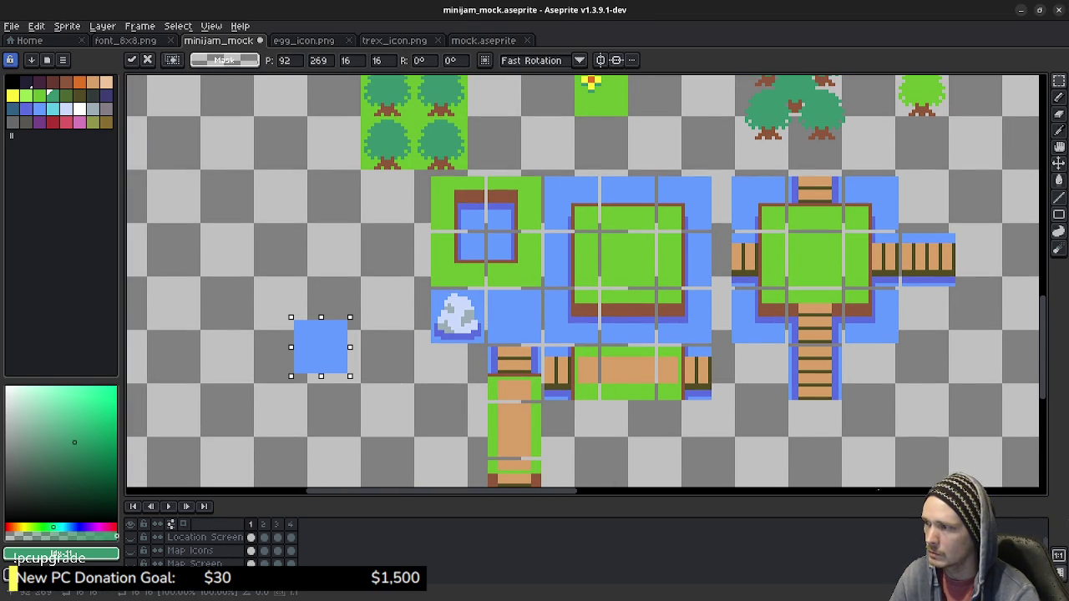
click(441, 357)
mouse_move(440, 357)
mouse_down()
mouse_move(565, 323)
mouse_move(451, 365)
mouse_up()
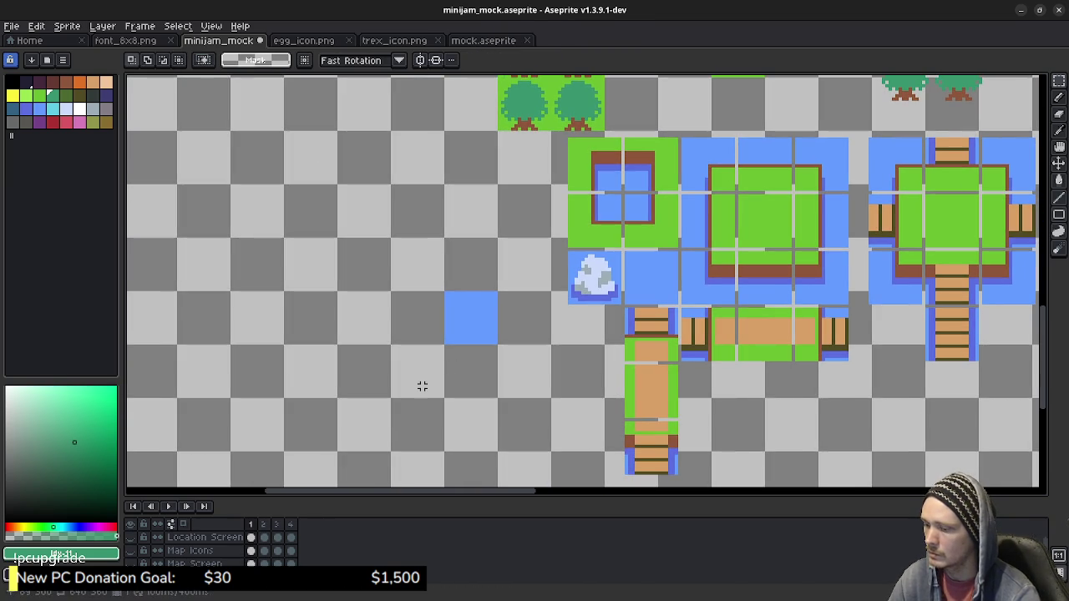
drag(445, 293, 496, 343)
key(ctrl+t)
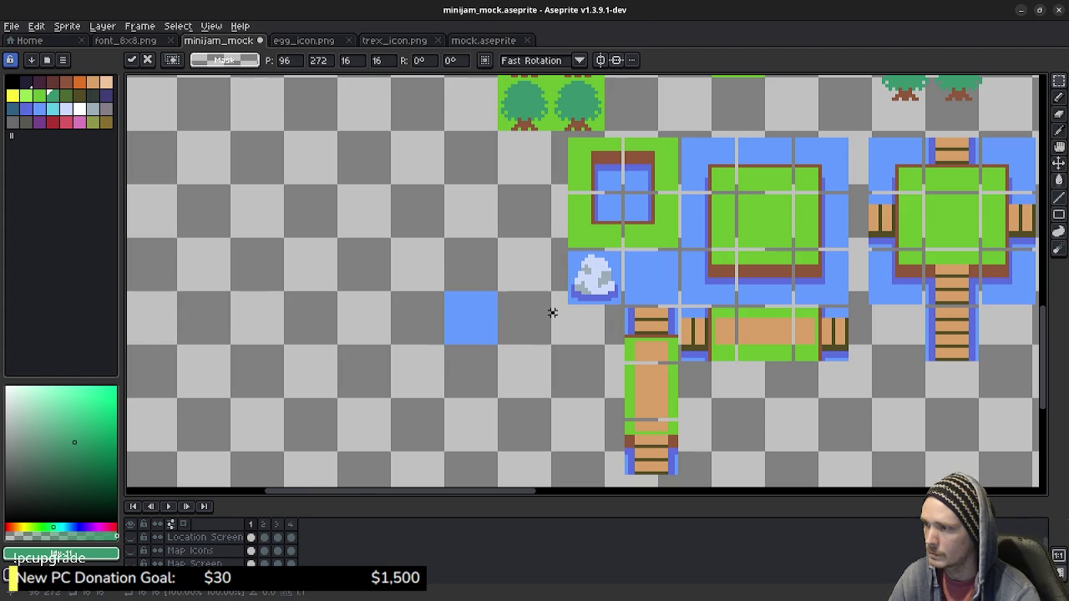
Zoom in on the lone water tile and switch to the 1px white Pencil.
key(Return)
scroll(486, 324, up, 1)
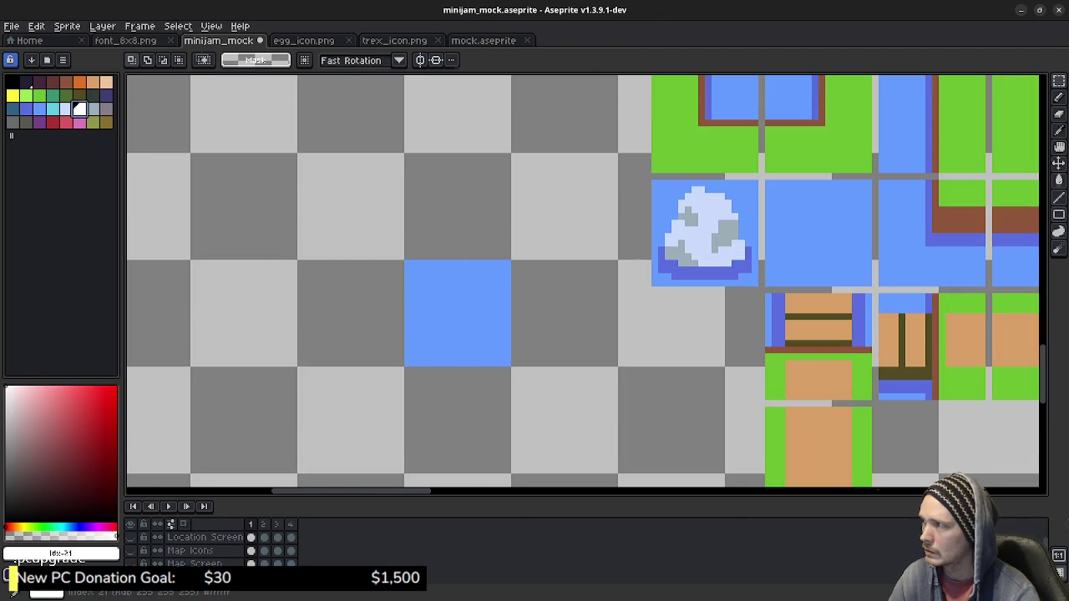
key(b)
scroll(456, 311, up, 1)
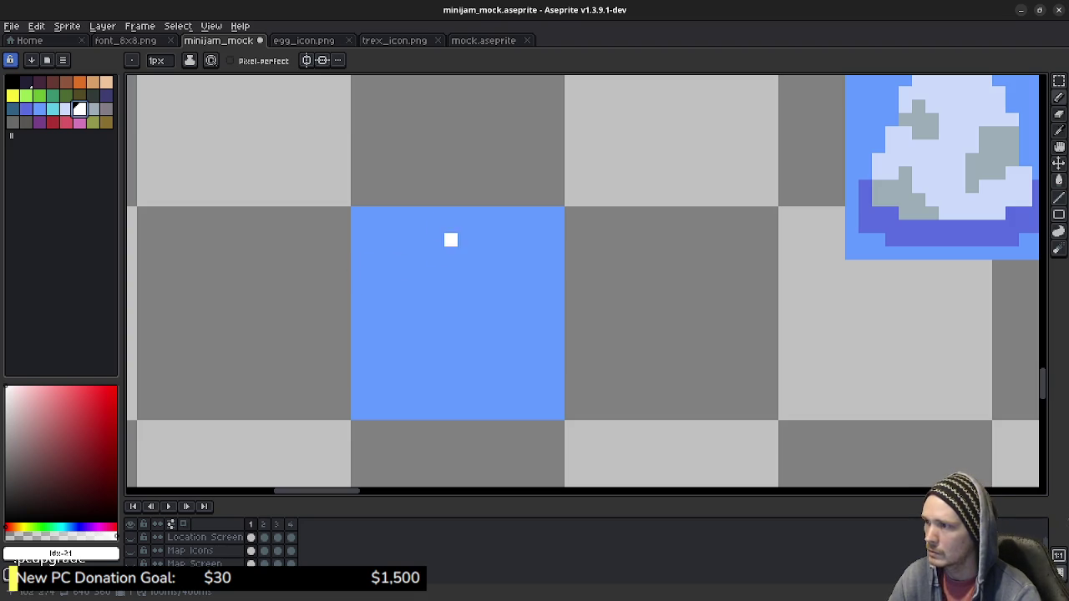
Remove the stray shape that was mistakenly pasted onto the tile.
key(m)
key(ctrl+v)
drag(385, 269, 451, 322)
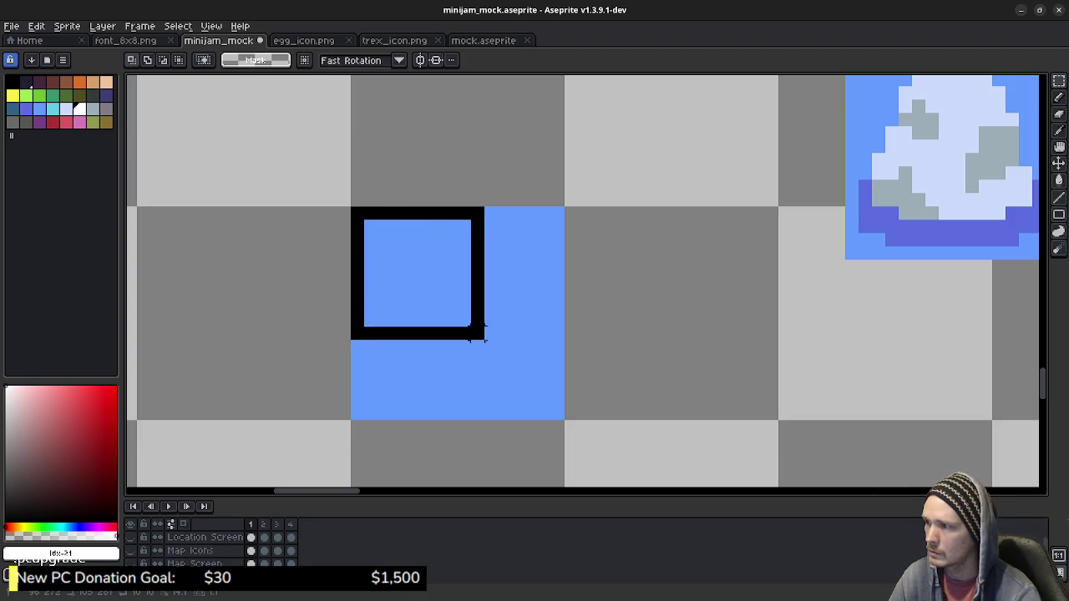
key(Delete)
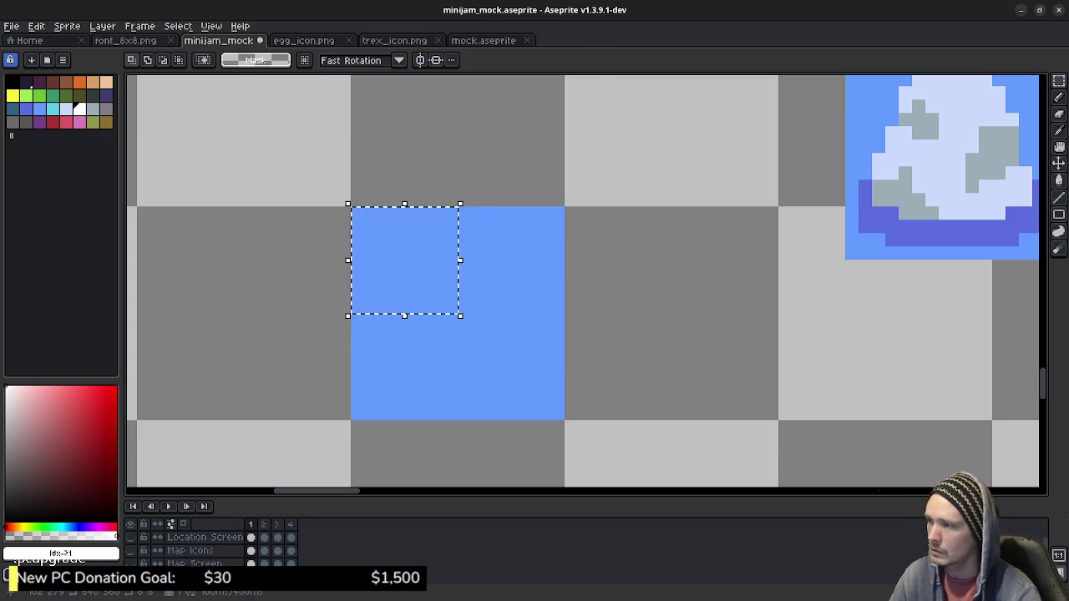
Paste an 8x8 quarter of the water tile as a small block on empty canvas.
drag(425, 266, 223, 266)
key(ctrl+z)
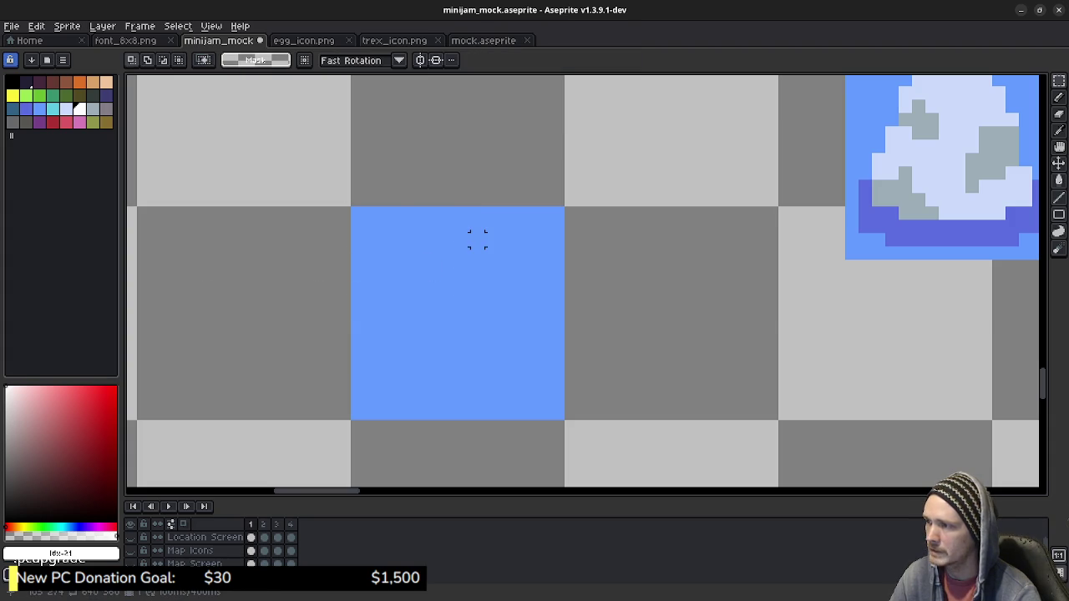
key(ctrl+v)
drag(460, 260, 297, 272)
key(Left)
key(Left)
key(Left)
key(Up)
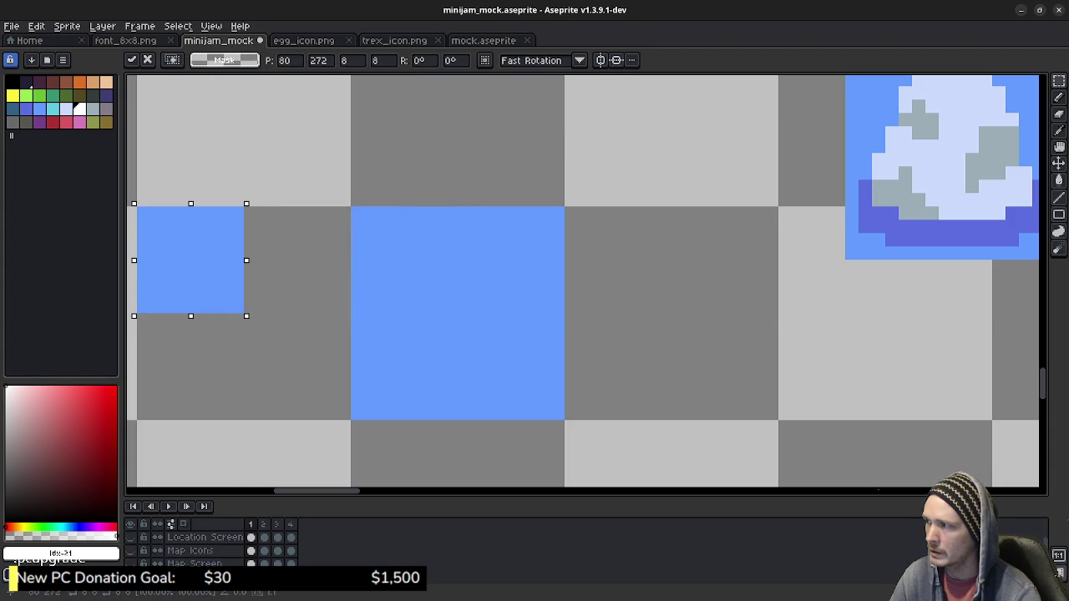
key(Return)
Pencil a white stepped wave crest across the small water block.
key(b)
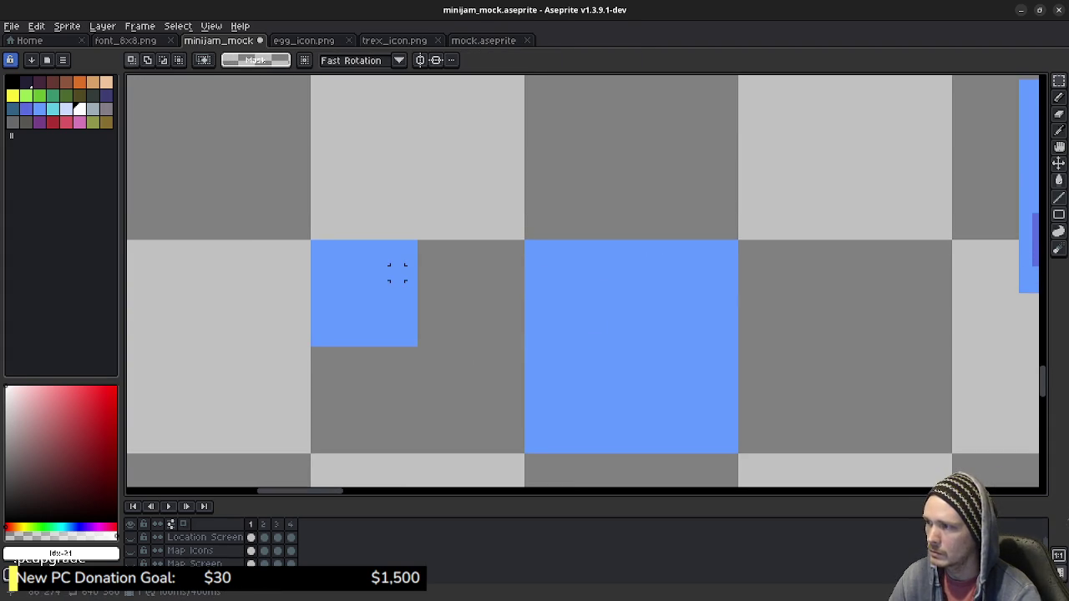
drag(317, 300, 384, 287)
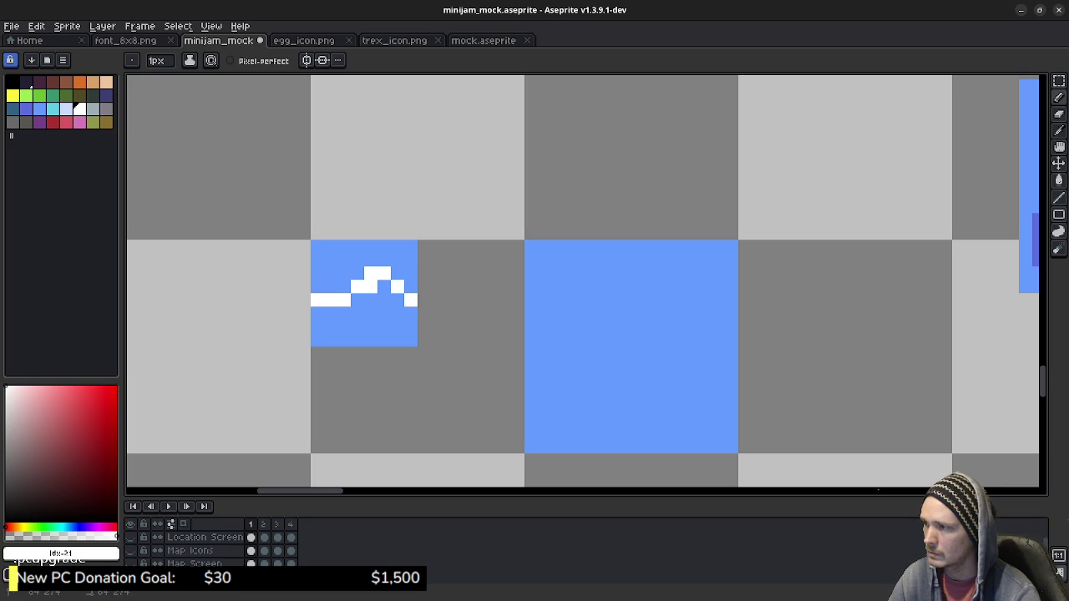
click(398, 273)
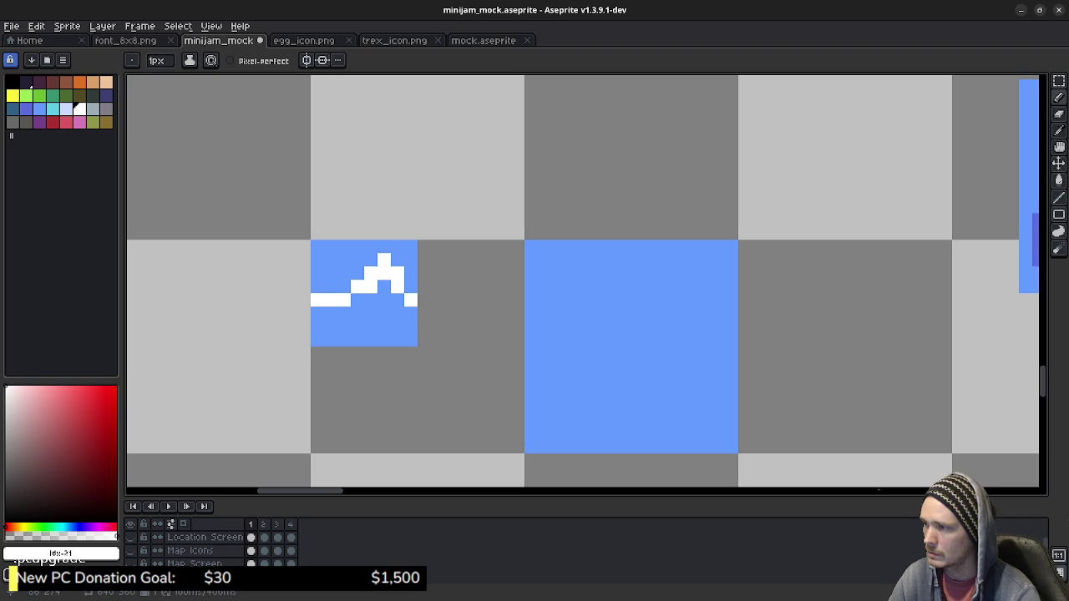
key(e)
click(384, 260)
key(b)
click(385, 287)
click(357, 299)
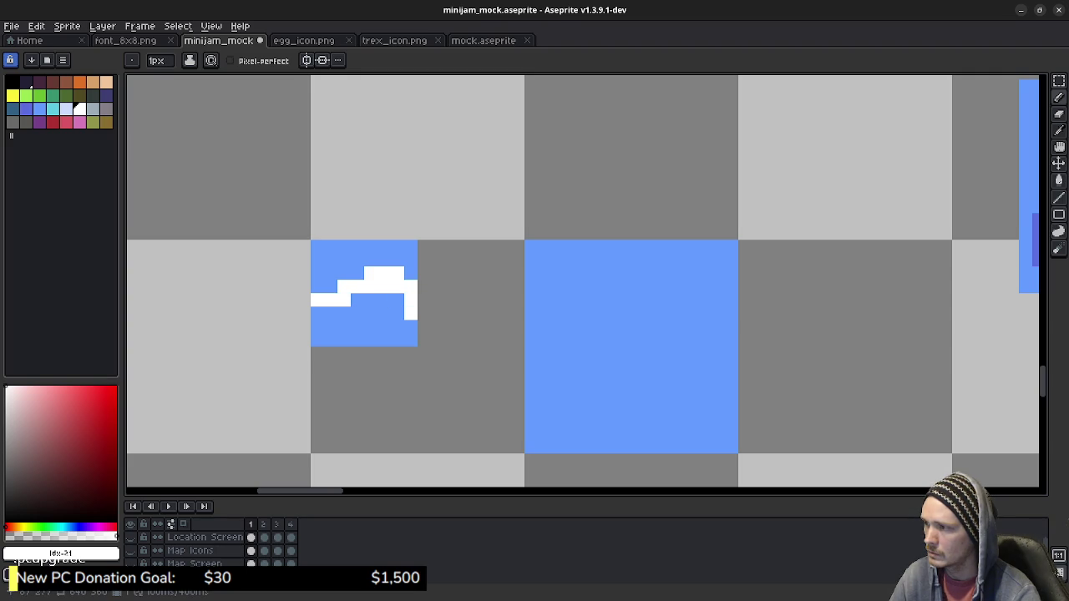
Copy the small wave block into the large water tile as a row of waves.
key(m)
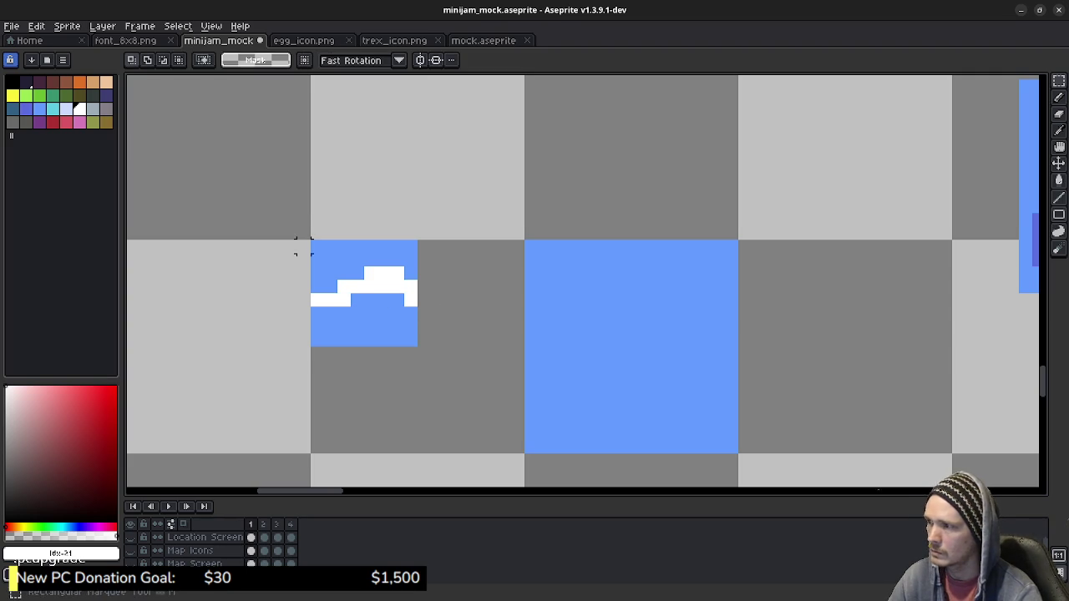
drag(311, 241, 418, 345)
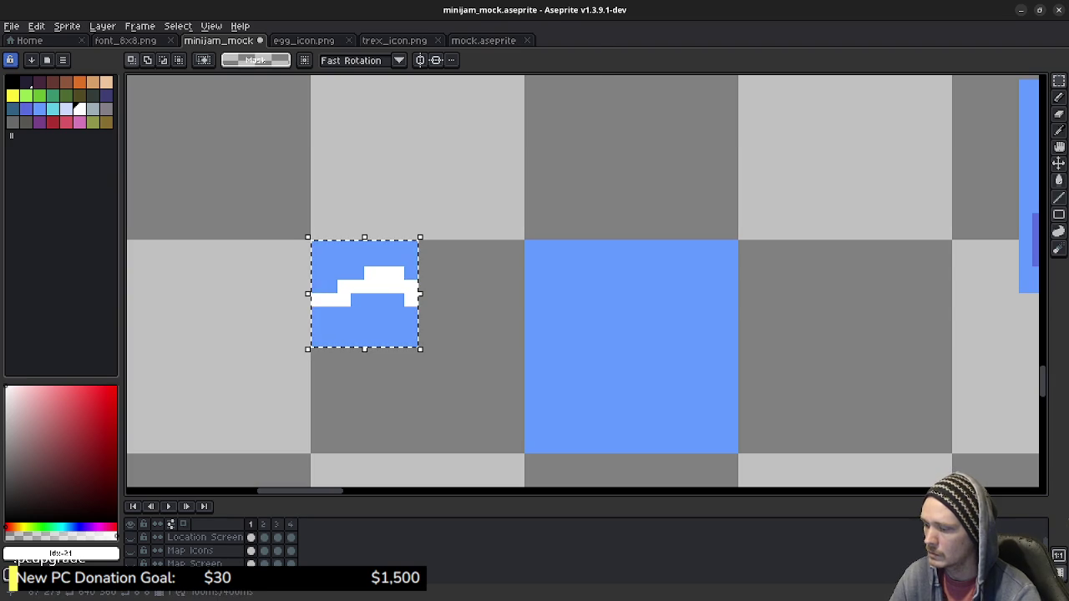
mouse_move(364, 292)
mouse_down()
mouse_move(618, 292)
mouse_move(684, 278)
mouse_move(685, 292)
mouse_up()
key(Return)
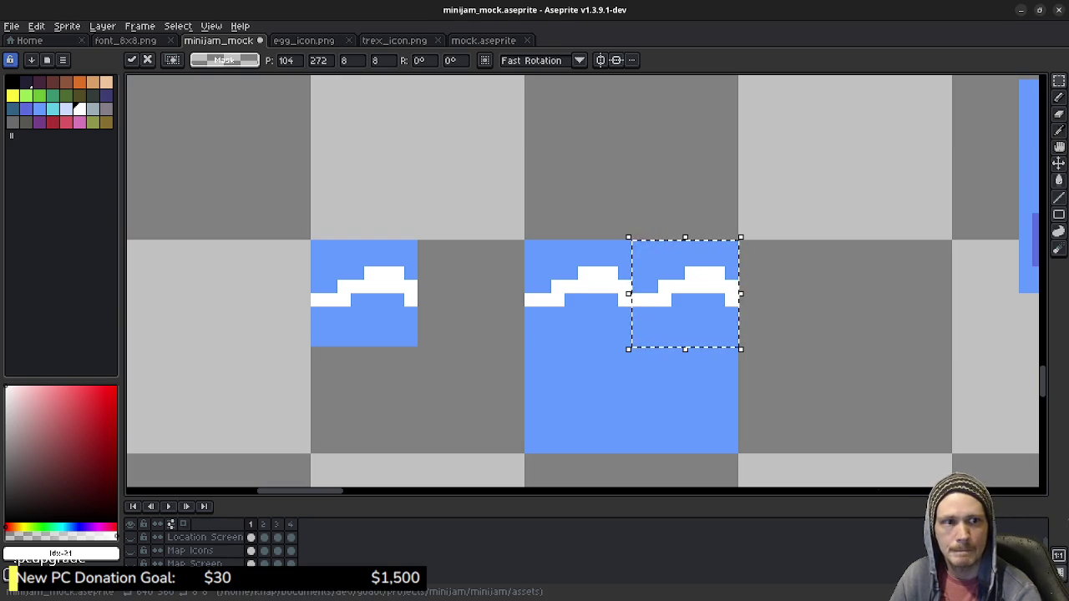
click(878, 298)
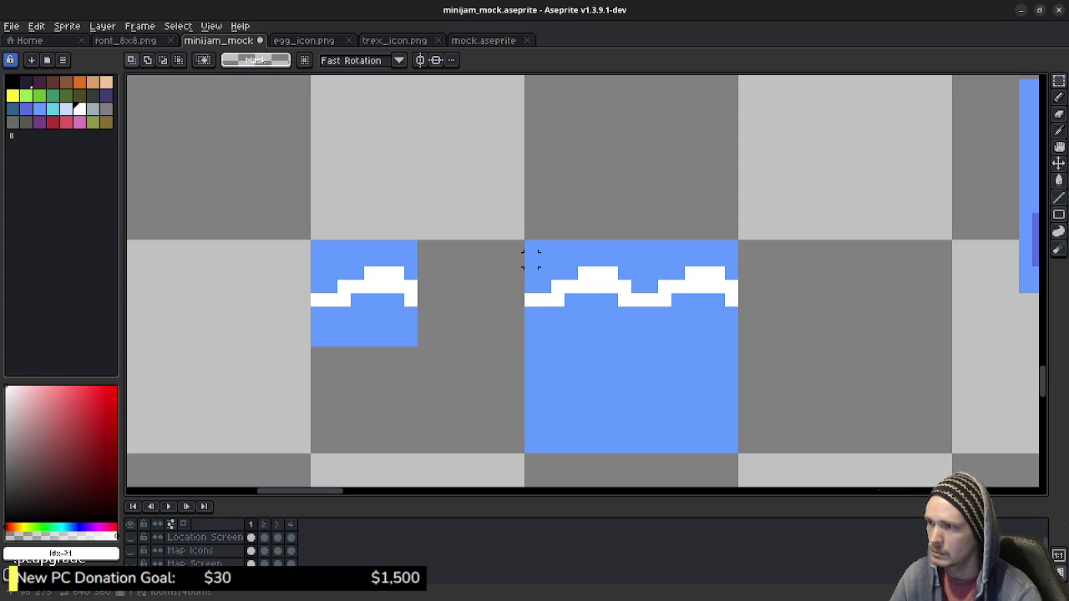
Offset the lower wave row left and wrap its overhanging strip to the tile's right edge.
mouse_move(531, 247)
mouse_down()
mouse_move(733, 329)
mouse_move(729, 379)
mouse_move(676, 459)
mouse_move(676, 445)
mouse_up()
key(Right)
key(Right)
key(Right)
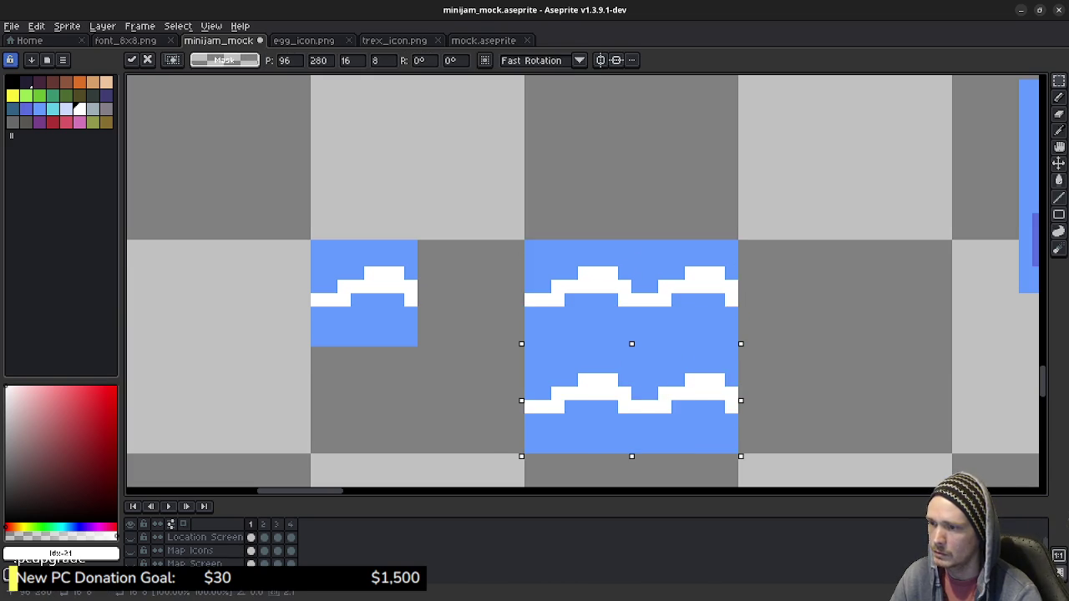
key(Left)
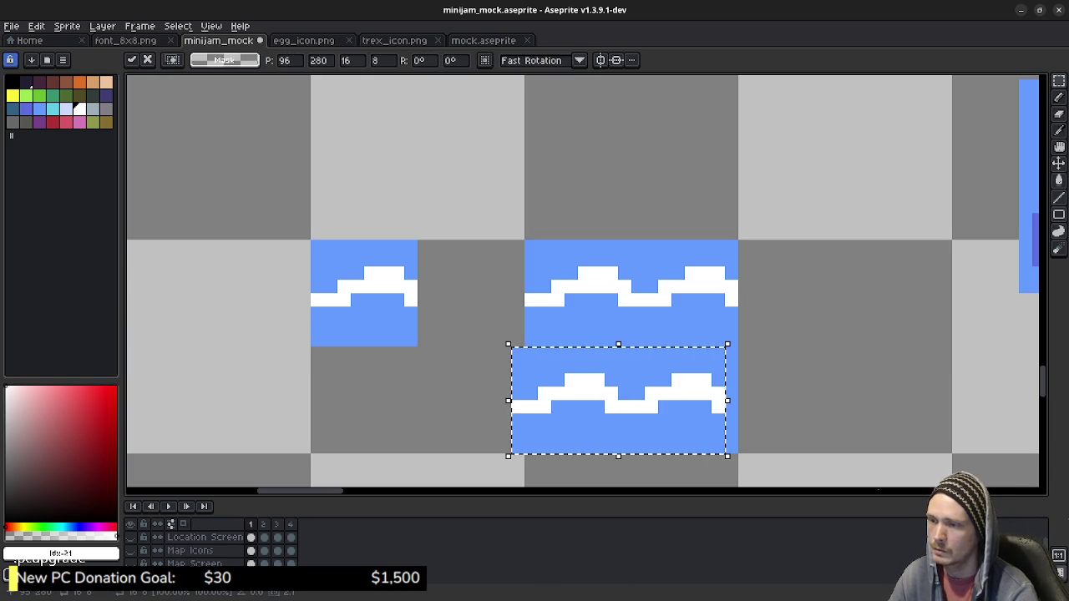
key(Left)
key(Left)
key(Left)
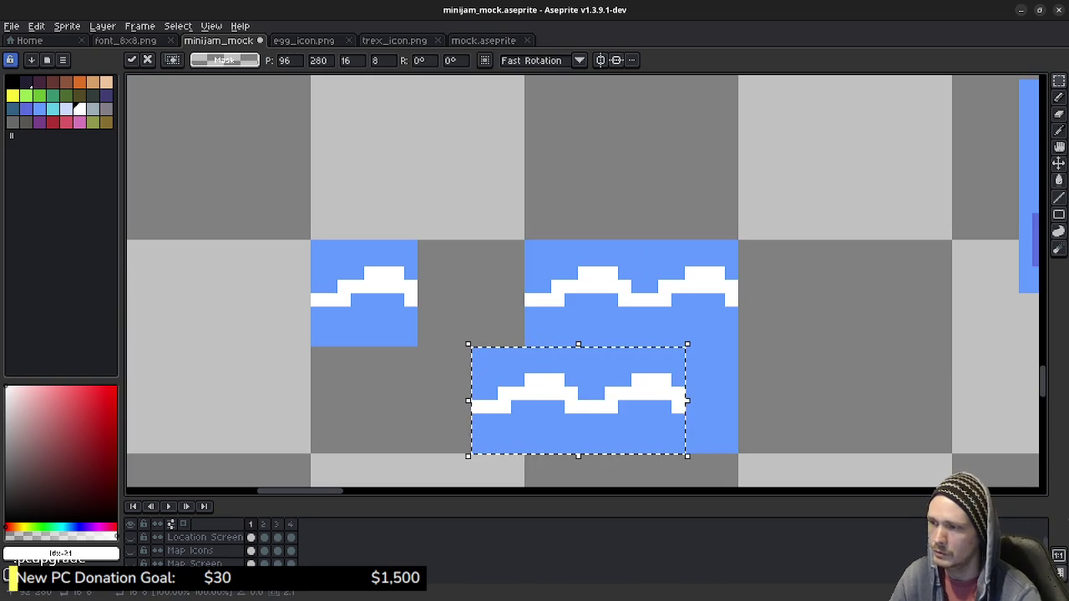
key(Return)
drag(474, 349, 511, 443)
key(Right)
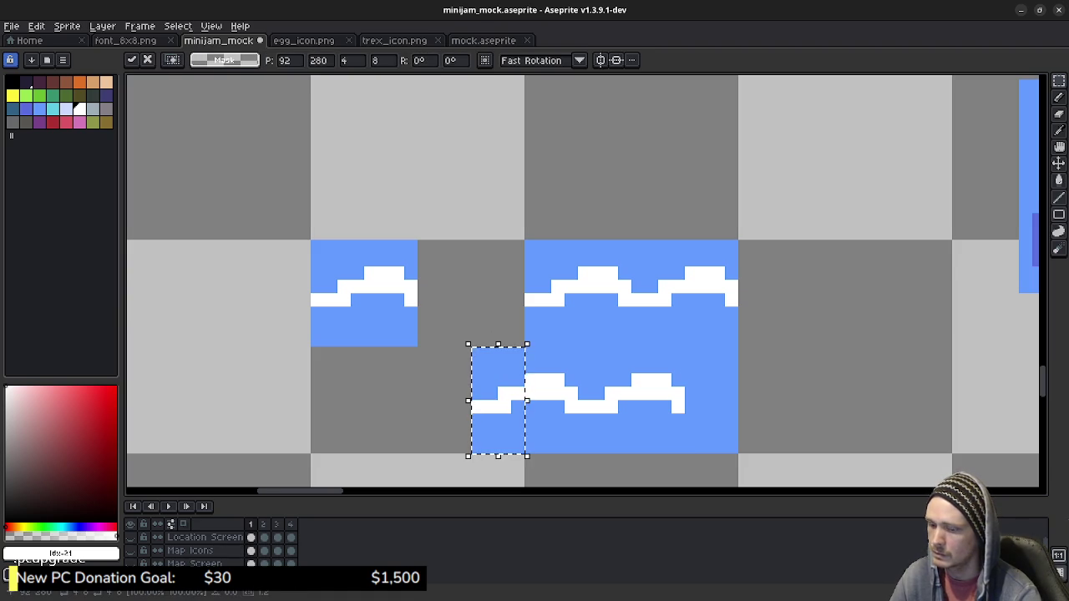
key(Right)
key(Right)
key(Right)
key(Right)
key(Right)
key(Right)
key(Right)
key(Right)
key(Right)
key(Right)
key(Right)
key(Right)
key(Right)
key(Right)
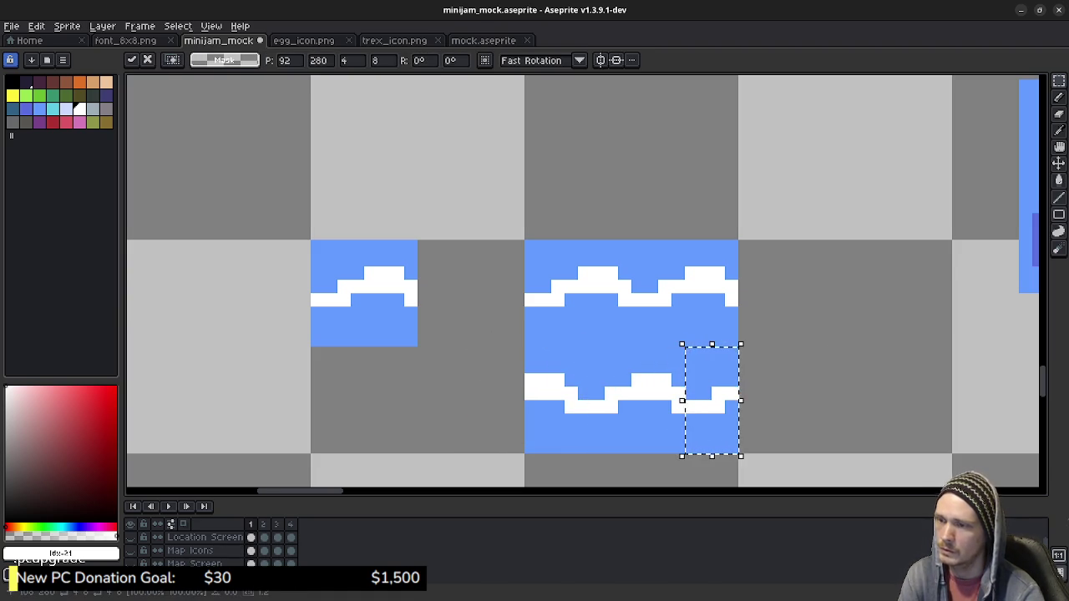
key(Return)
Copy the whole large water tile and paste it in place into frame 2.
mouse_move(531, 247)
mouse_down()
mouse_move(731, 422)
mouse_move(738, 454)
mouse_up()
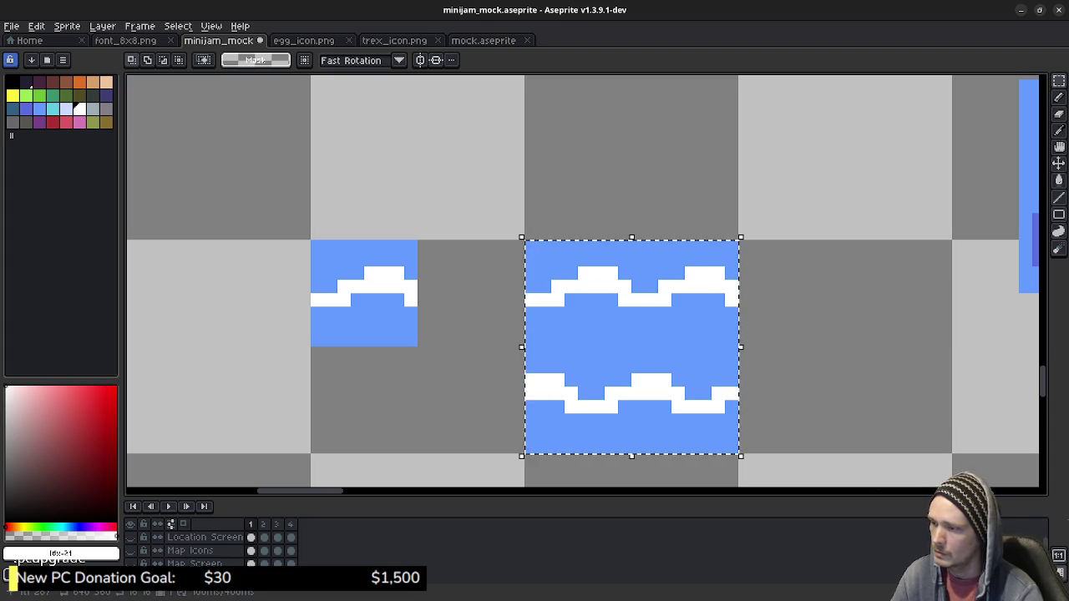
key(ctrl+c)
key(Right)
key(ctrl+v)
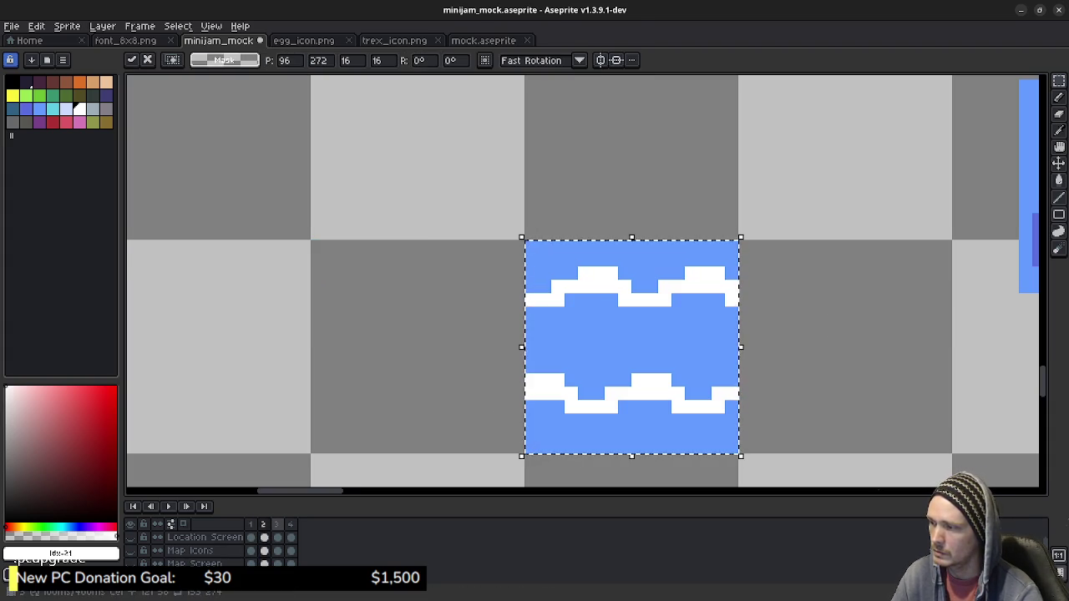
Paste the water tile into frames 3 and 4, deselect, and return to frame 1.
key(Right)
key(ctrl+v)
key(Right)
key(ctrl+v)
key(ctrl+d)
key(Left)
key(Left)
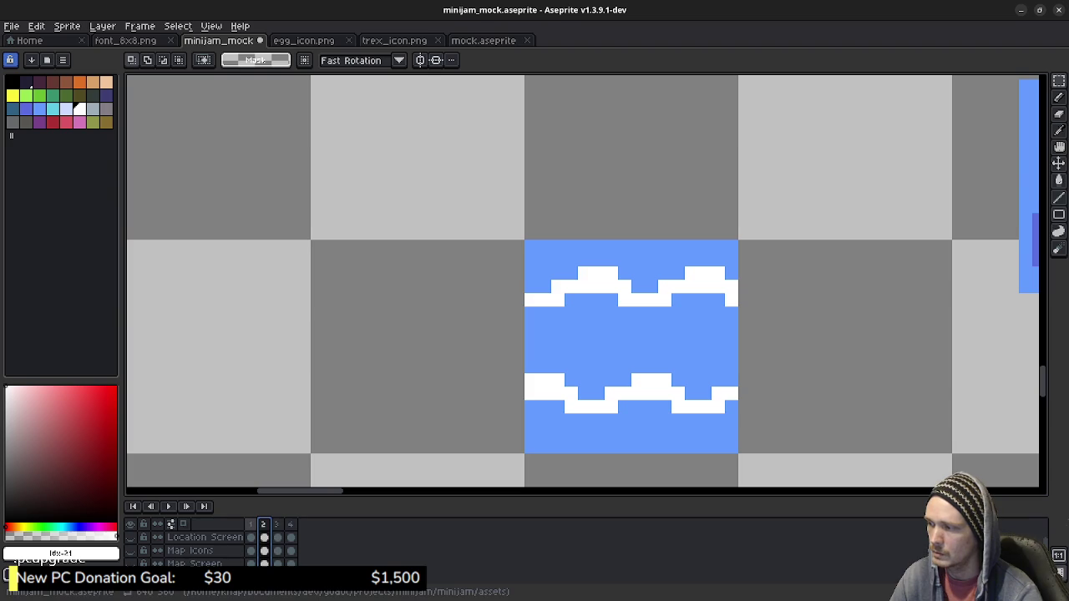
key(Left)
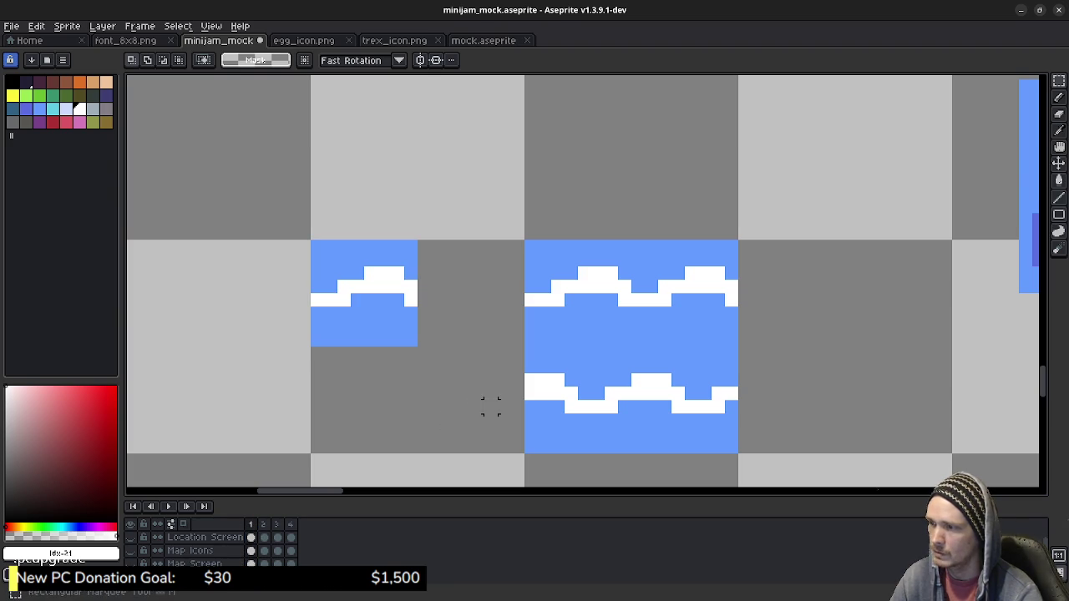
Mirror the tile's lower wave strip horizontally and align it back over the tile.
mouse_move(526, 452)
mouse_down()
mouse_move(751, 348)
mouse_move(737, 348)
mouse_up()
key(ctrl+z)
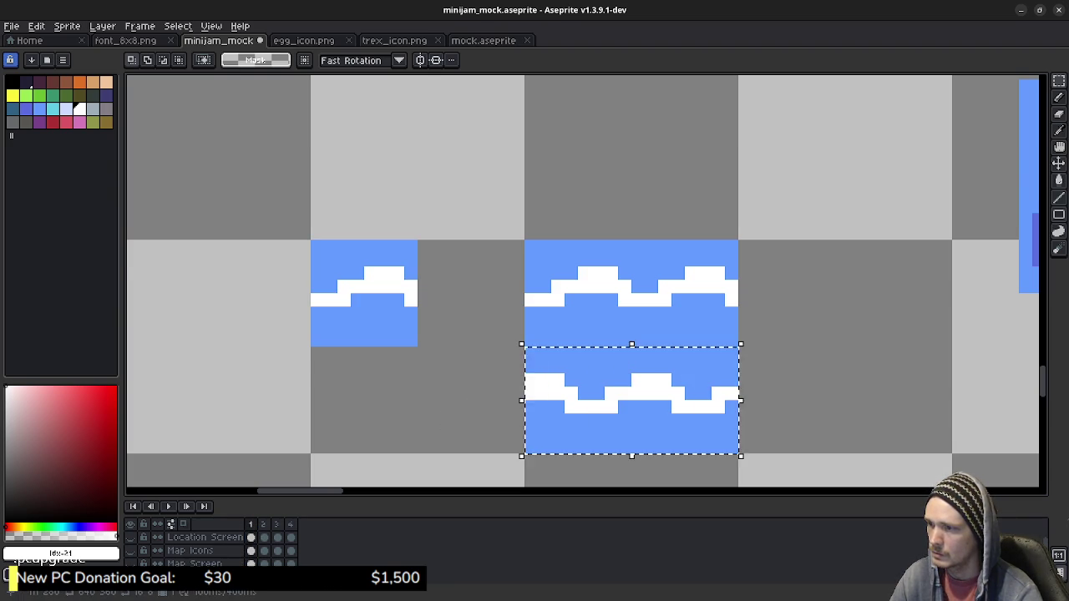
key(ctrl+z)
key(ctrl+v)
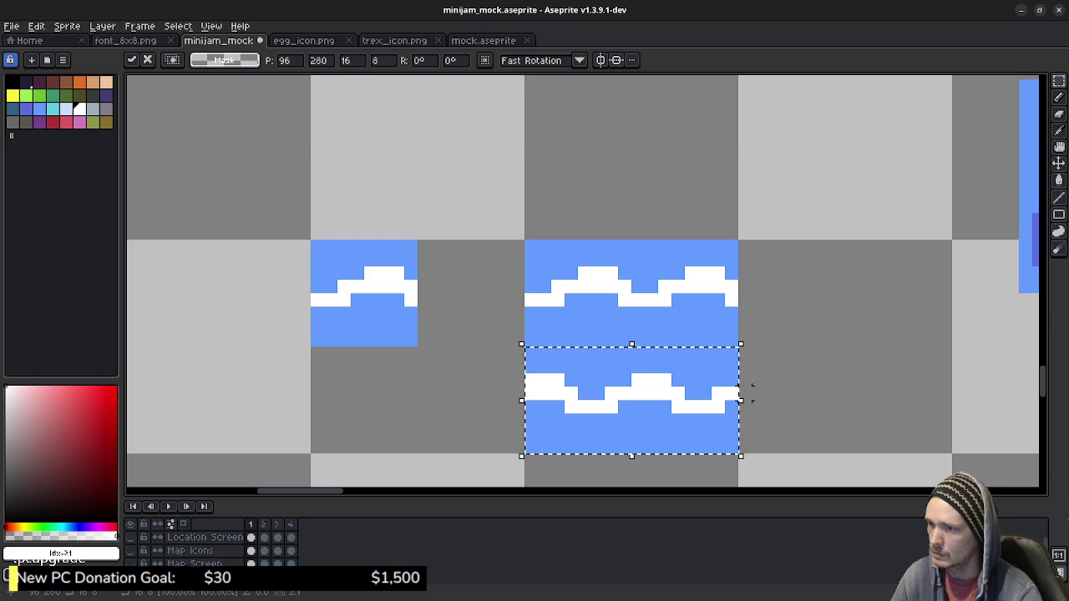
drag(739, 400, 327, 400)
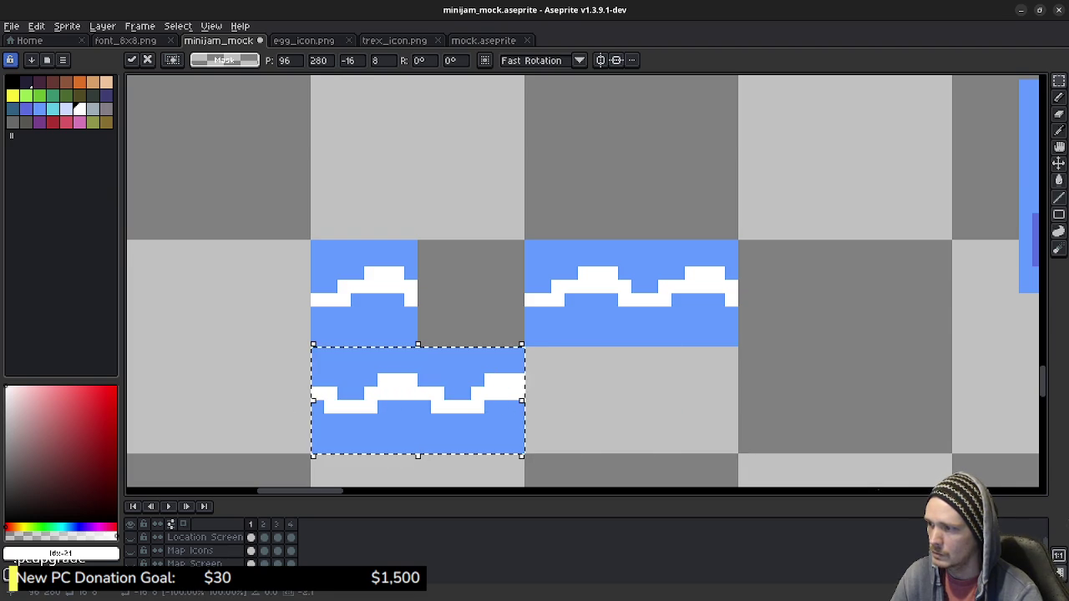
key(Right)
key(Right)
key(Right)
key(Right)
key(Right)
key(Left)
key(Return)
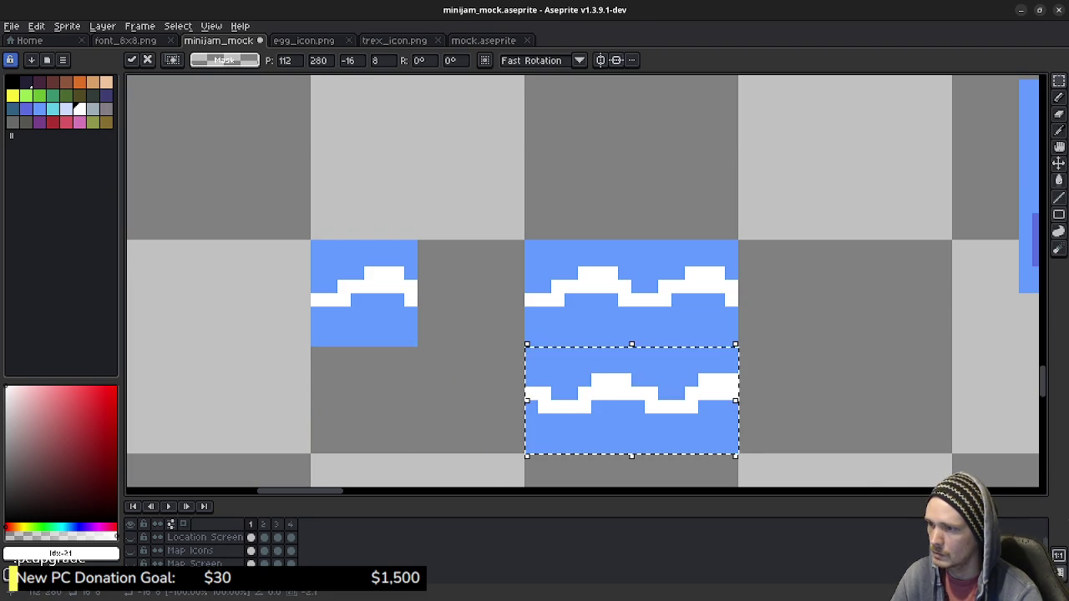
key(ctrl+d)
Select the finished water tile and step between frames to compare the lower wave.
drag(528, 243, 729, 447)
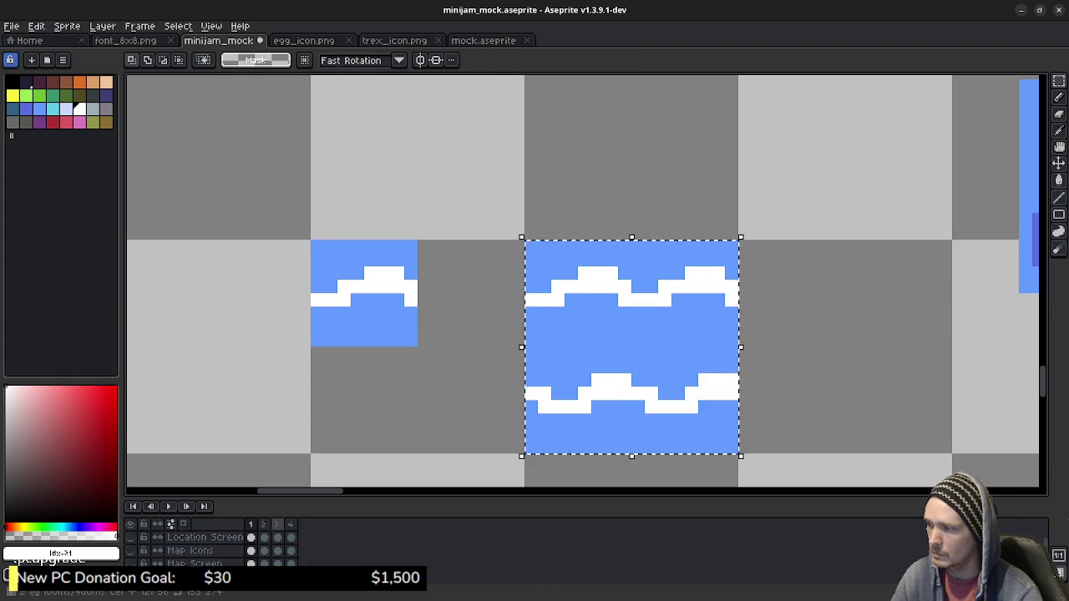
key(.)
key(period)
key(comma)
key(period)
key(comma)
key(period)
key(period)
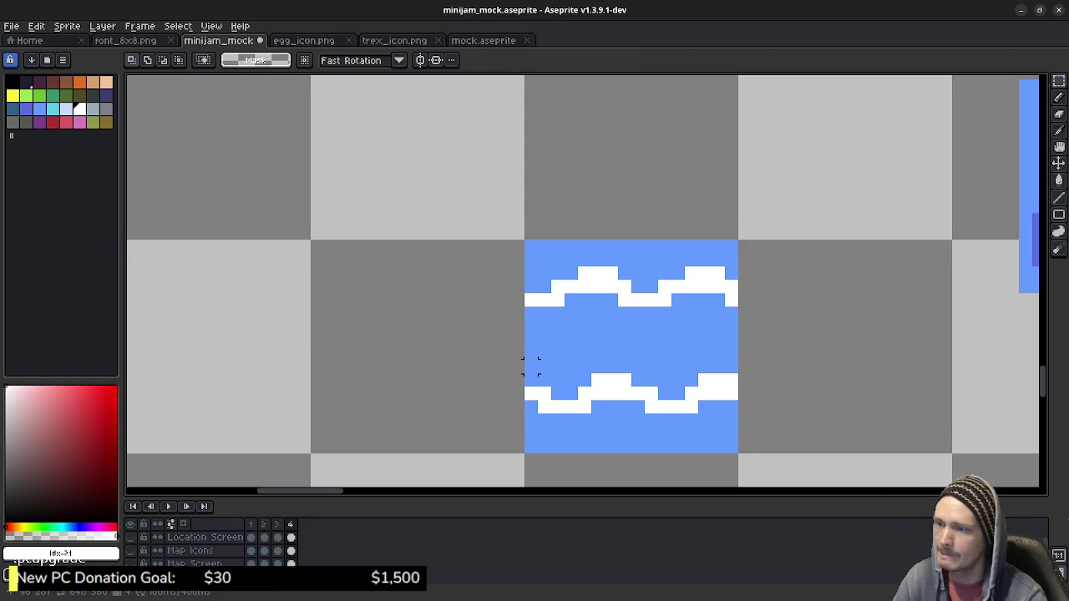
scroll(849, 346, down, 2)
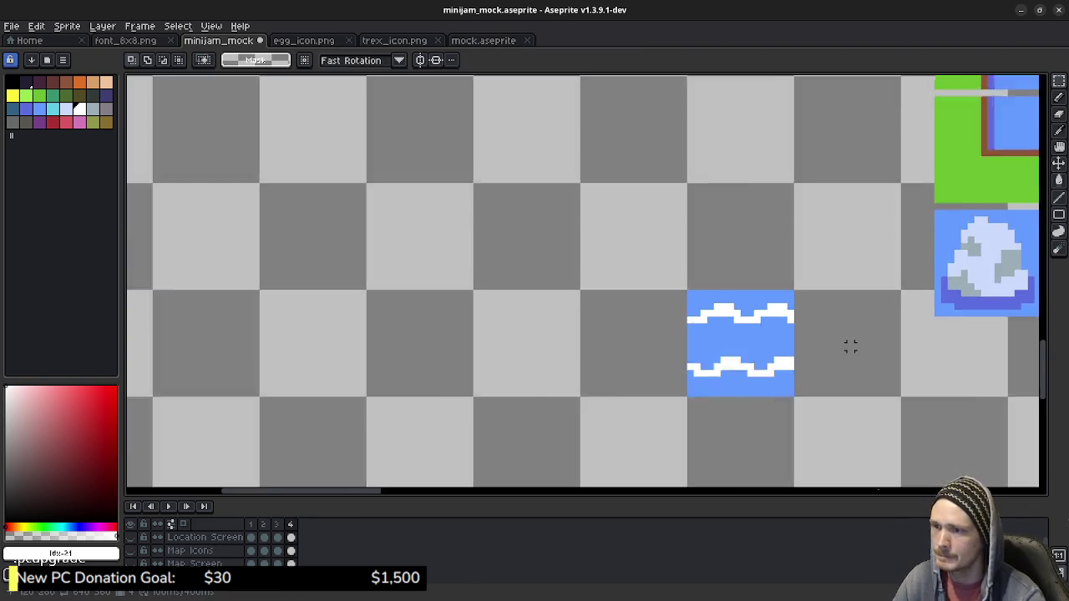
Zoom out to see the water tile among the map tiles, then switch to the Spriters Resource tileset.
scroll(849, 346, down, 1)
scroll(849, 346, right, 5)
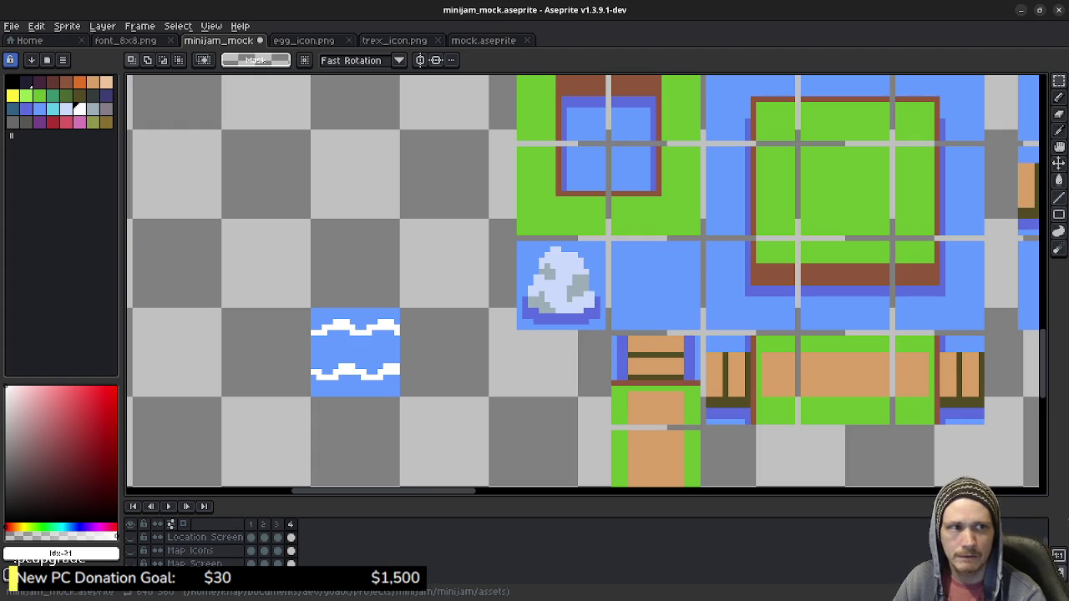
key(alt+Tab)
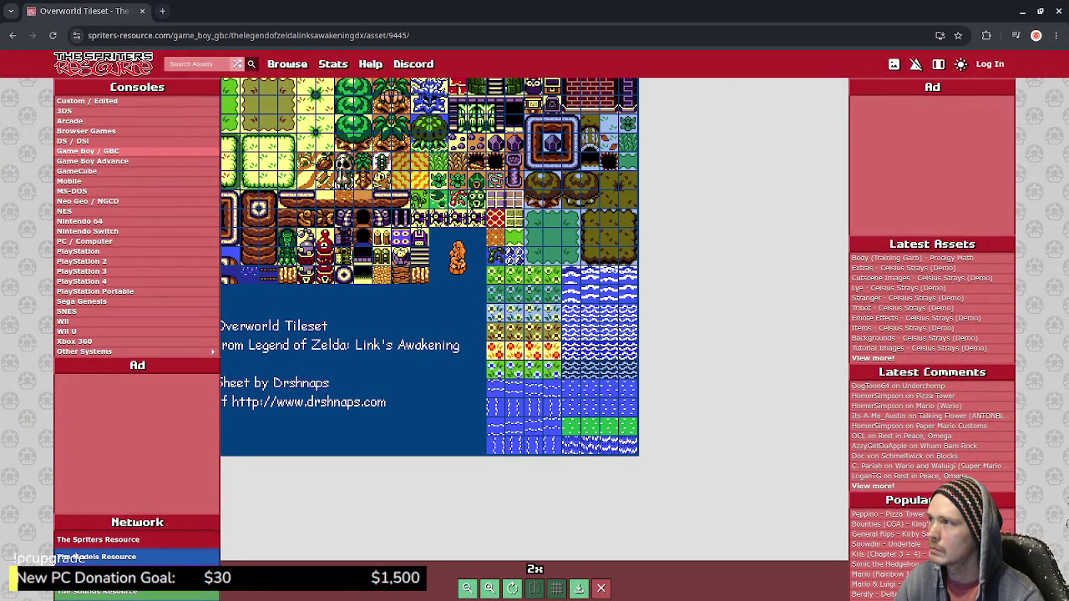
Google 'zelda links awakeing dx world map' in a new tab and open VGMaps' Koholint map.
key(ctrl+t)
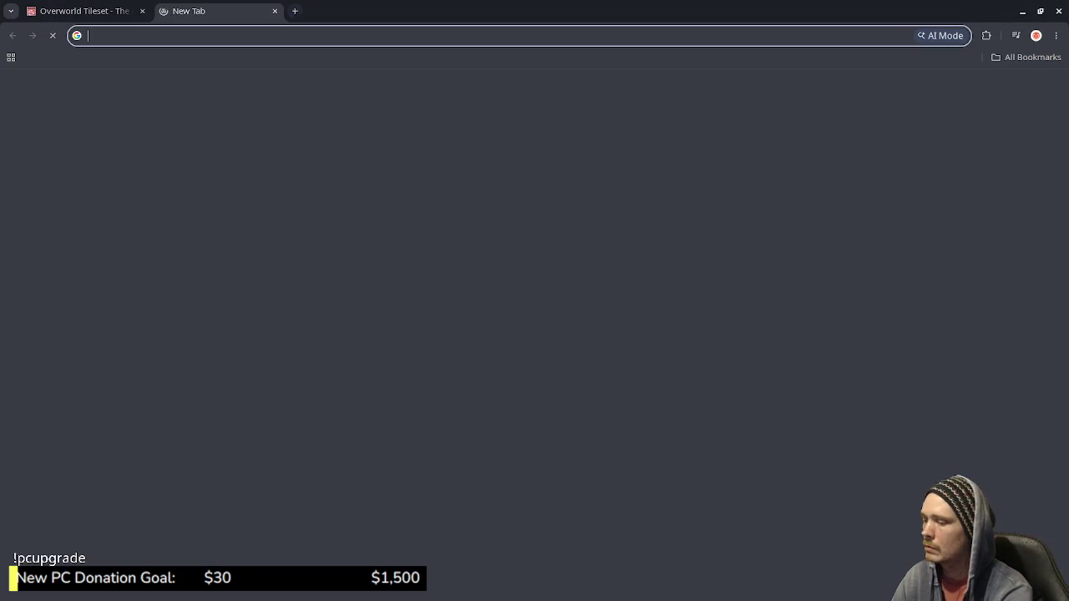
text(zelda links awakeing dx)
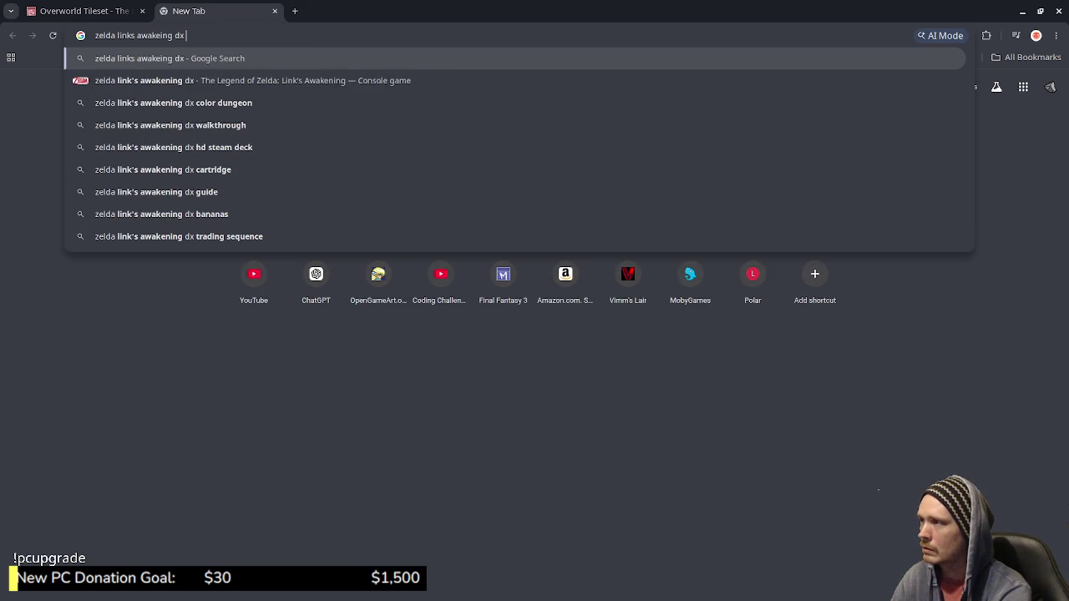
text( world m)
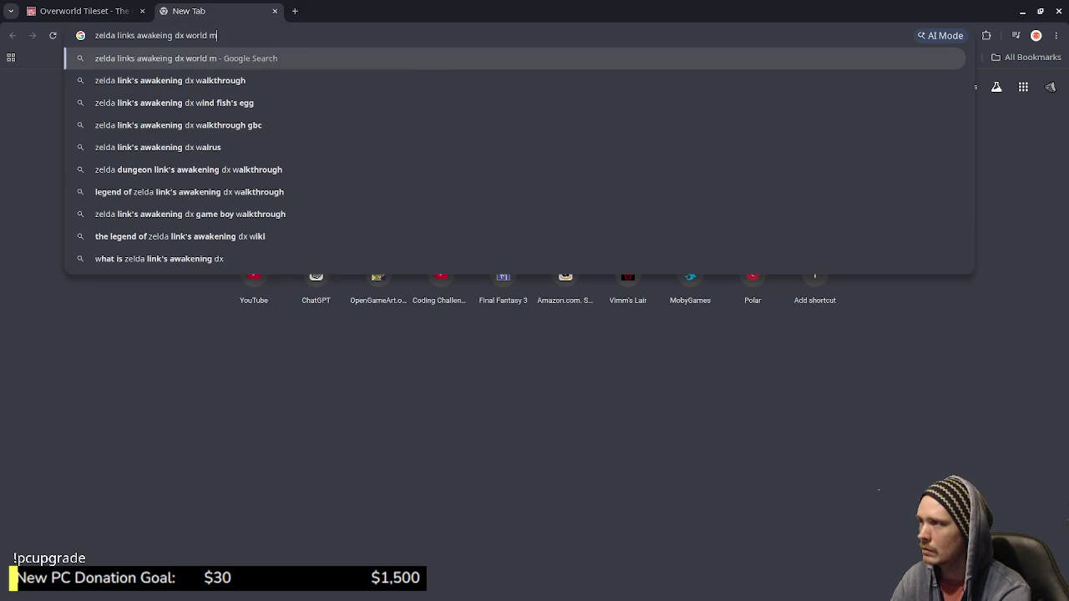
text(ap)
key(Return)
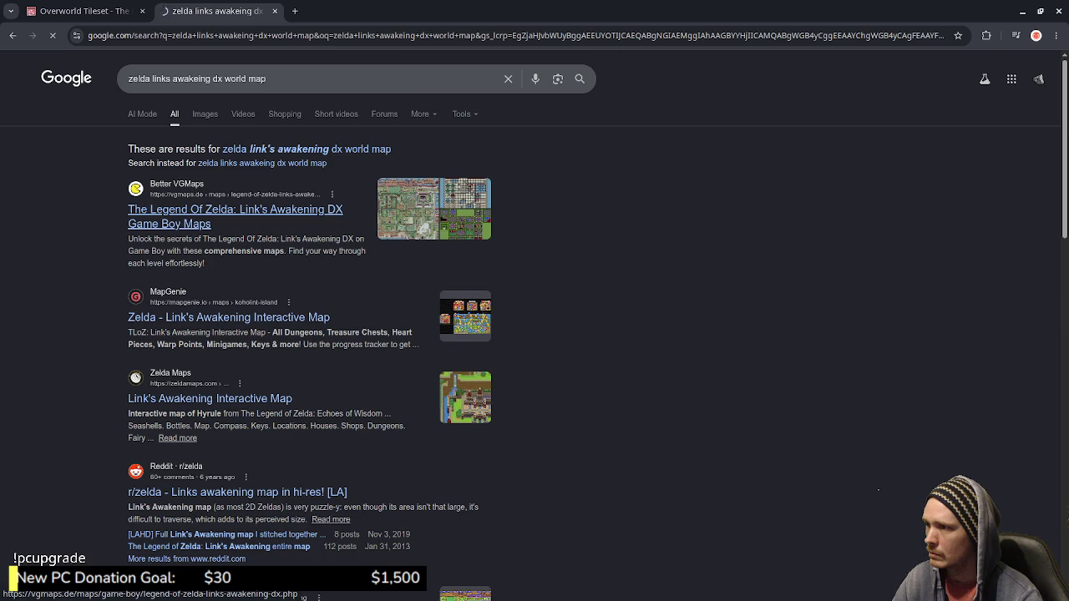
scroll(530, 317, down, 2)
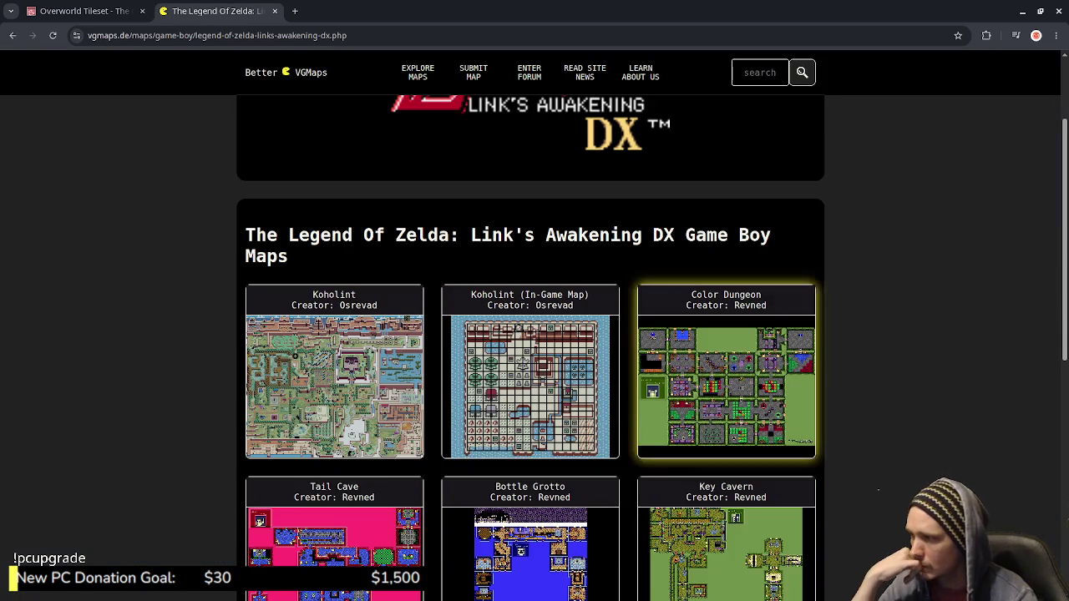
scroll(530, 317, down, 1)
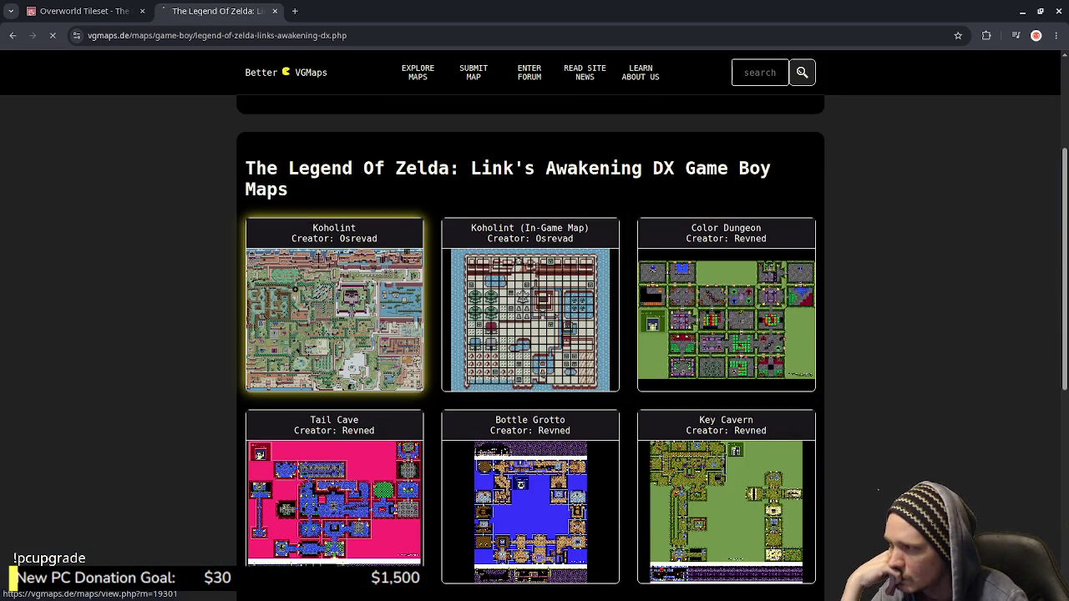
click(334, 317)
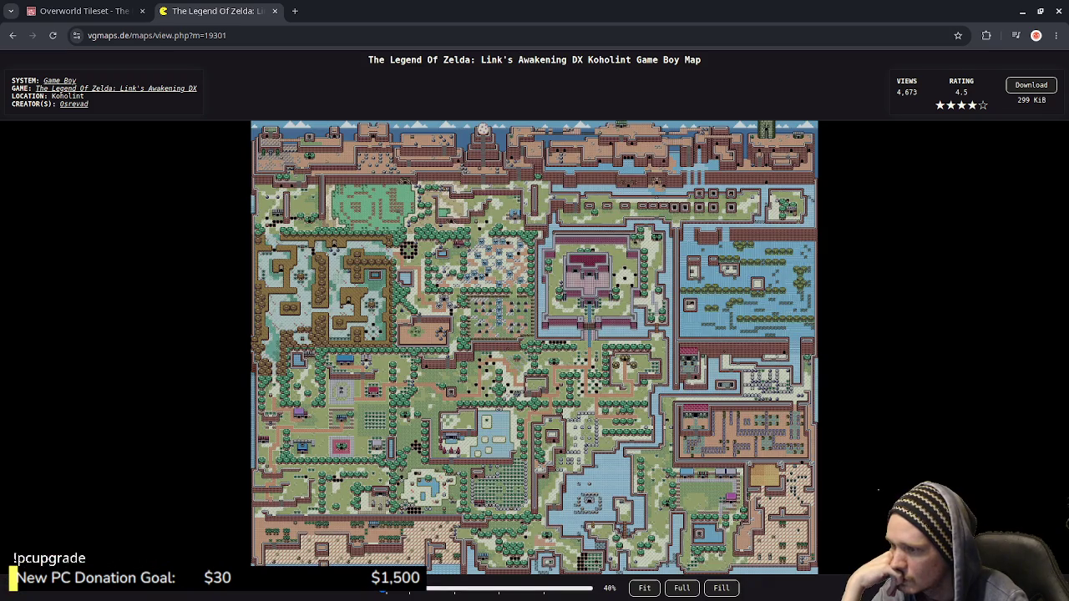
View the Koholint map at 100% and scroll through its coastline and ponds before returning to Aseprite.
click(681, 588)
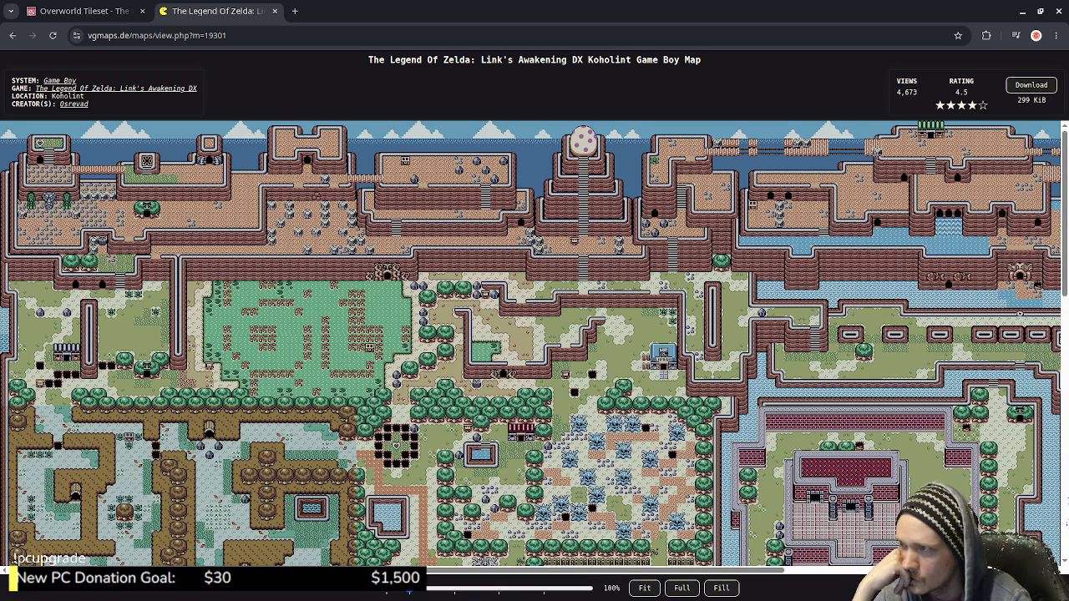
scroll(535, 344, down, 1)
scroll(534, 344, down, 1)
scroll(534, 344, down, 1)
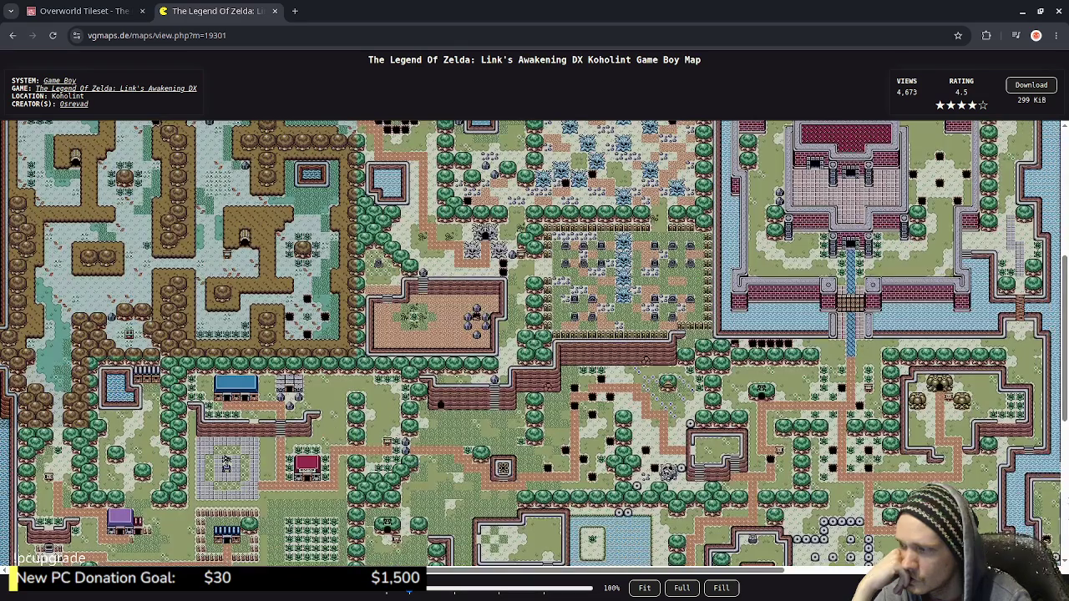
scroll(535, 344, down, 1)
scroll(534, 348, down, 2)
scroll(535, 348, up, 2)
scroll(534, 348, down, 1)
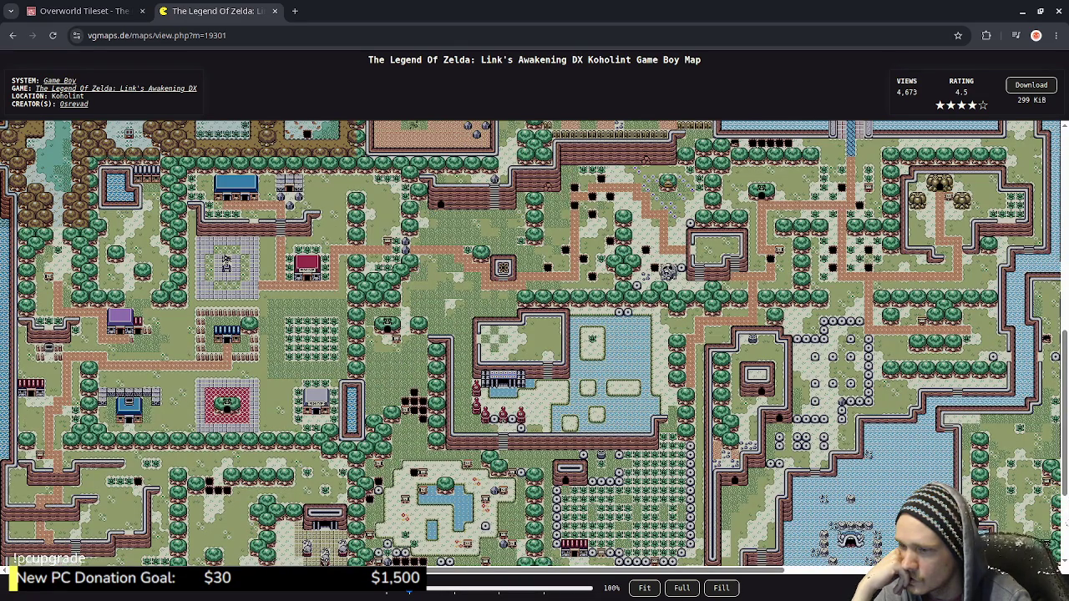
scroll(534, 344, down, 2)
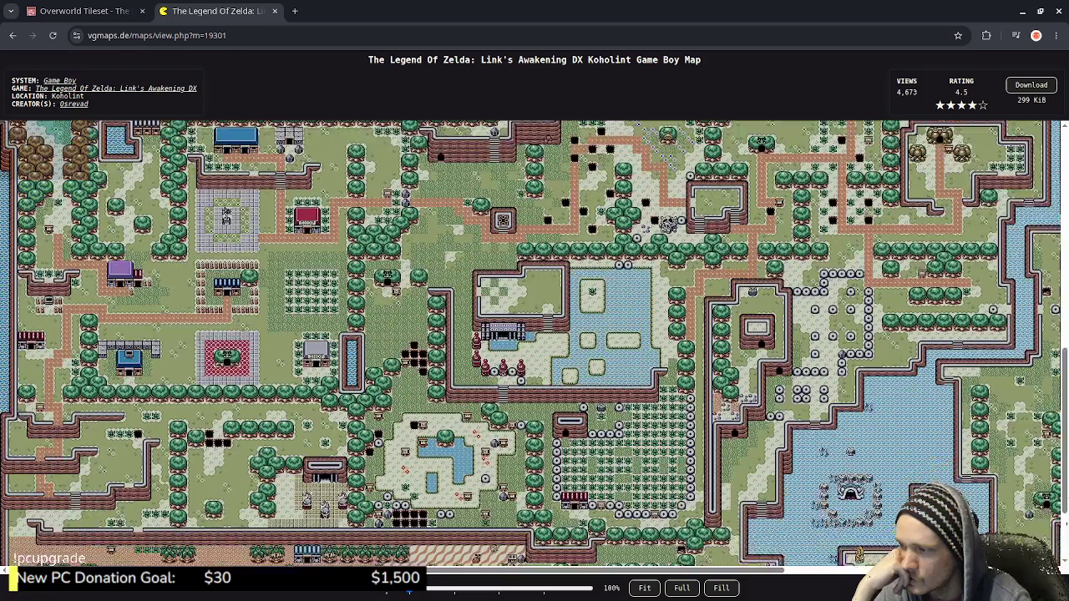
key(alt+Tab)
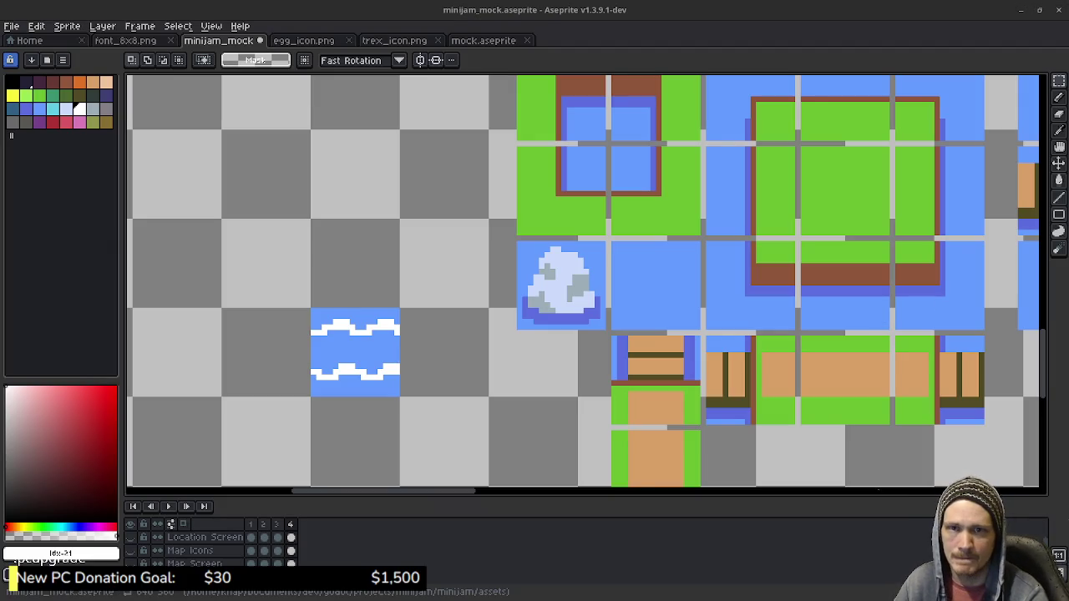
Select the small water tile, then deselect and pan over to the large tile.
scroll(473, 330, left, 1)
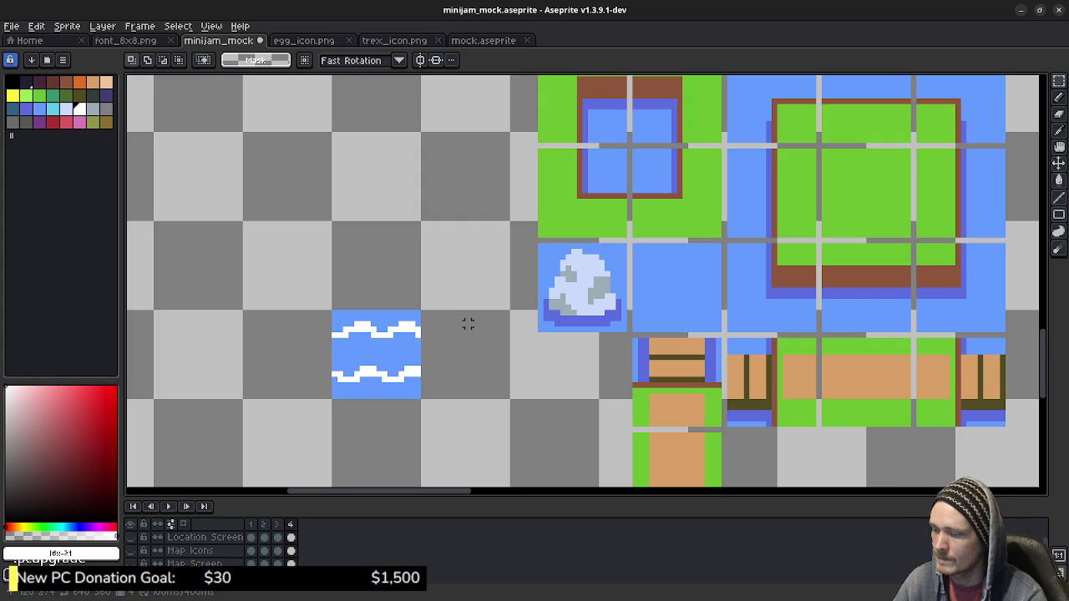
drag(333, 310, 422, 399)
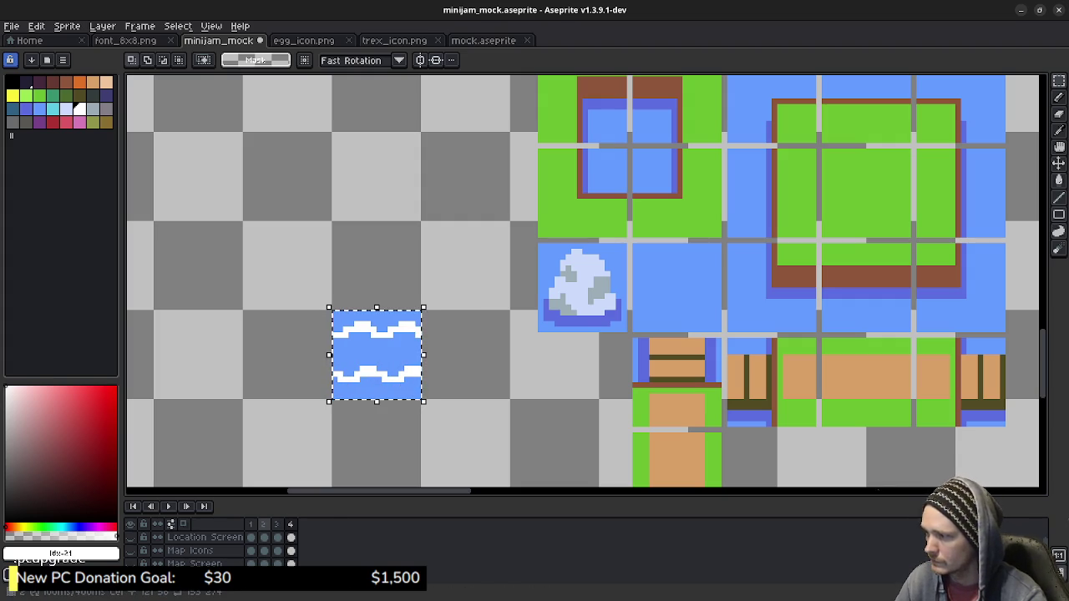
click(473, 418)
scroll(493, 411, left, 5)
scroll(514, 405, up, 4)
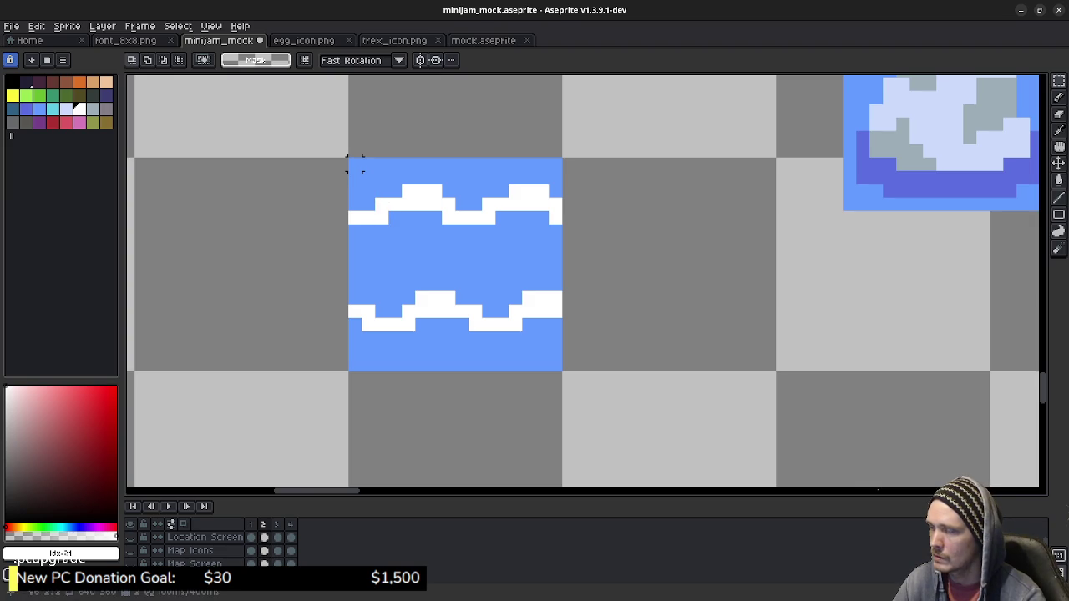
Shift the upper wave band one pixel right and handle its overhanging column.
drag(355, 164, 556, 256)
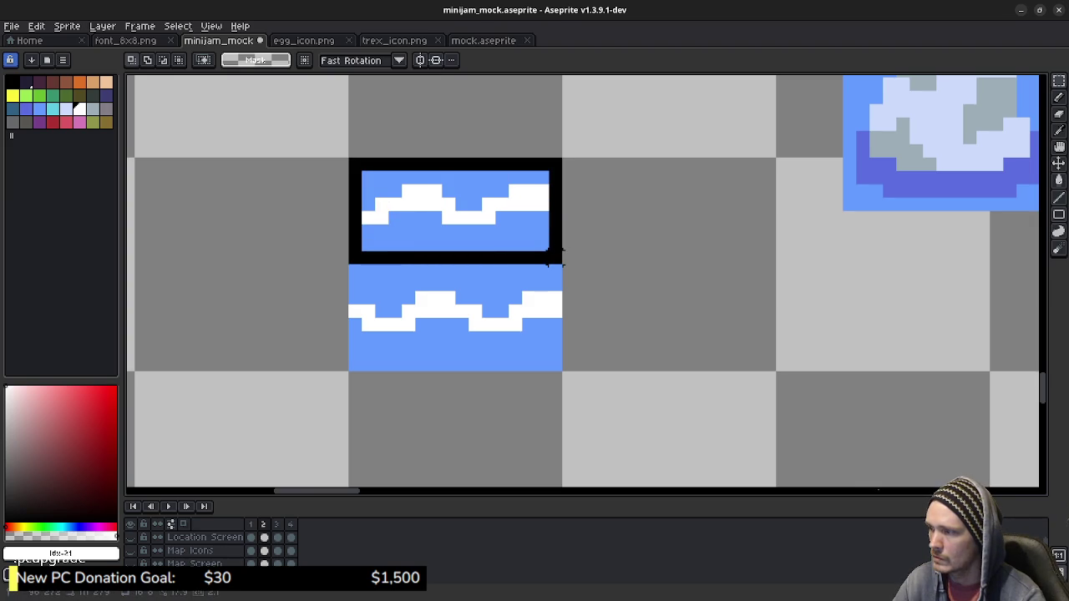
drag(561, 264, 564, 266)
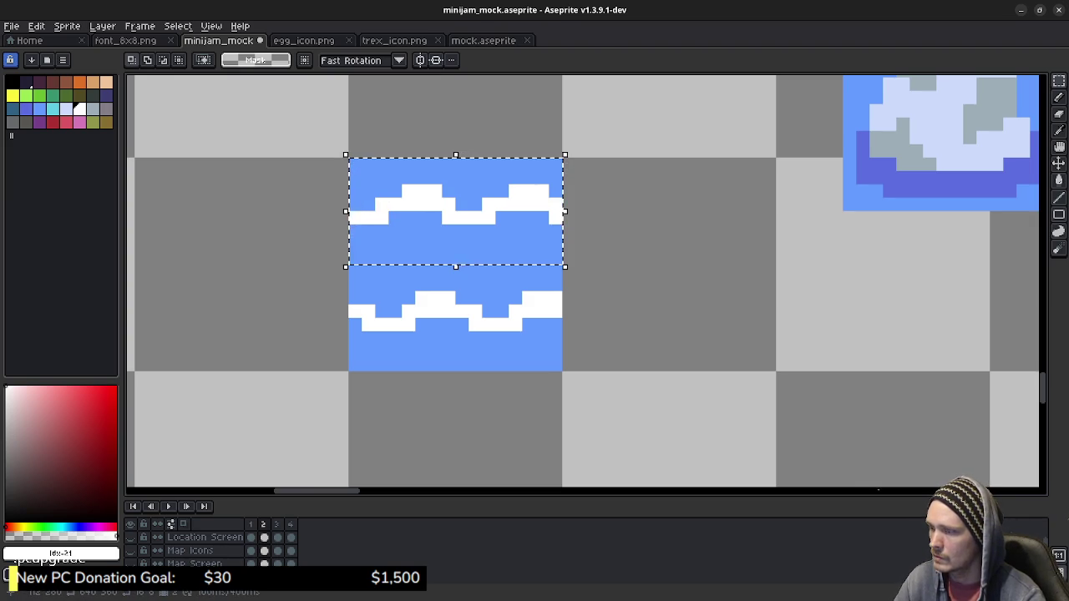
key(ctrl+t)
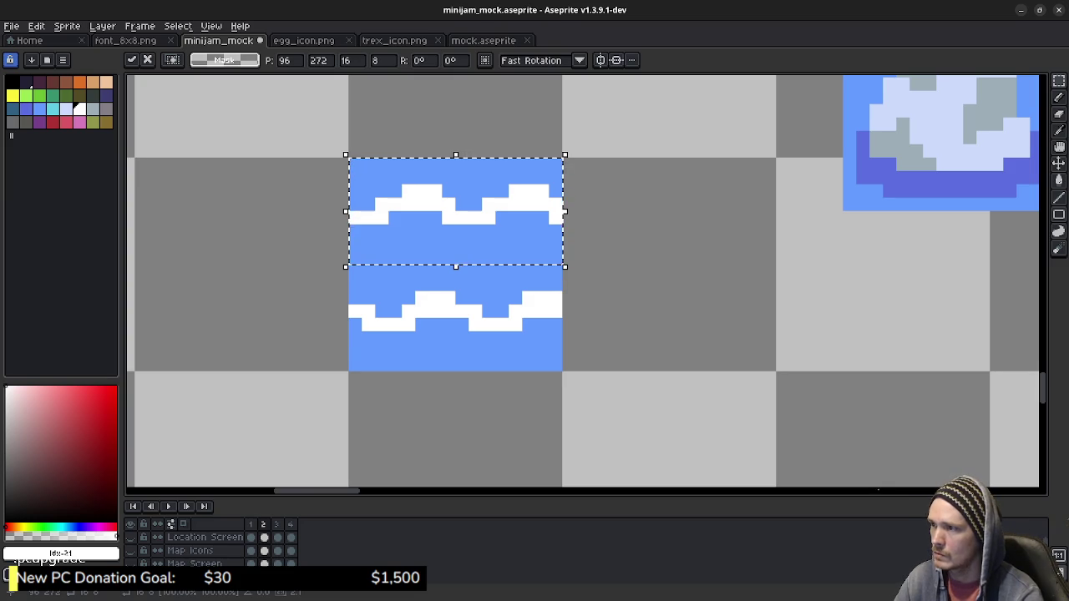
key(Right)
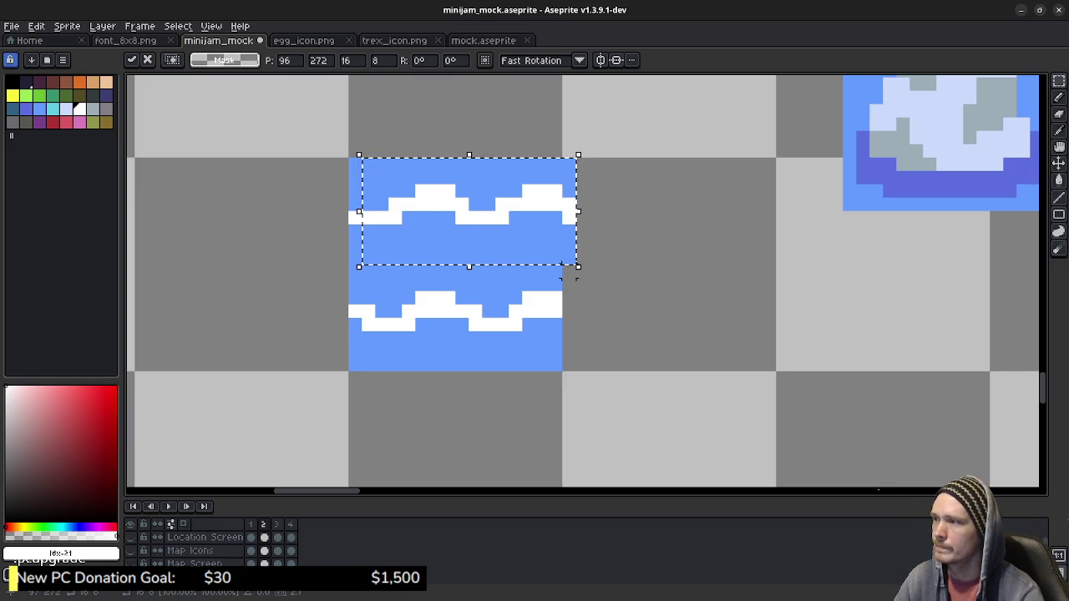
click(595, 149)
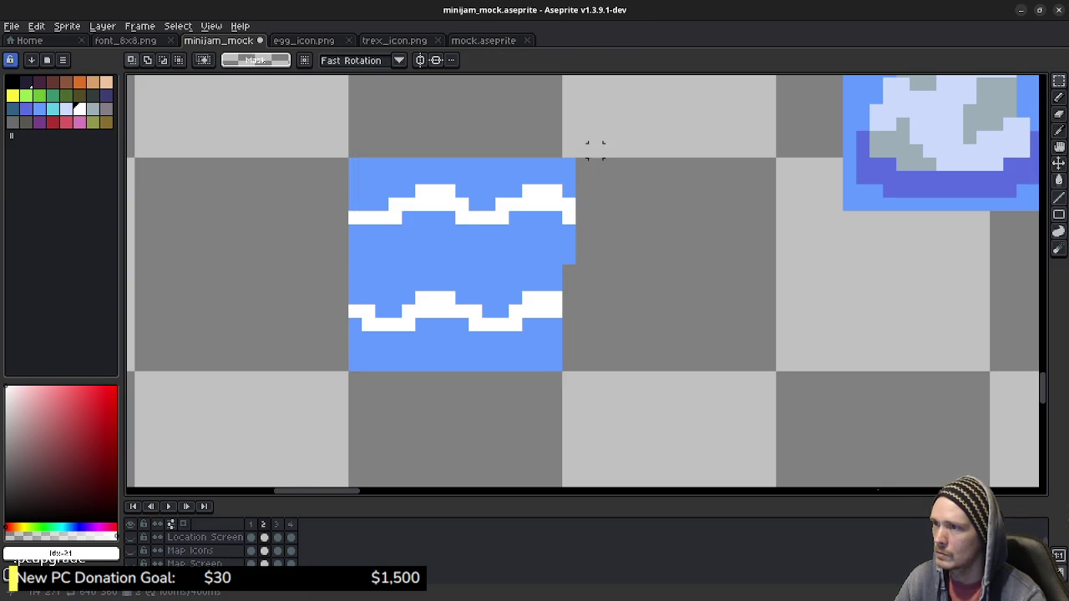
drag(574, 158, 569, 263)
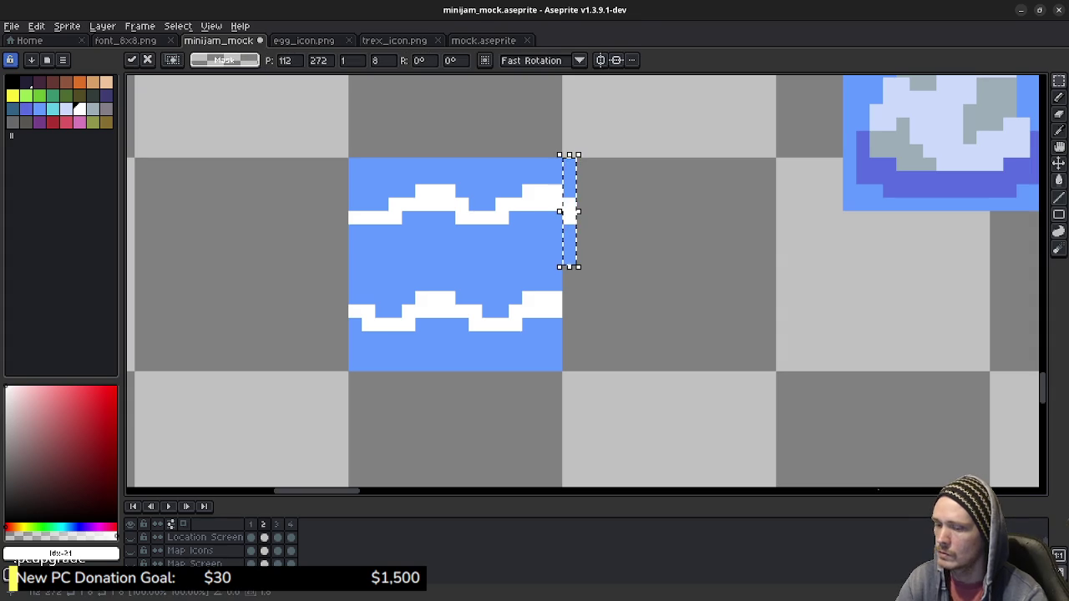
key(Left)
key(Left)
key(Left)
key(Left)
key(Left)
key(Left)
key(Left)
key(Left)
key(Left)
key(Left)
key(Right)
key(Right)
key(ctrl+d)
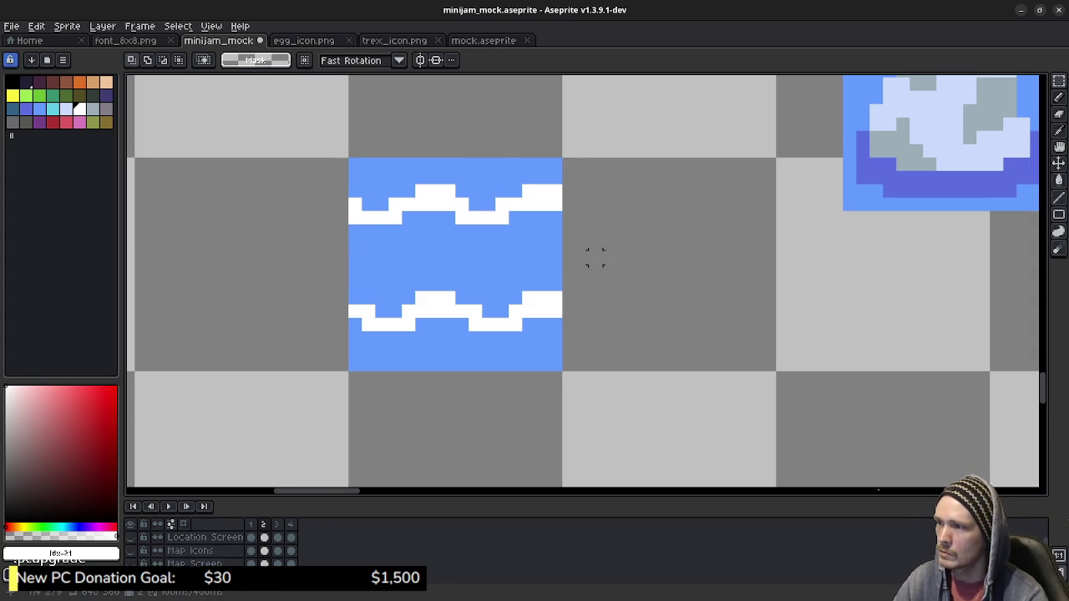
Shift the lower wave band one pixel left, wrapping its overhanging column to the right edge.
drag(554, 364, 353, 267)
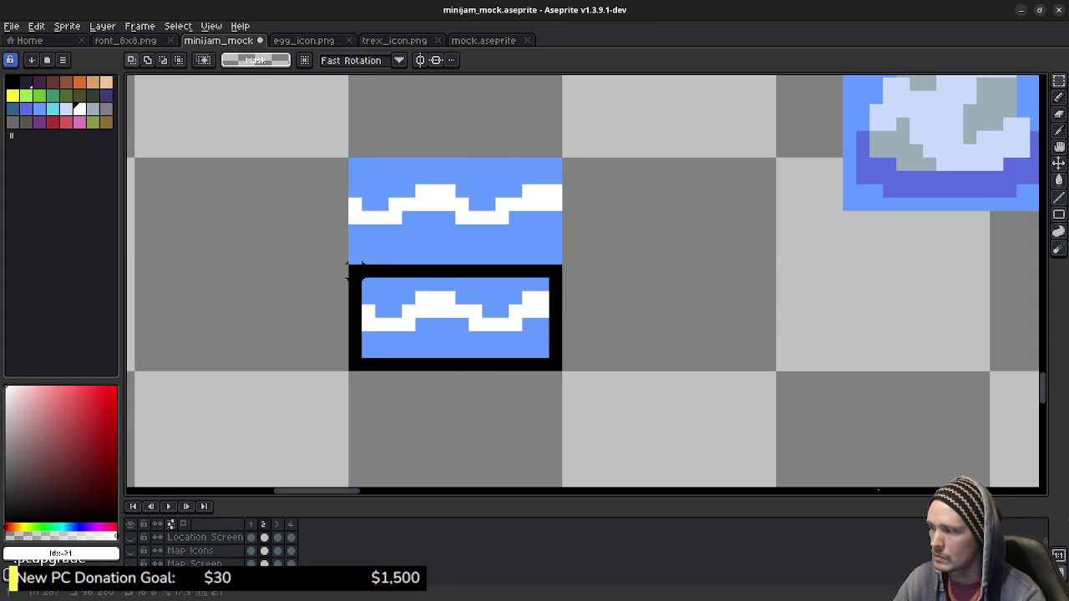
key(Left)
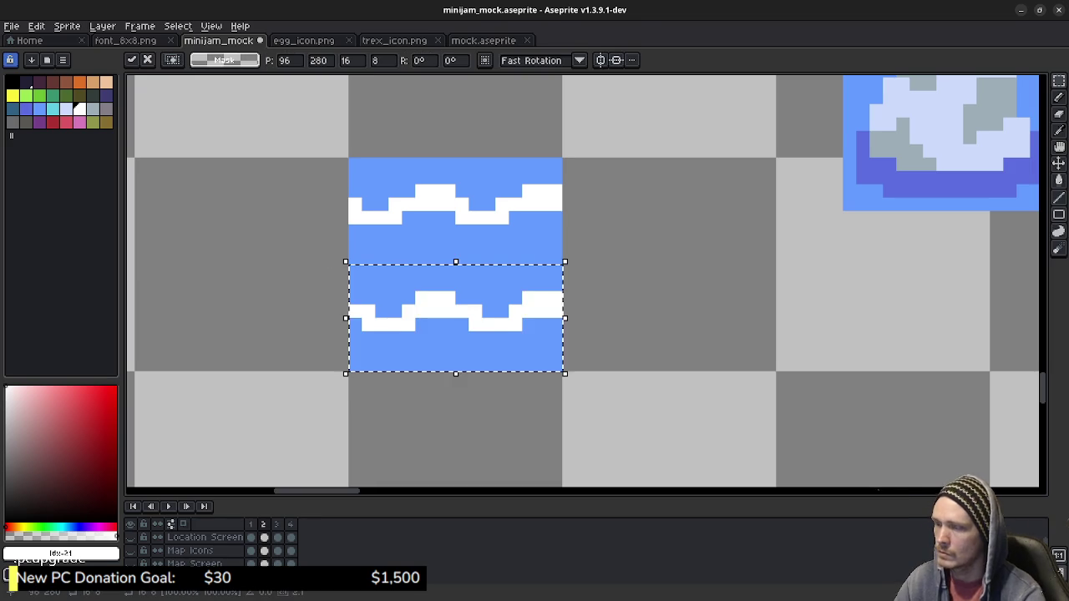
drag(340, 268, 336, 371)
click(343, 308)
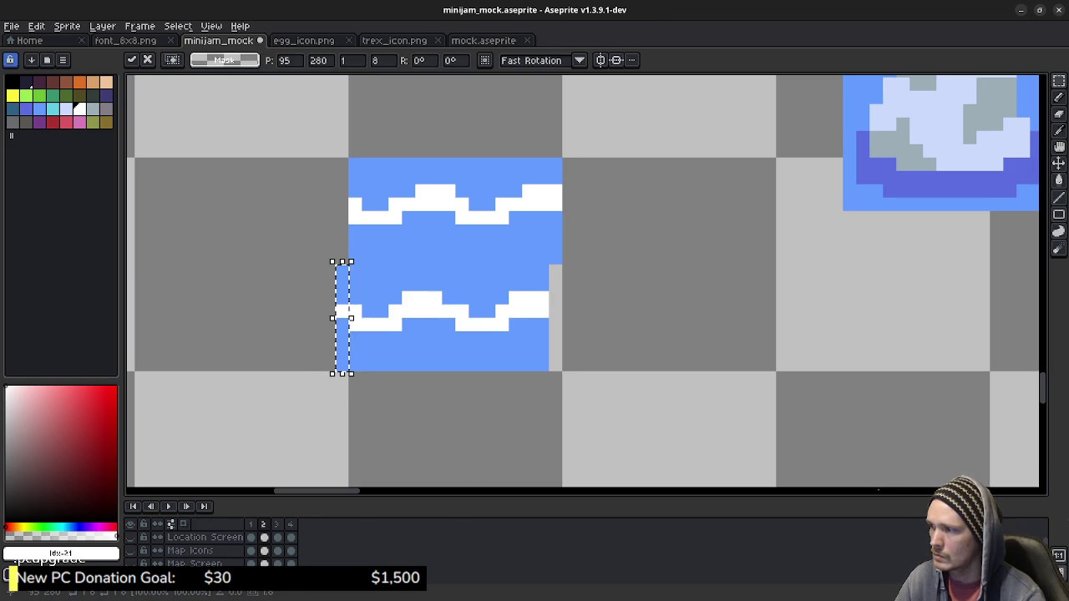
drag(342, 317, 555, 317)
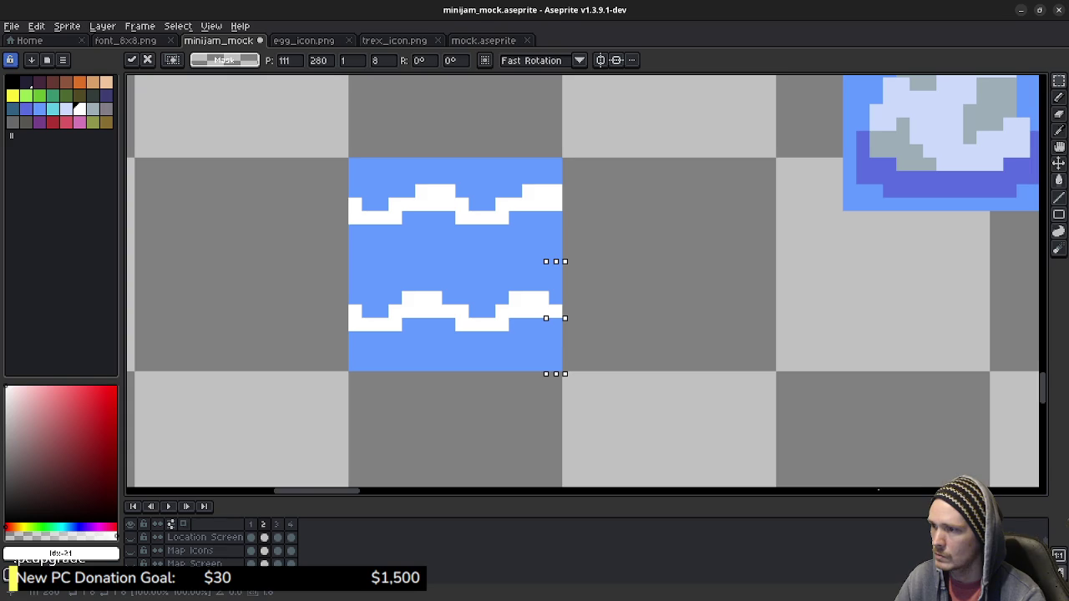
click(635, 297)
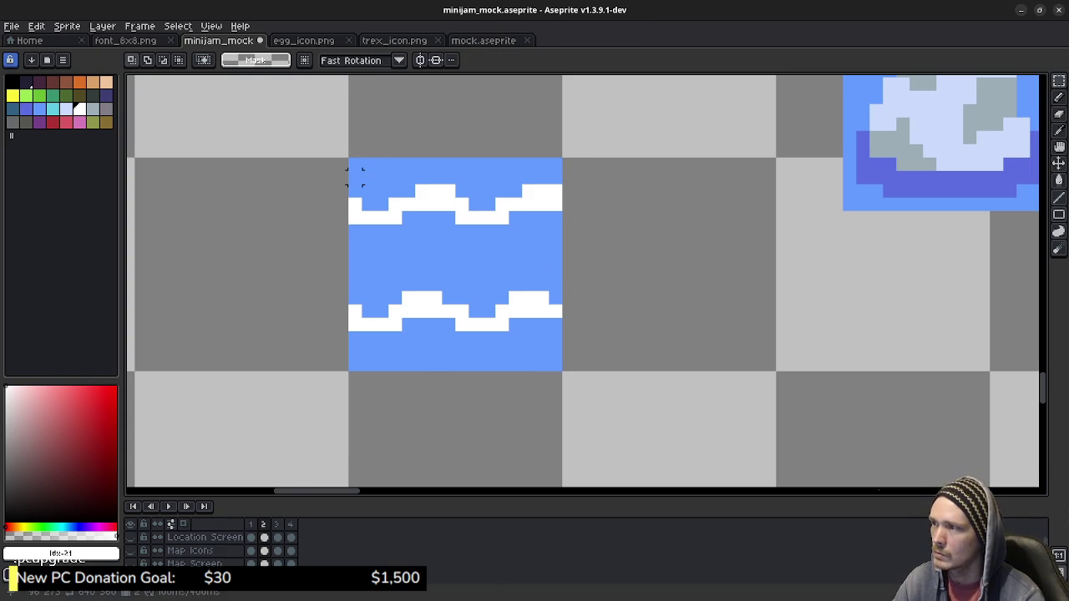
drag(354, 163, 553, 365)
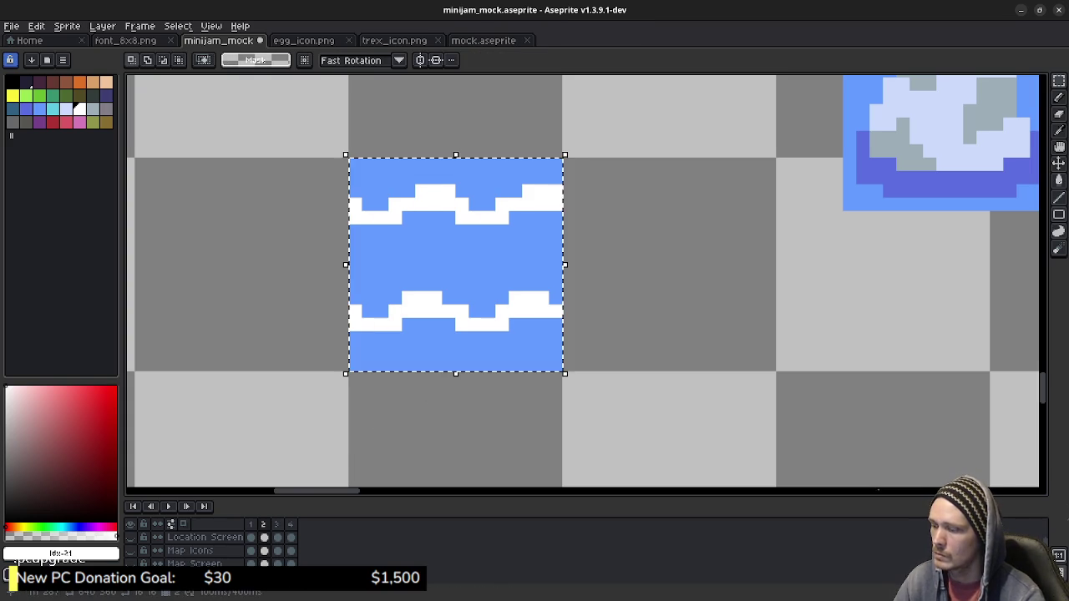
key(Return)
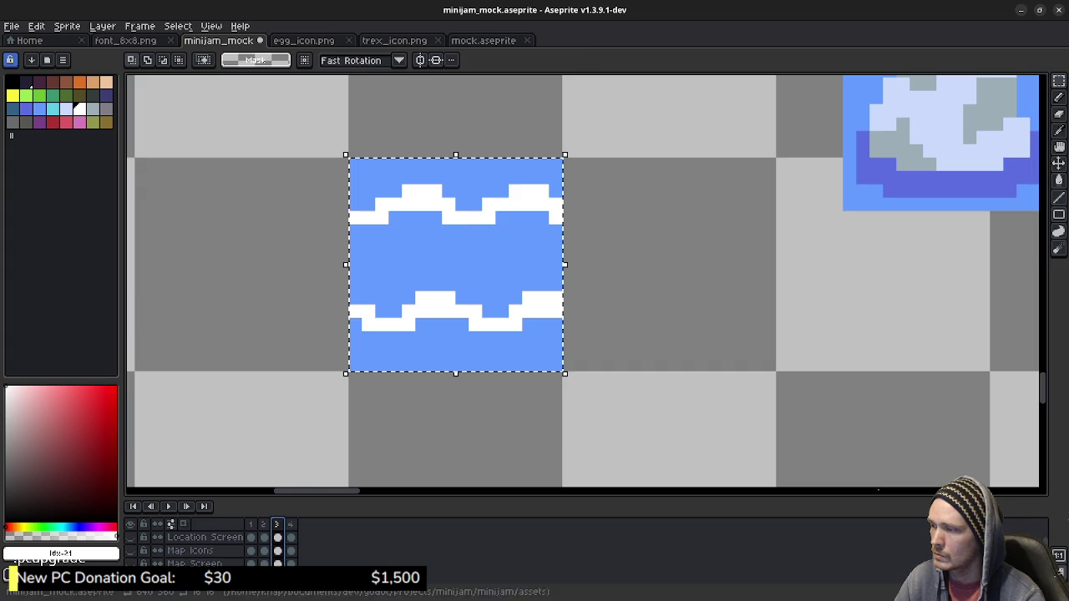
In frame 3, shift the upper wave band one pixel right and wrap its overhanging column to the left edge.
key(ctrl+d)
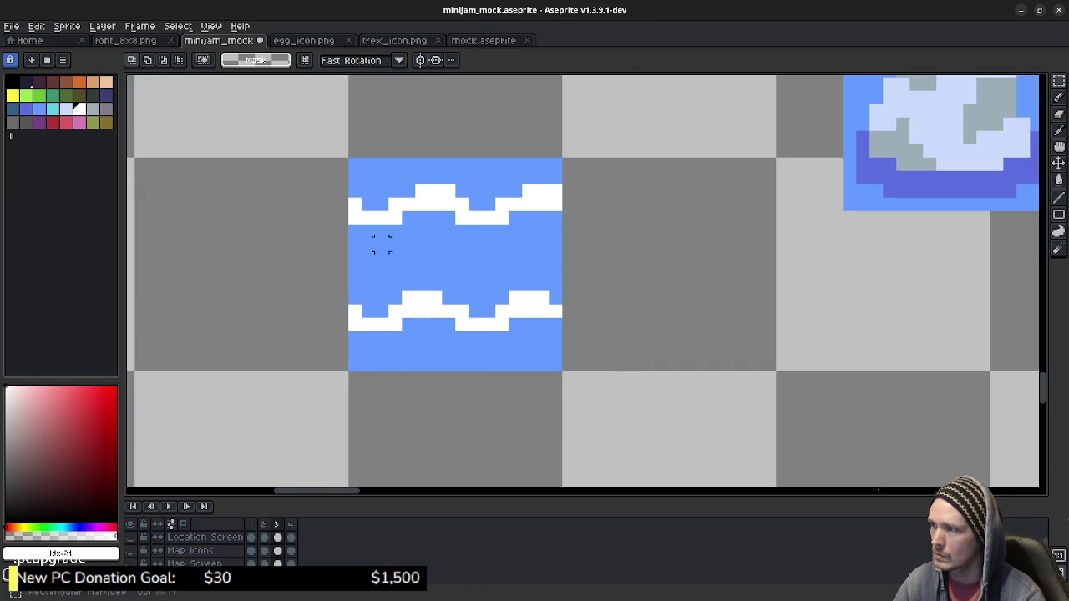
drag(354, 164, 563, 265)
key(ctrl+x)
key(ctrl+v)
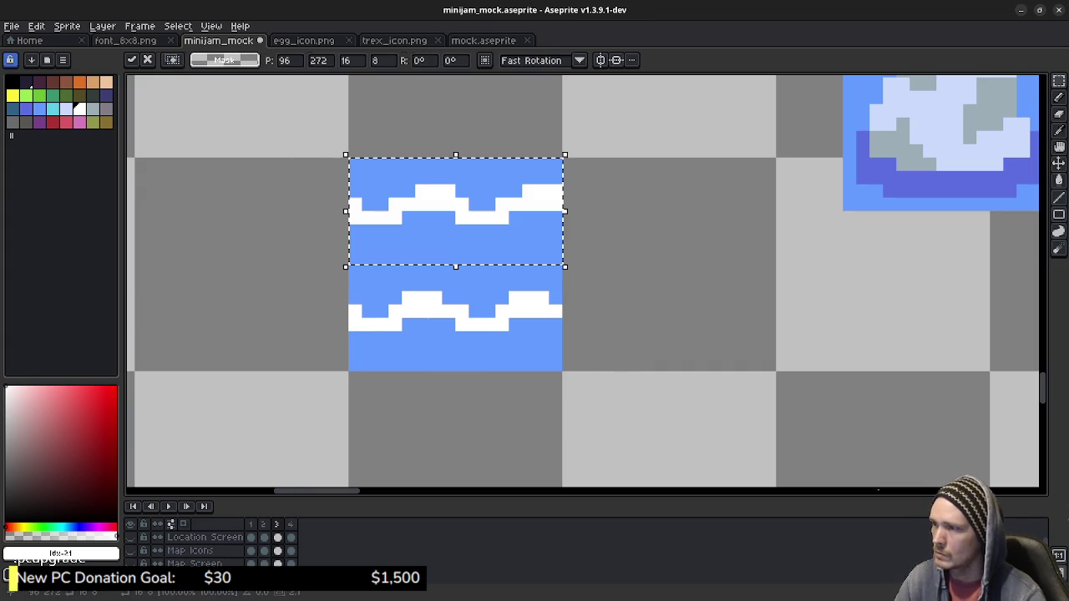
key(Right)
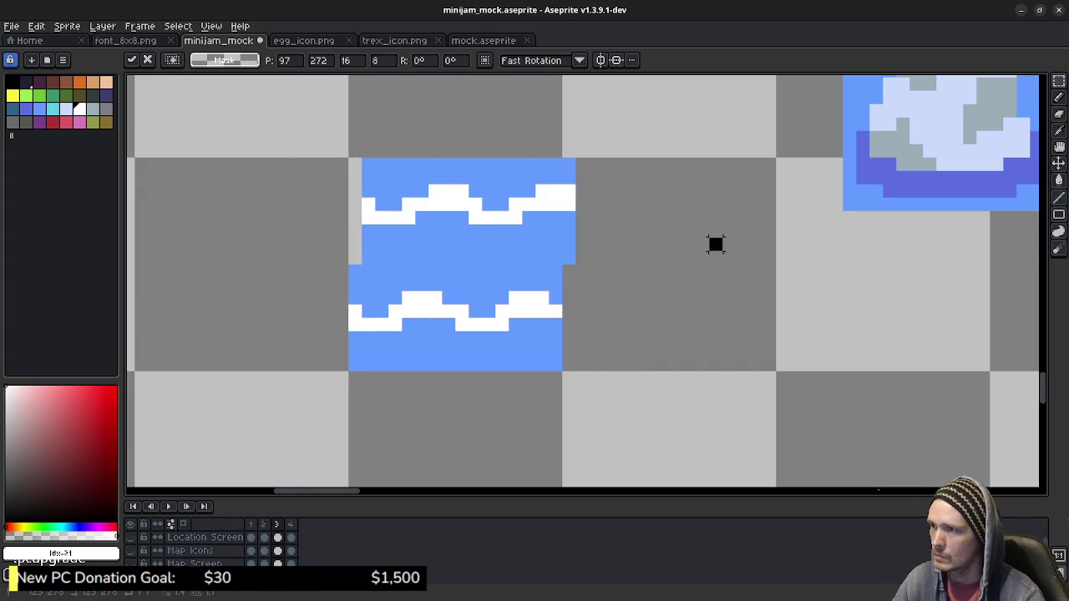
key(Return)
drag(567, 164, 576, 266)
key(ctrl+x)
key(ctrl+v)
key(Left)
key(Left)
key(Left)
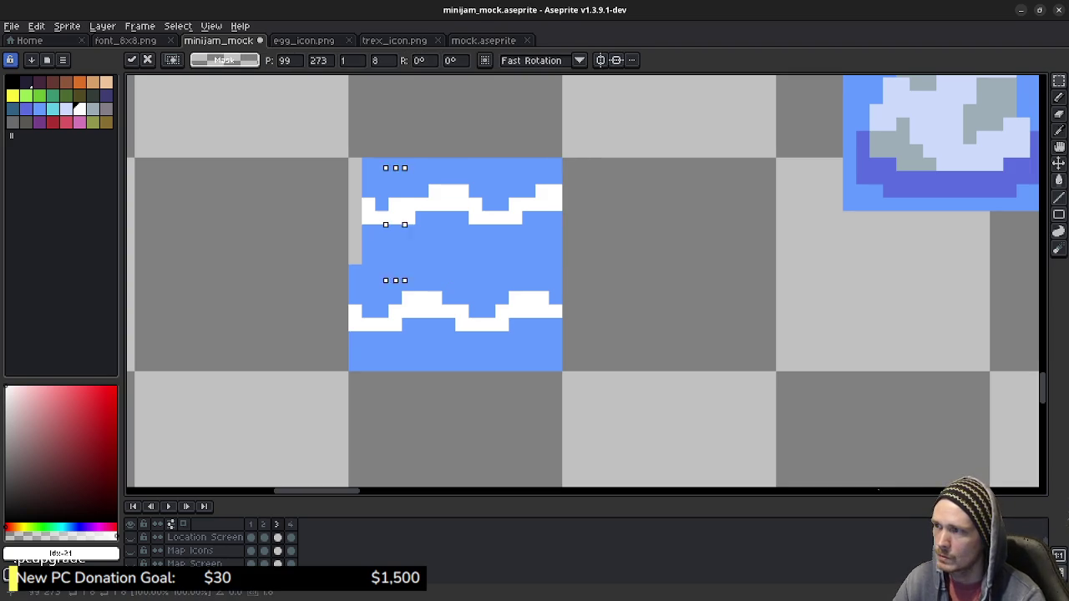
key(Left)
key(Left)
key(Left)
click(368, 298)
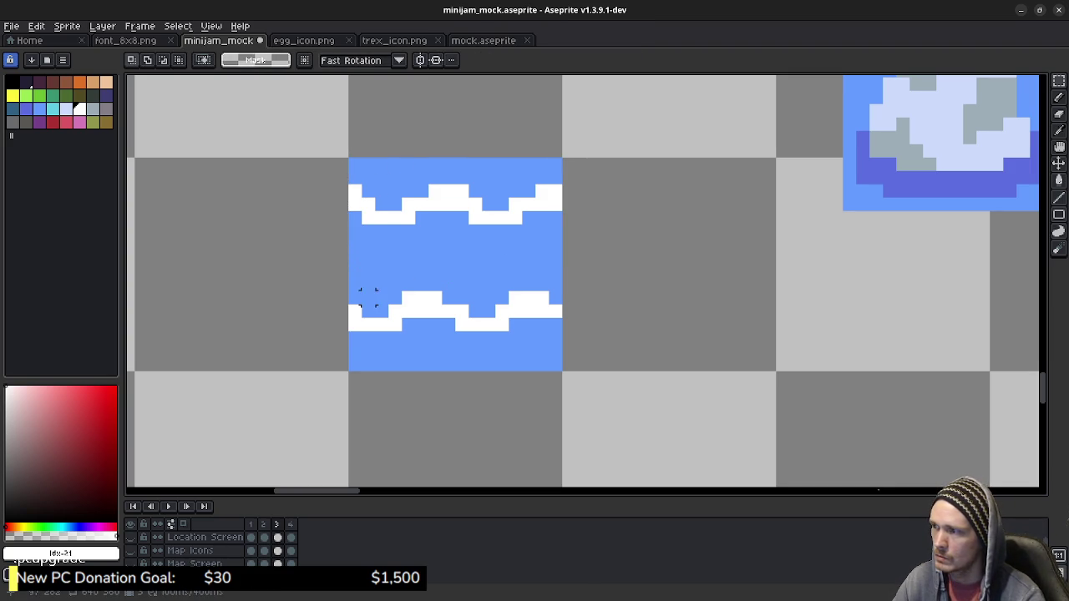
Shift the lower wave band one pixel left, wrapping its overhanging column to the right edge.
drag(342, 364, 562, 265)
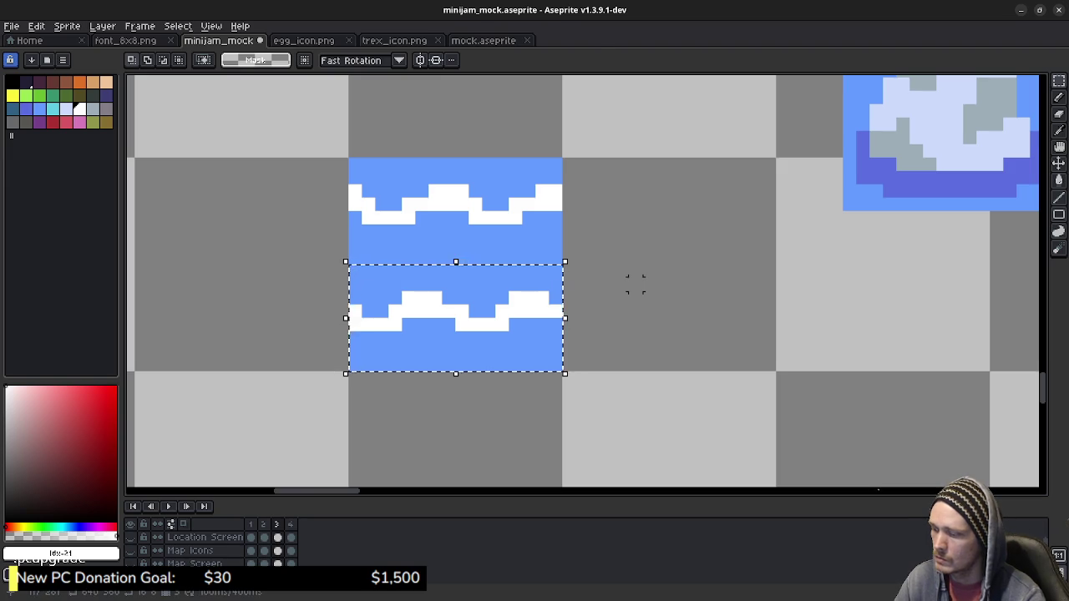
key(Right)
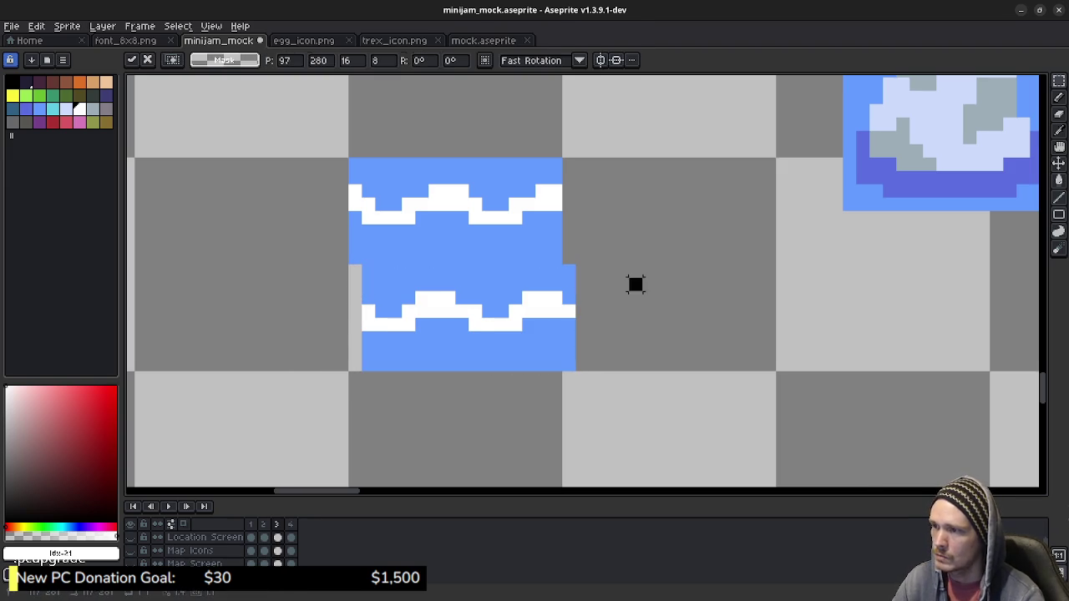
key(Return)
key(ctrl+z)
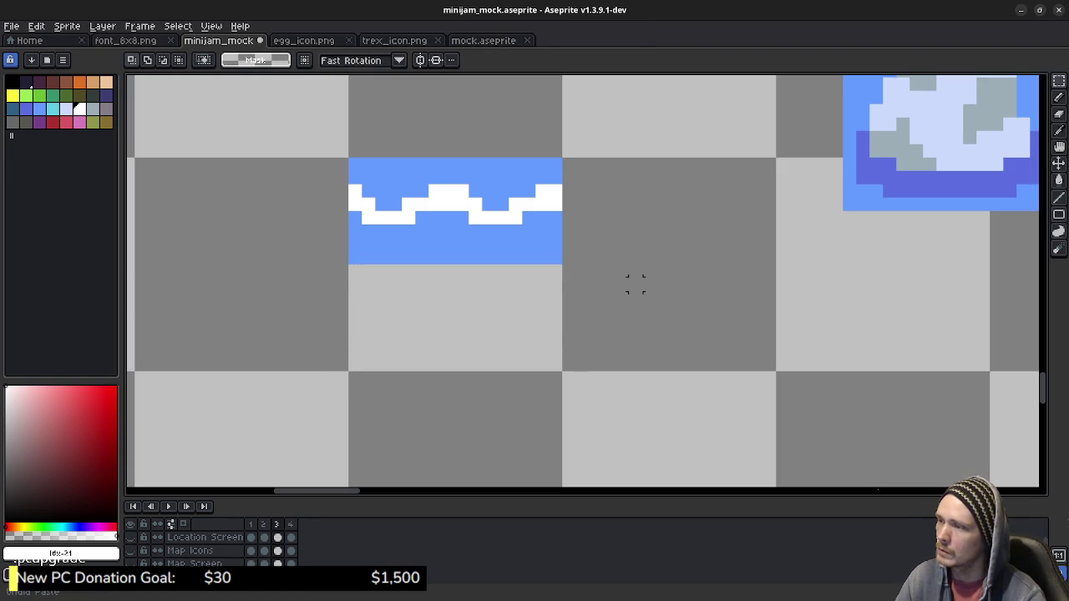
key(ctrl+z)
key(Left)
key(Return)
drag(336, 265, 349, 372)
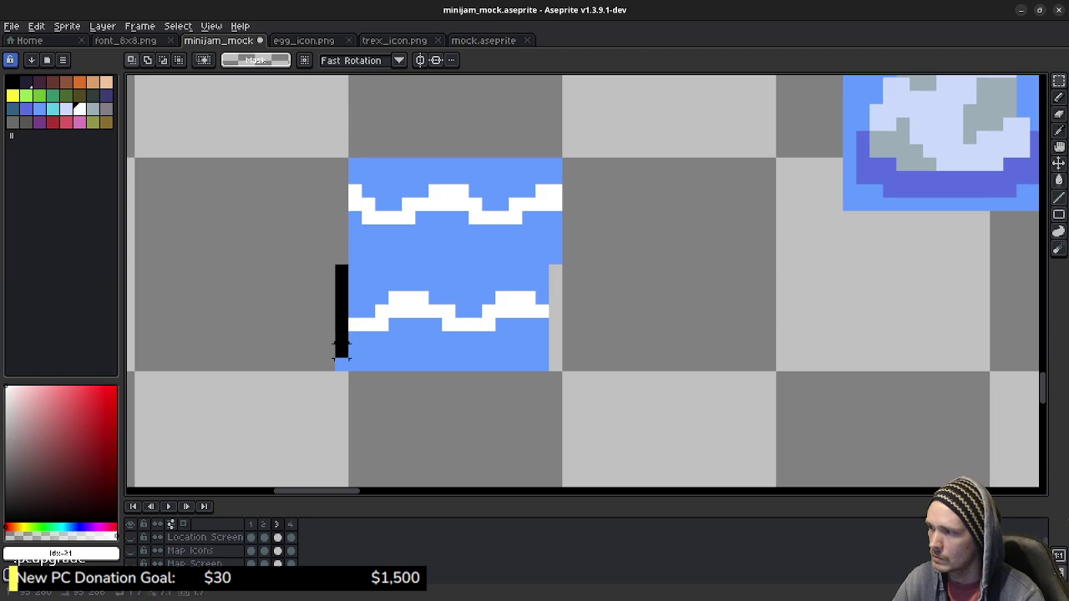
key(ctrl+x)
key(ctrl+v)
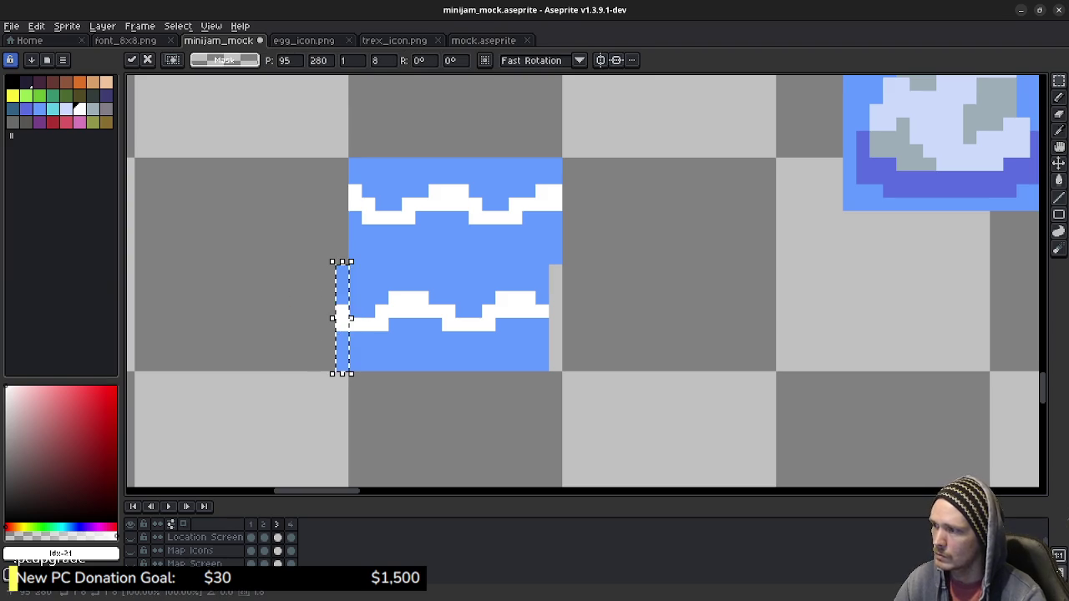
drag(342, 319, 557, 304)
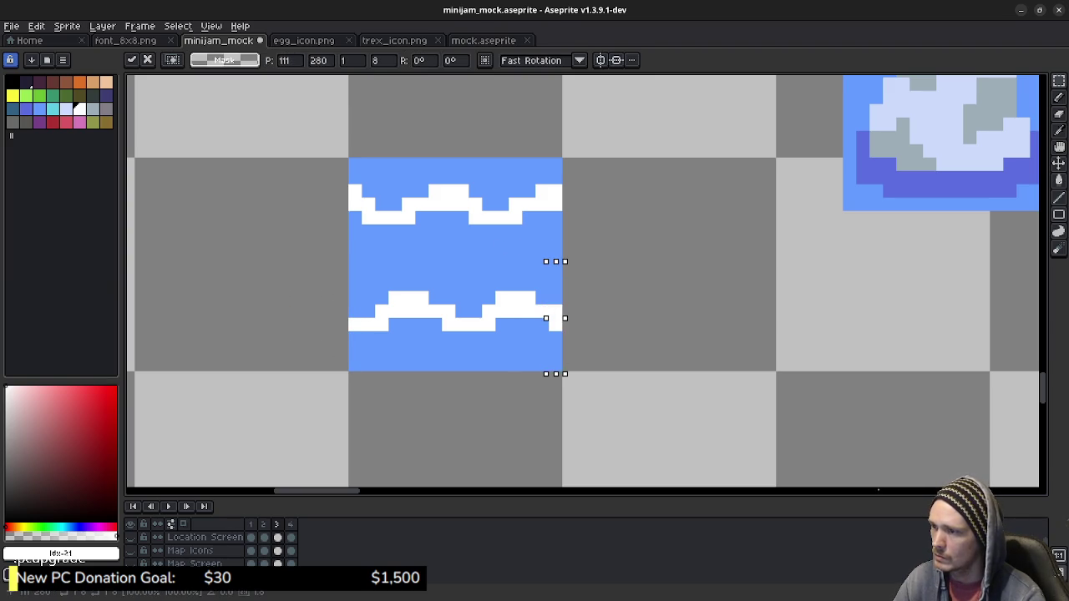
key(Return)
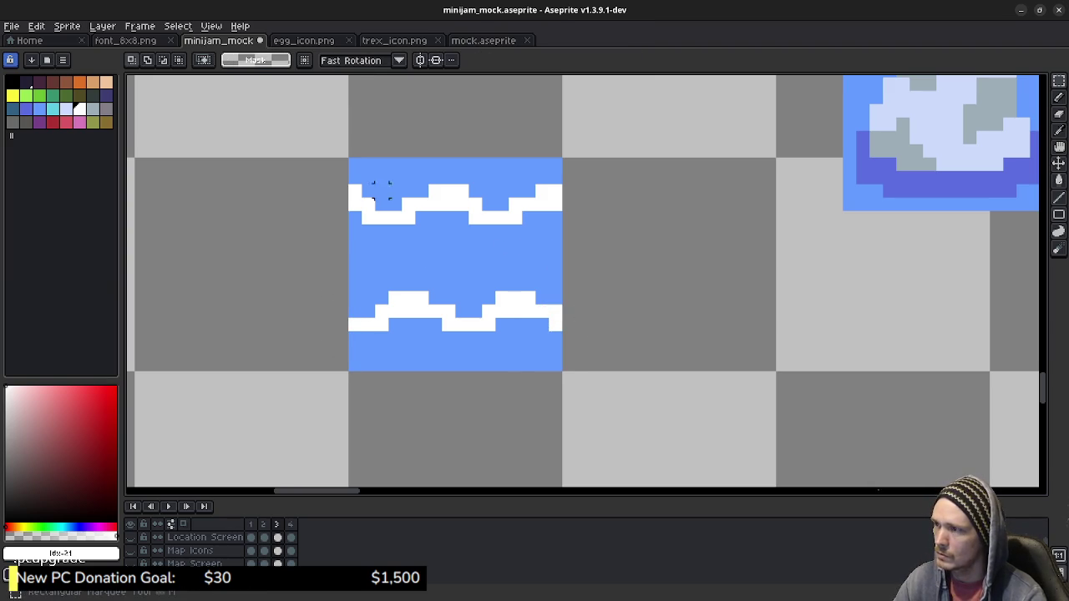
drag(349, 158, 565, 373)
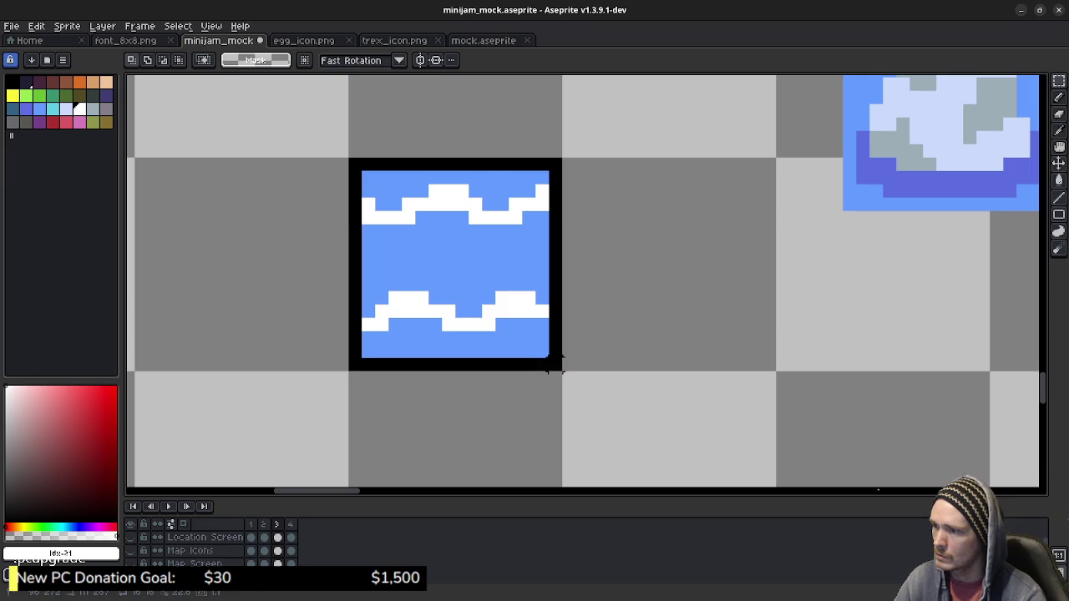
key(Right)
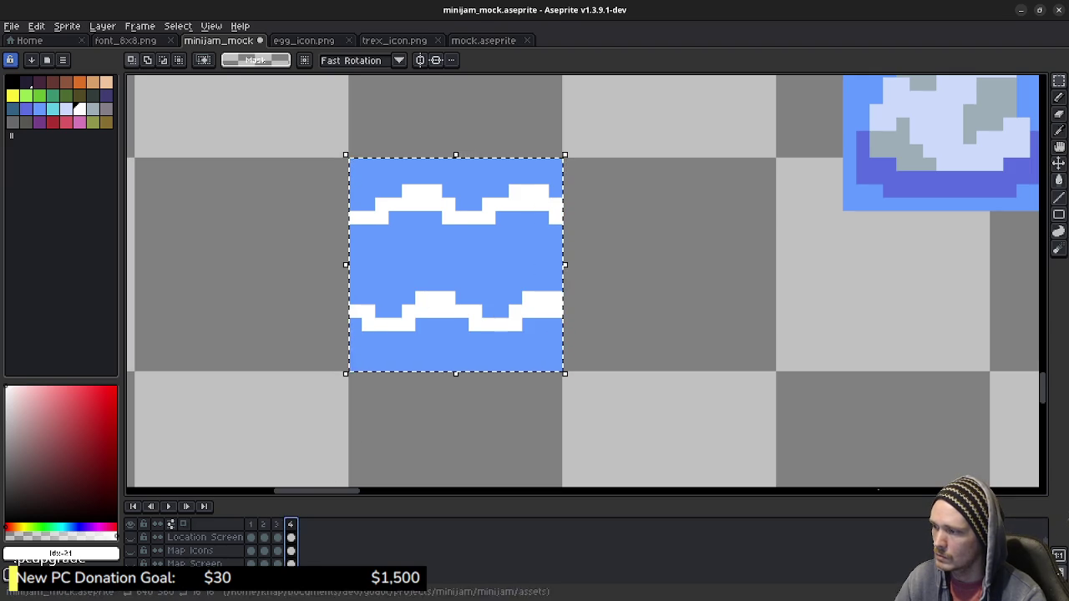
In frame 4, shift the upper wave band one pixel right and wrap its overflow column to the left edge.
key(Right)
click(644, 320)
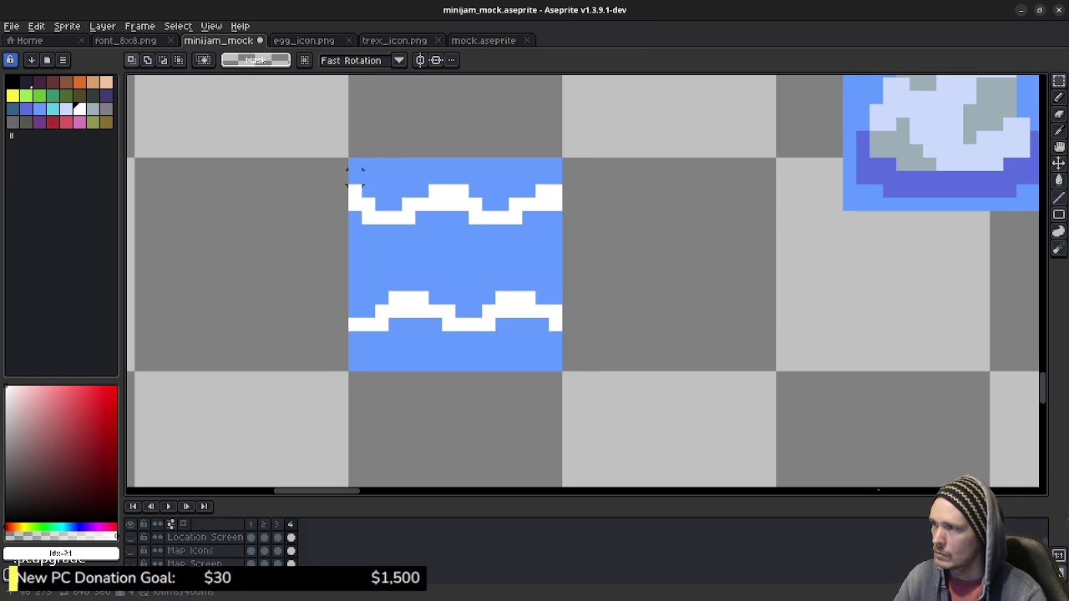
drag(353, 165, 562, 266)
key(Right)
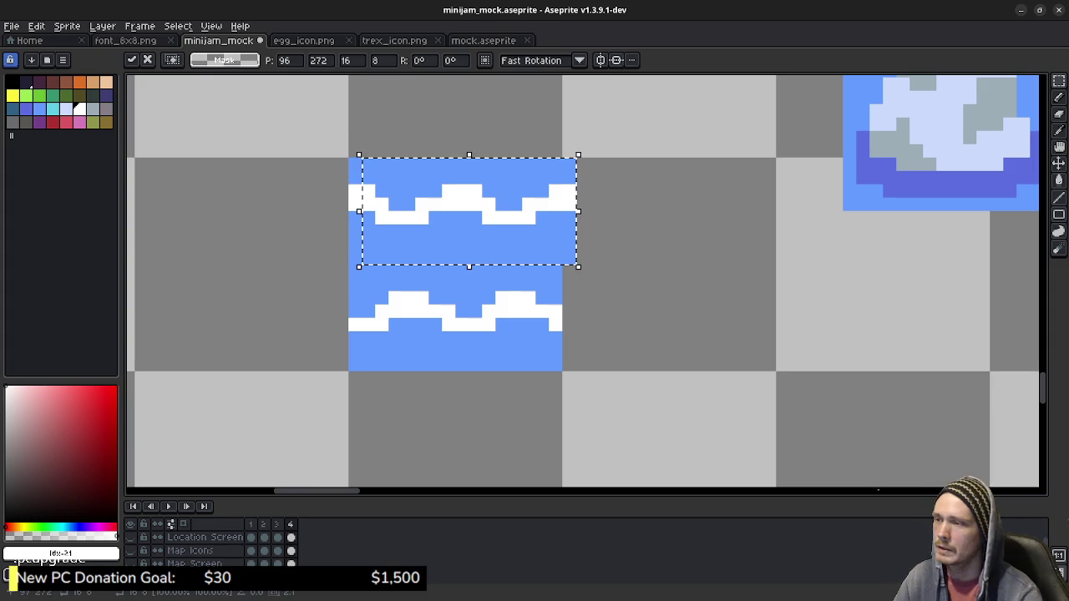
key(Left)
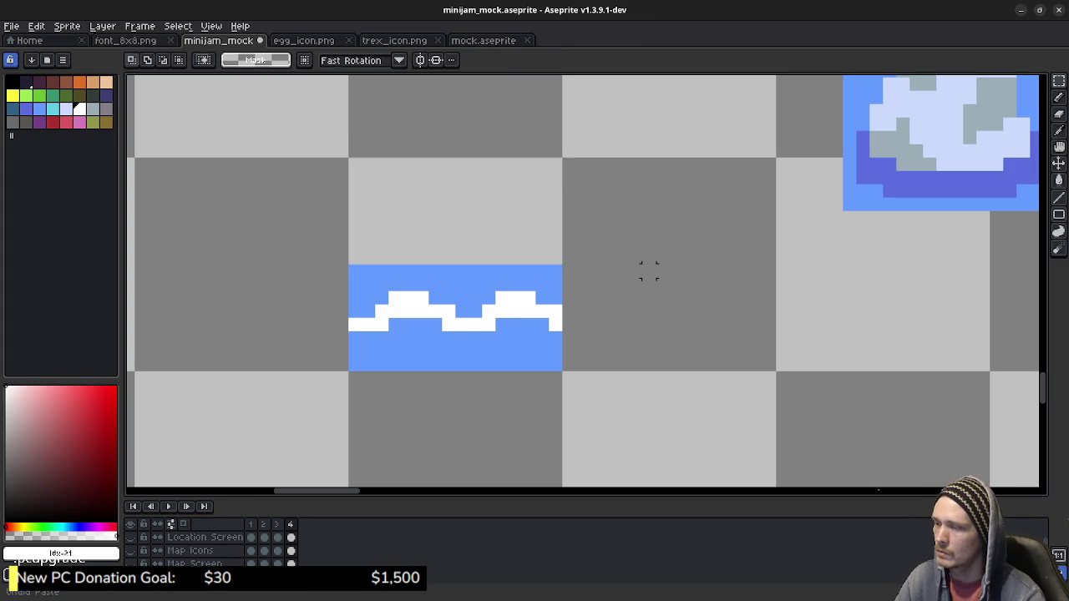
key(Right)
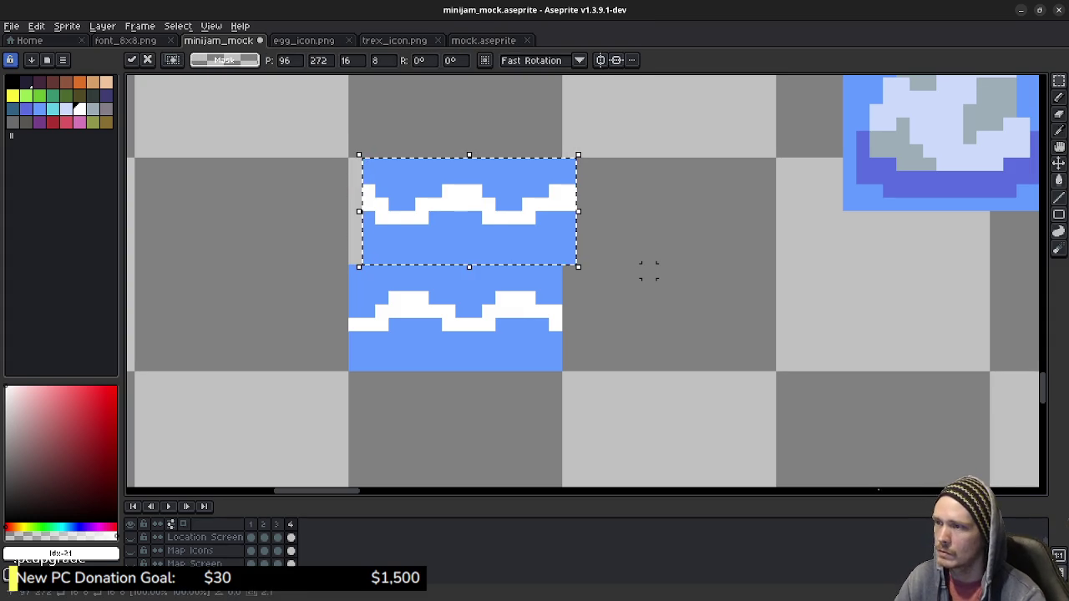
key(ctrl+d)
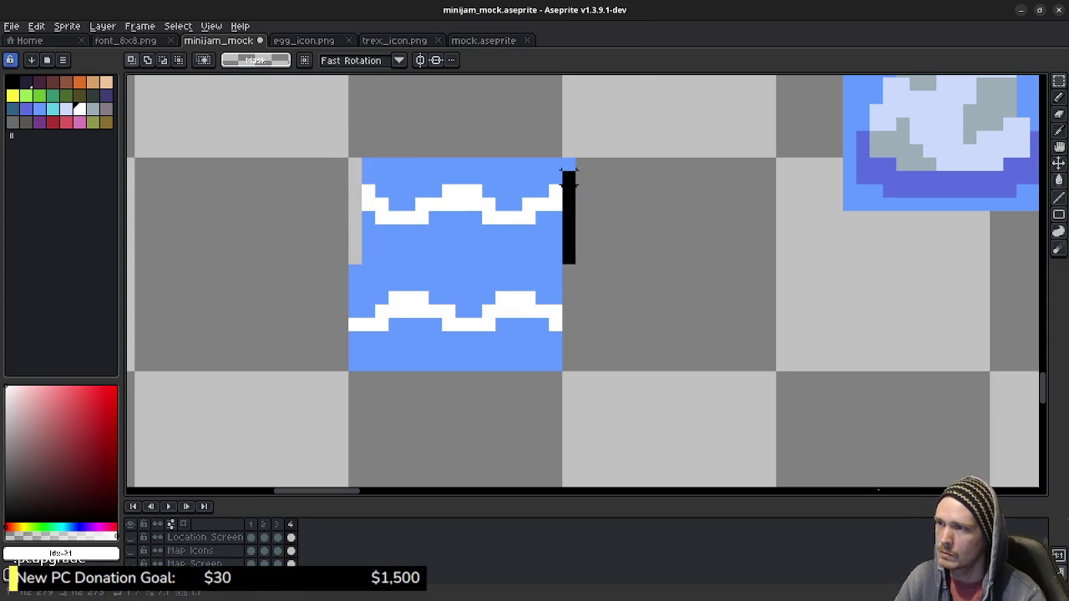
drag(562, 157, 576, 267)
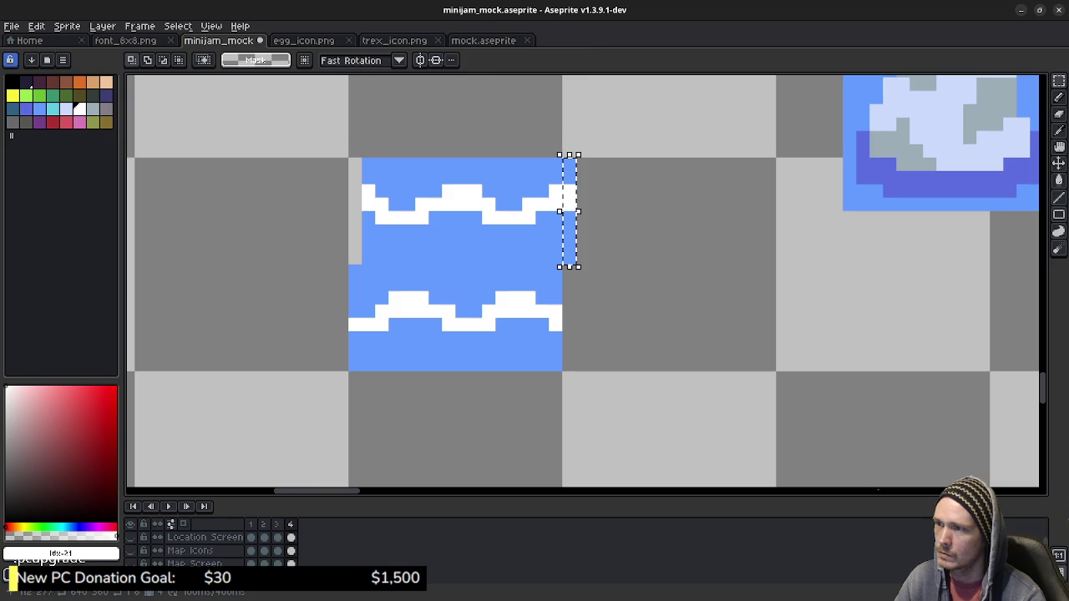
drag(569, 211, 355, 212)
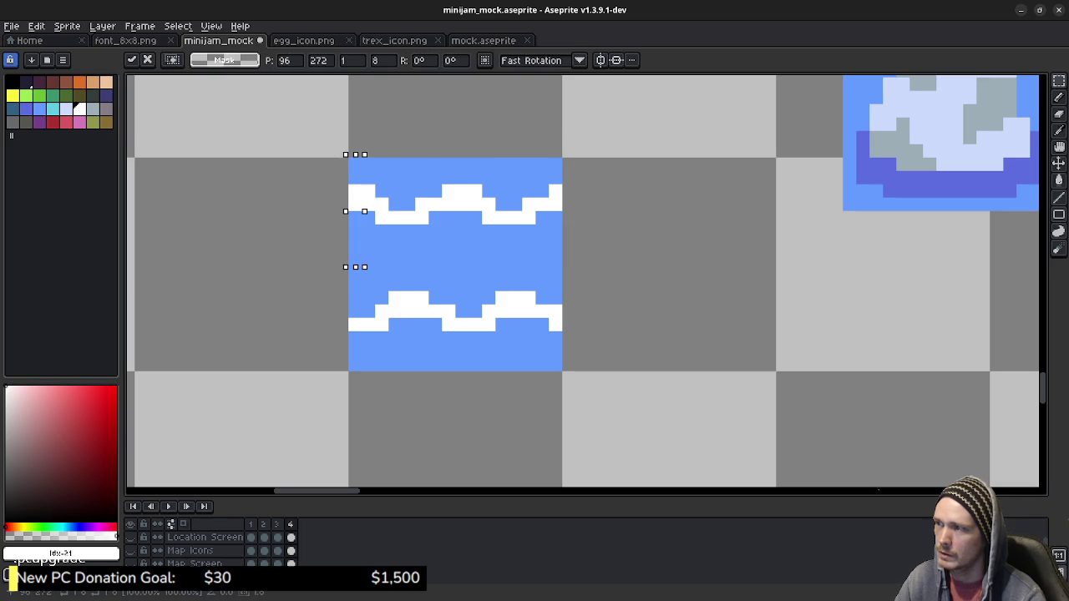
click(488, 258)
Paste the lower wave strip one pixel further left and copy its cut-off column onto the right edge.
drag(354, 280, 354, 267)
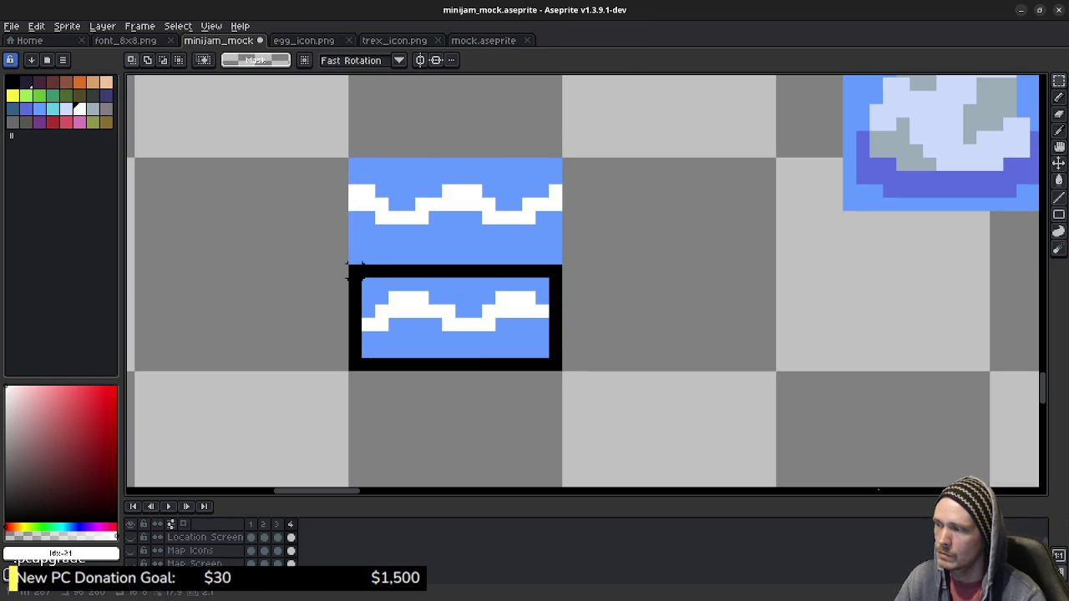
key(ctrl+z)
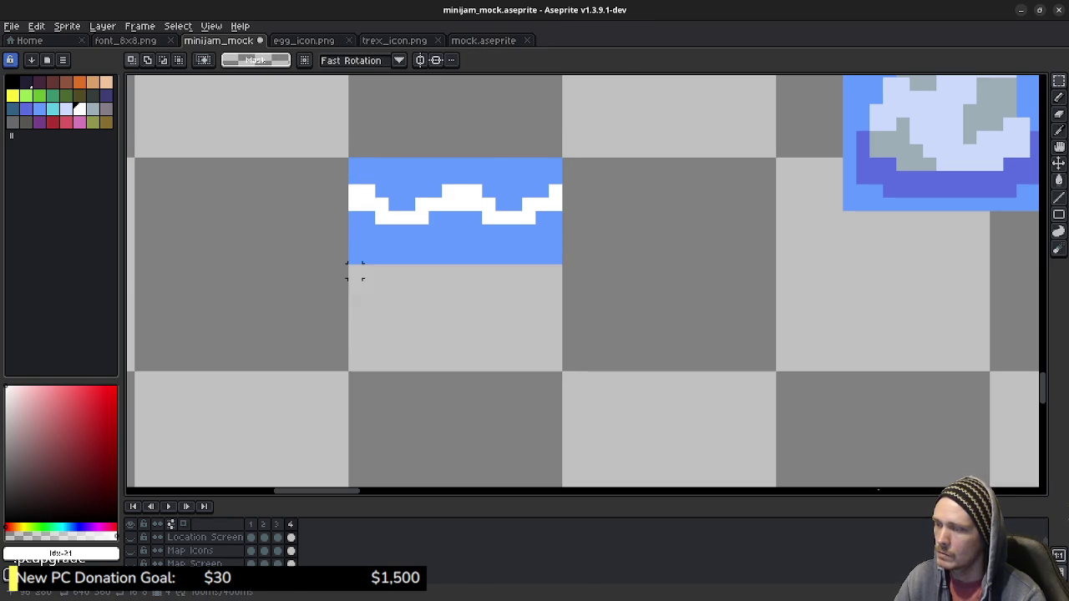
key(ctrl+v)
key(Left)
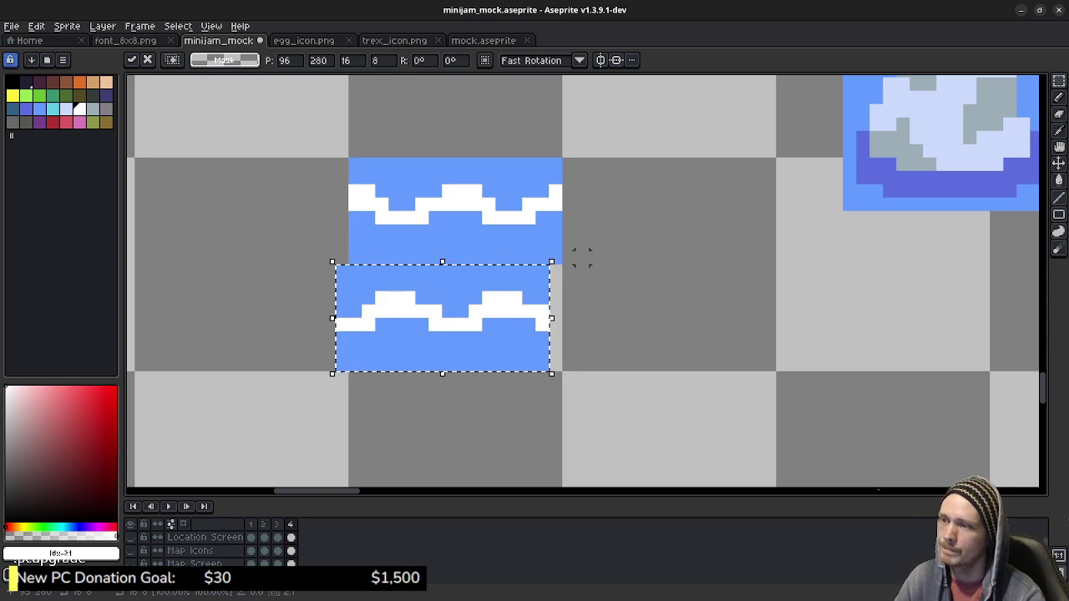
key(Left)
key(Return)
drag(332, 261, 351, 374)
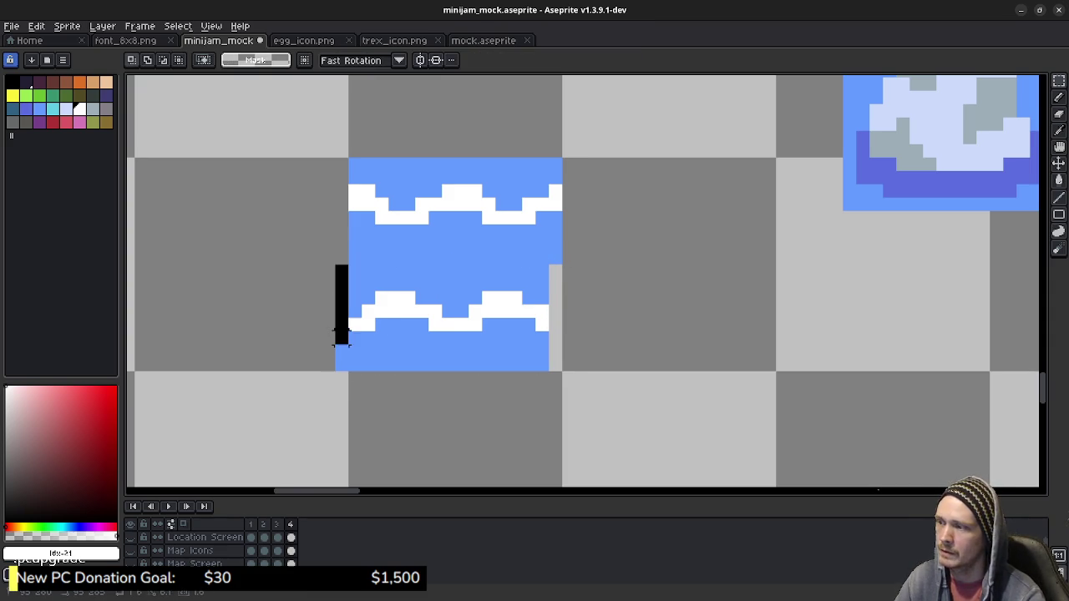
key(ctrl+v)
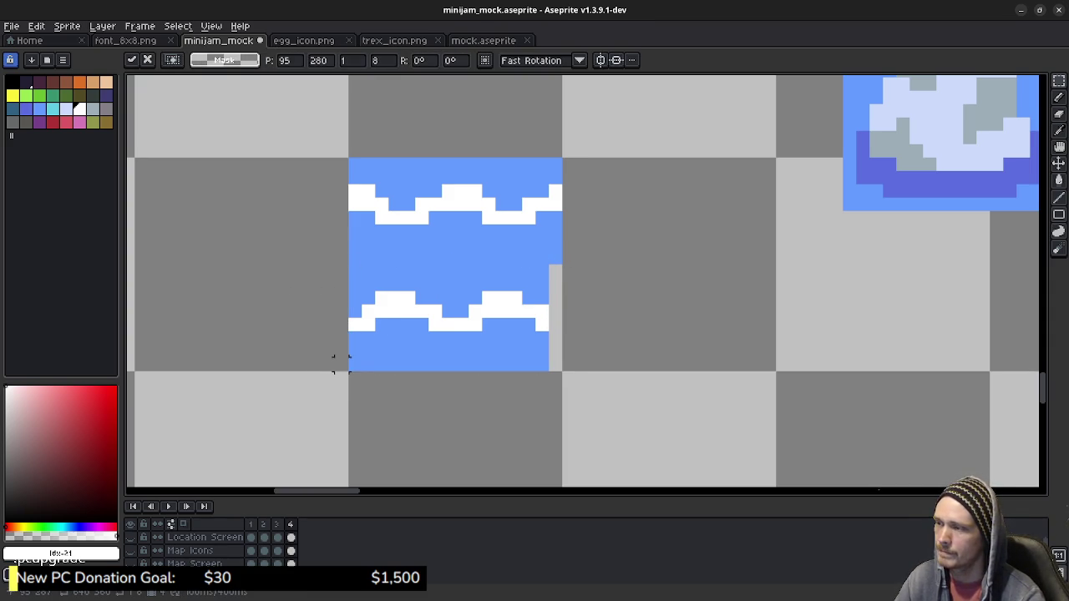
key(Right)
key(Right)
key(Right)
key(Right)
key(Right)
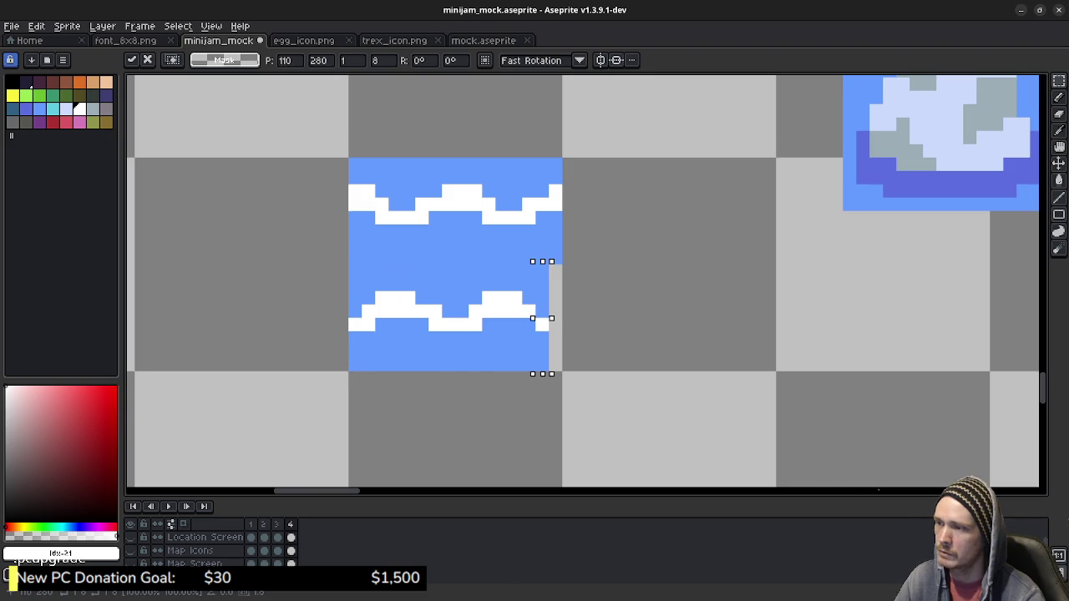
key(Right)
click(634, 310)
Preview the four-frame water animation, then stop playback and return to the frames.
click(168, 506)
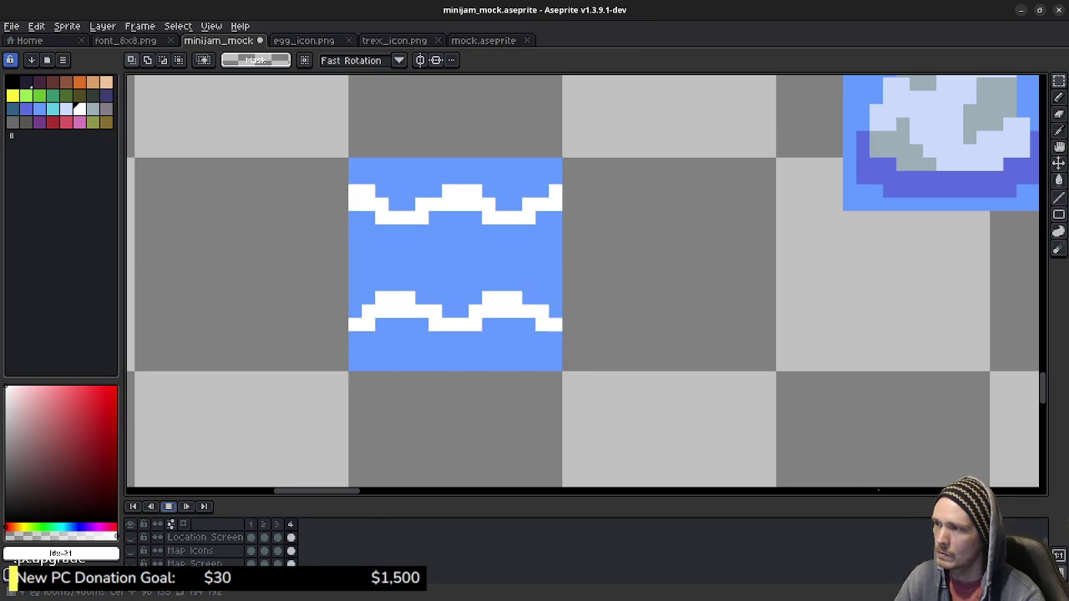
key(Return)
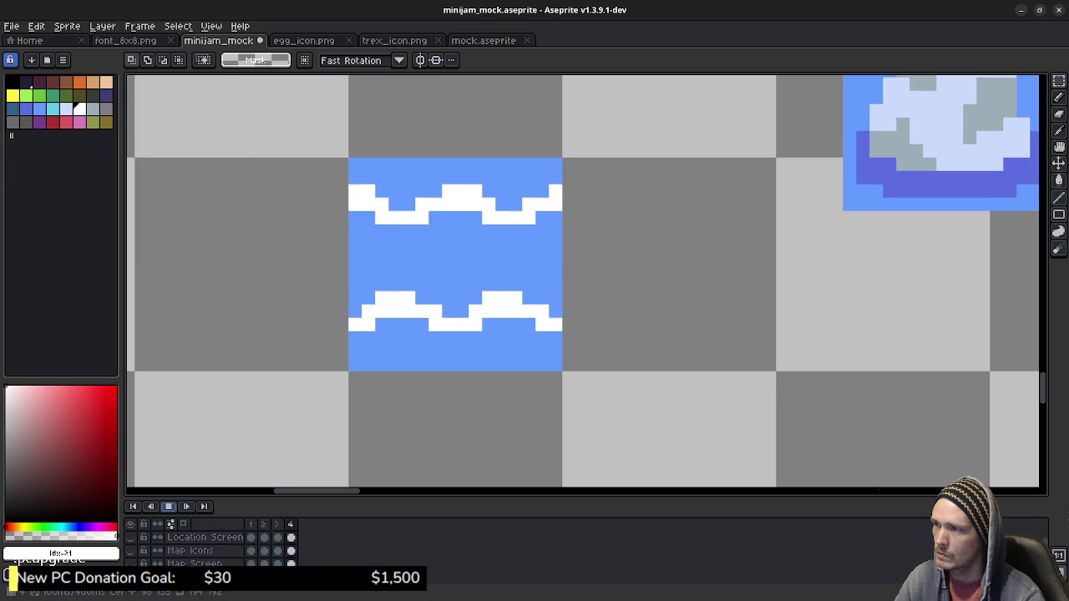
key(Return)
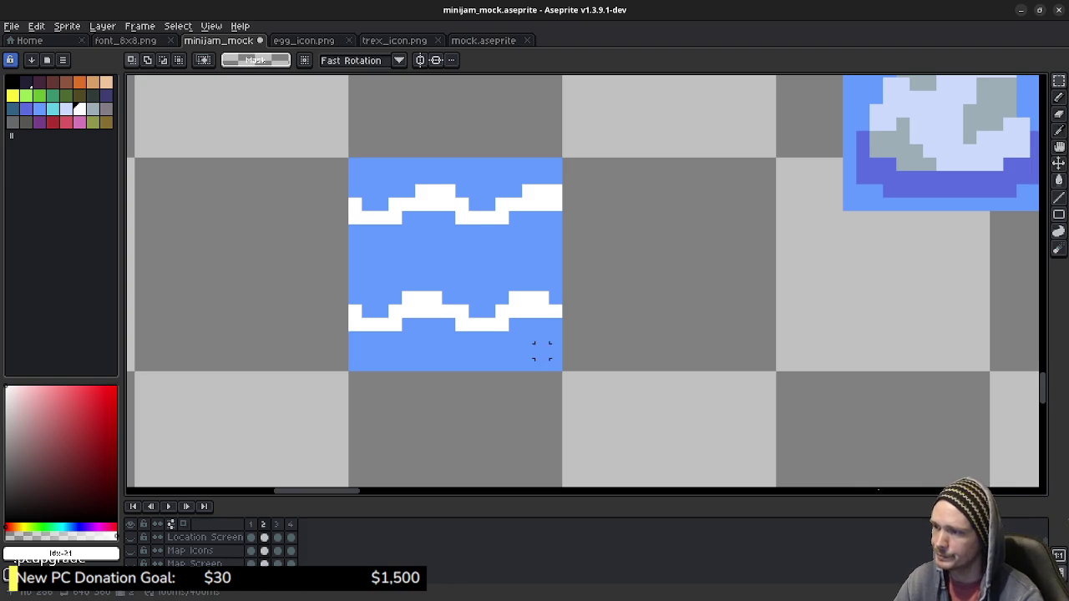
In frame 2, shift the upper wave strip one pixel right and the lower strip one pixel left.
drag(355, 165, 555, 261)
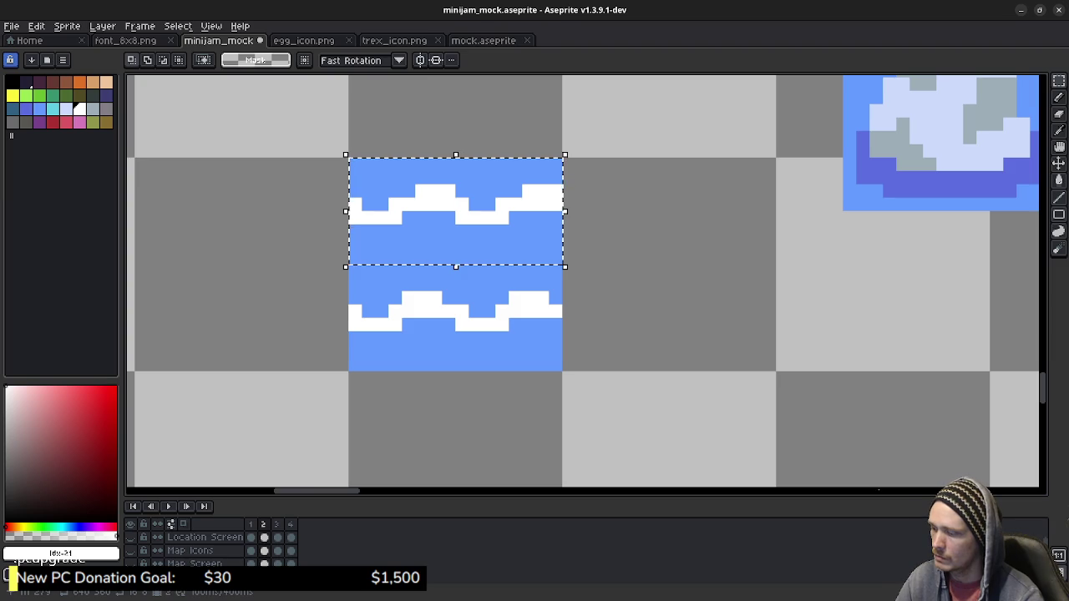
drag(548, 251, 562, 250)
click(649, 323)
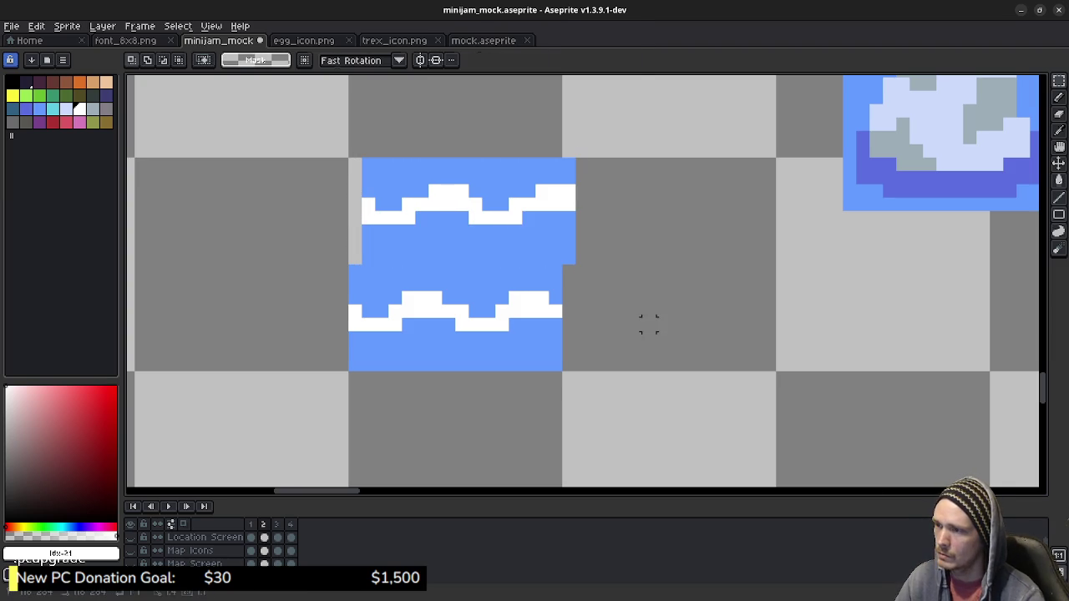
drag(562, 372, 349, 265)
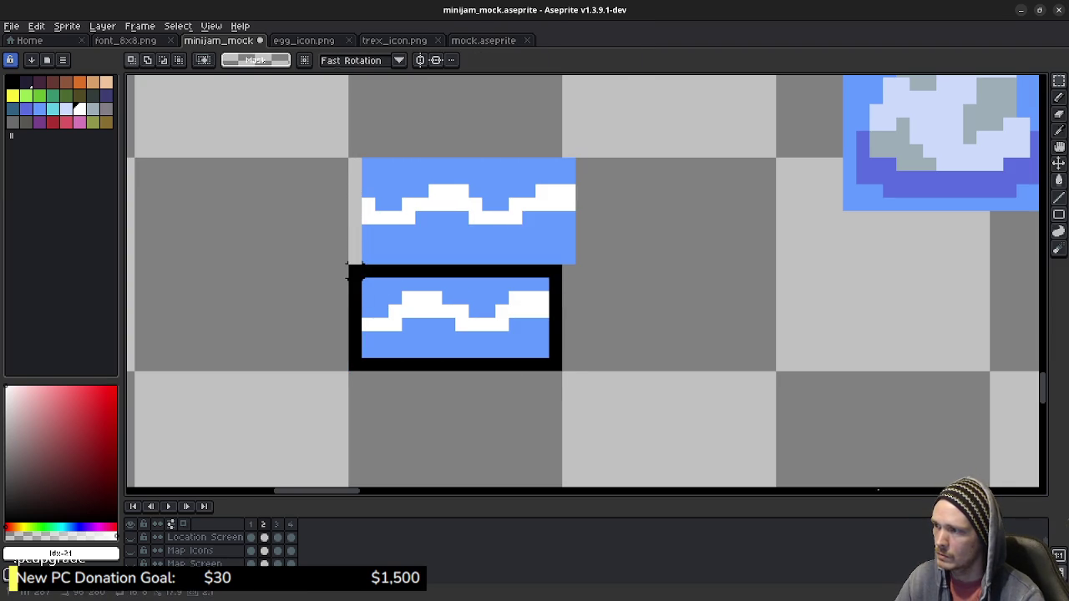
key(Left)
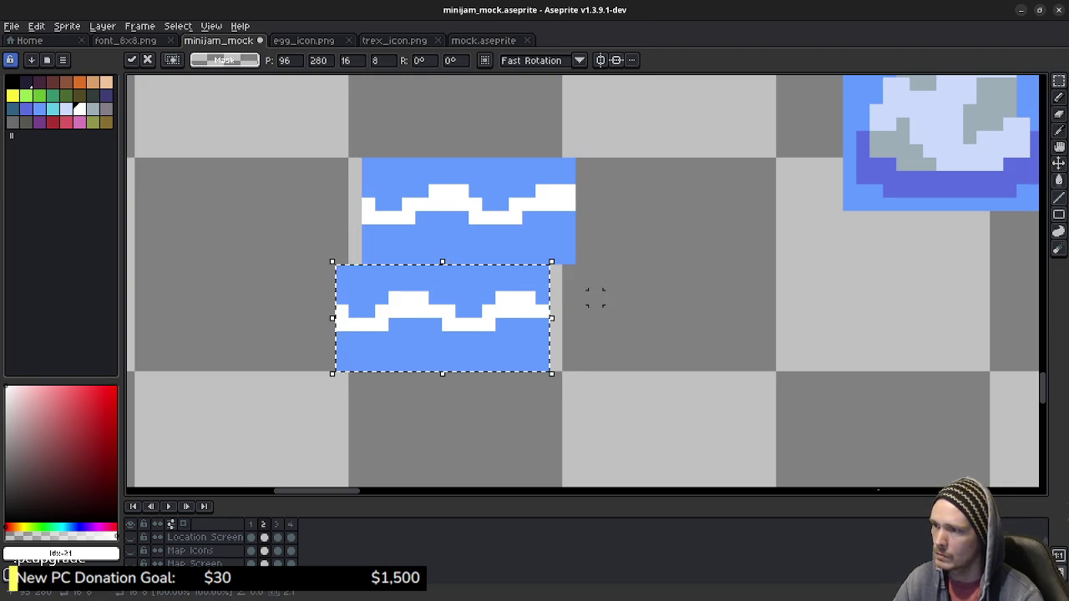
click(555, 271)
Wrap frame 2's overflow columns: the upper one to the left edge, the lower one to the right.
drag(568, 257, 574, 170)
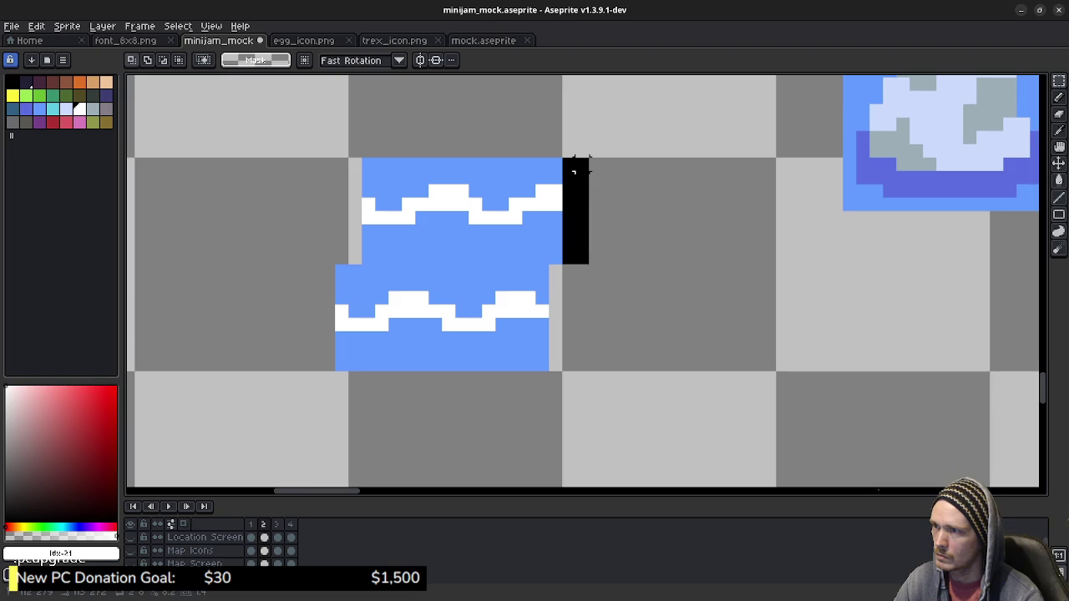
key(ctrl+z)
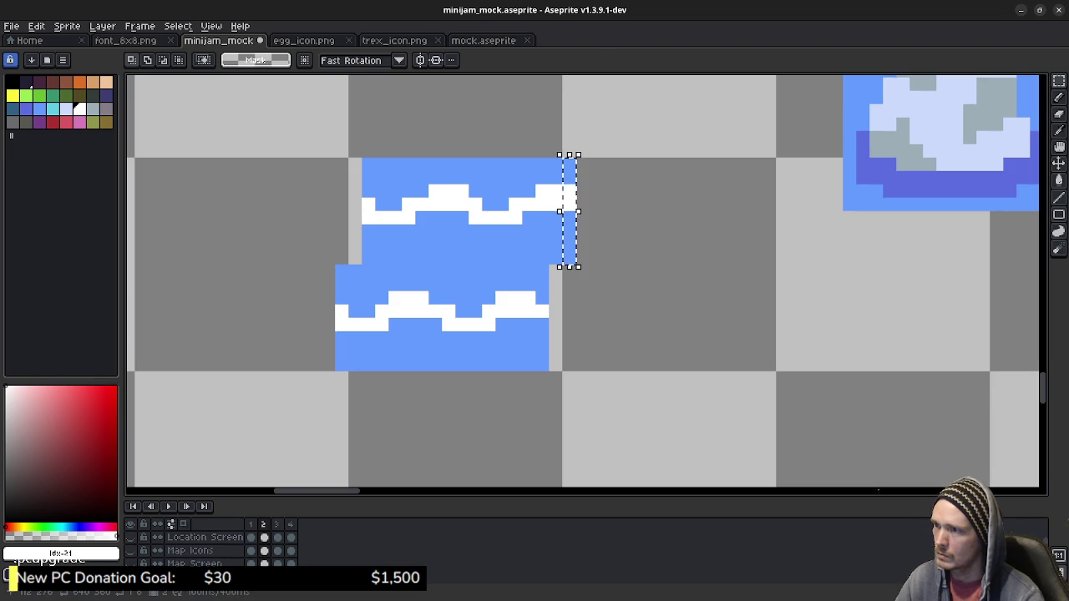
drag(571, 180, 358, 179)
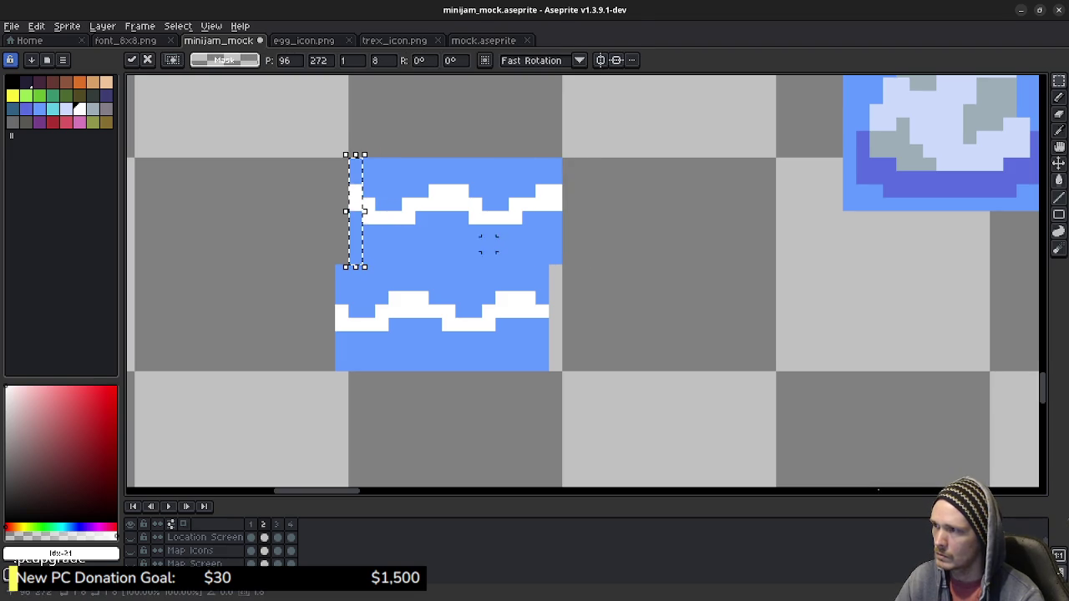
click(449, 258)
drag(340, 272, 341, 372)
drag(340, 317, 556, 318)
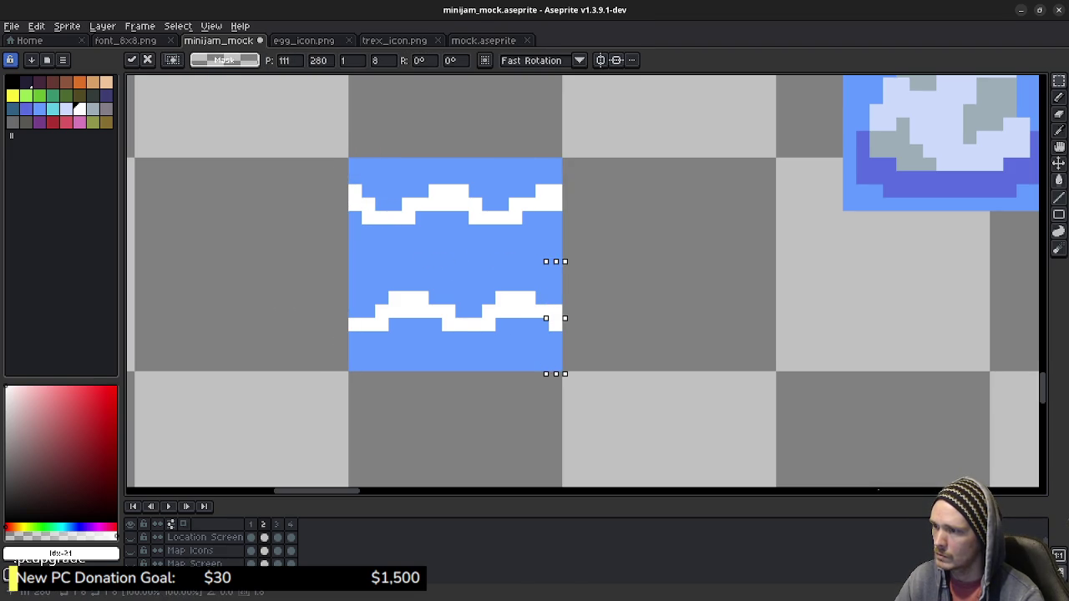
click(636, 337)
In frame 3, shift the upper half one pixel right, wrapping its overflow column to the left edge.
key(Right)
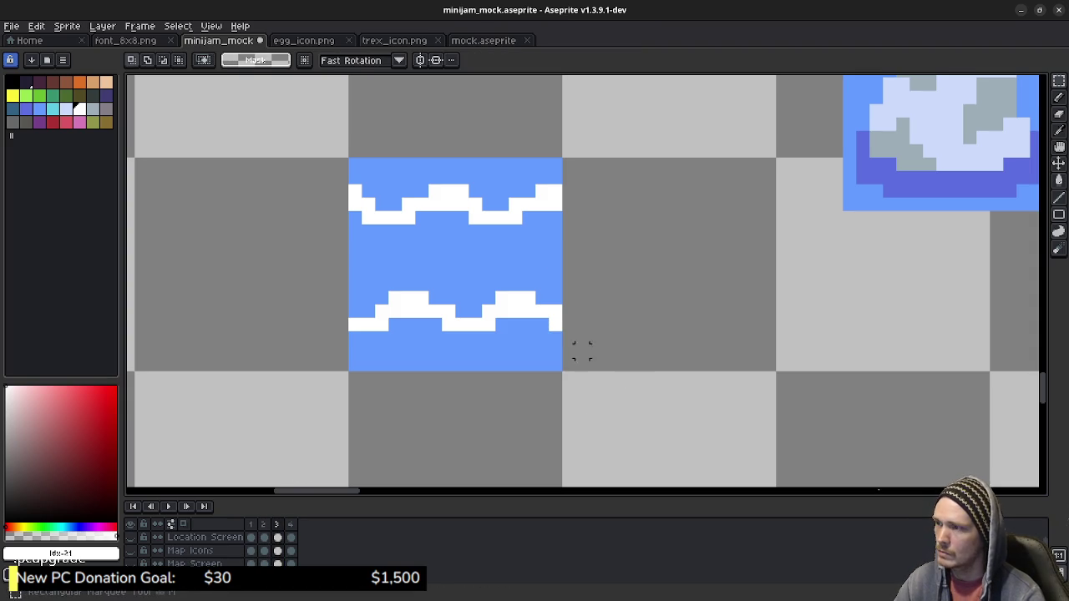
drag(355, 164, 555, 257)
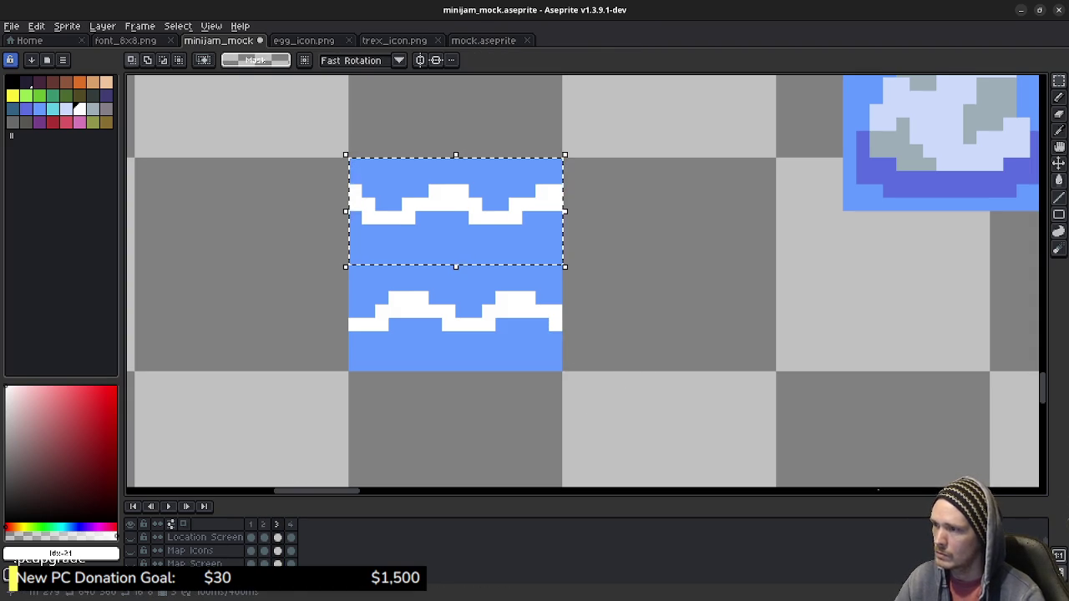
key(Right)
click(661, 270)
drag(568, 263, 562, 155)
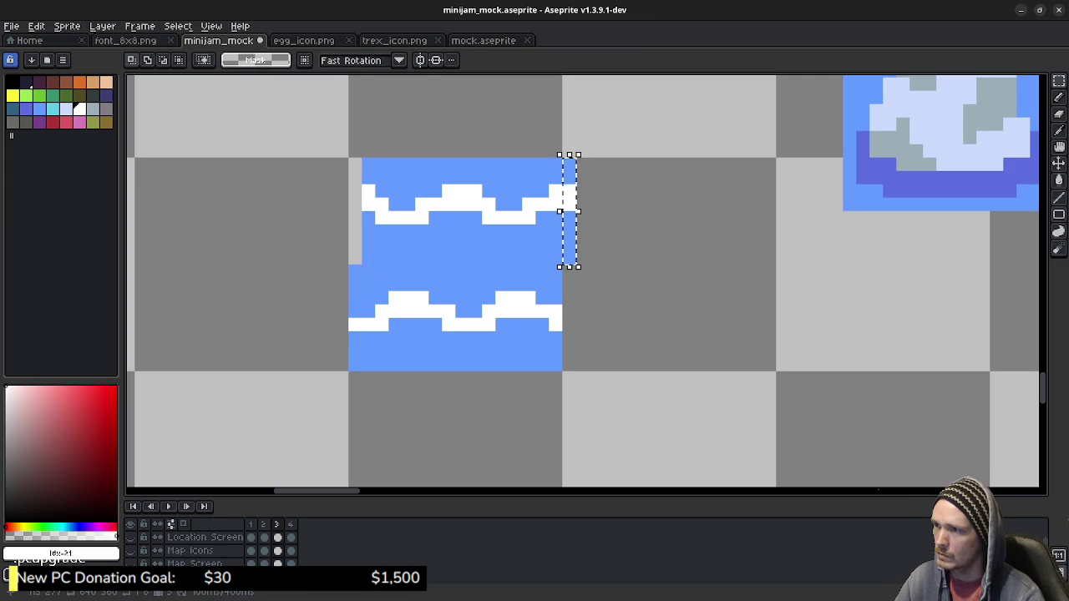
drag(569, 211, 355, 211)
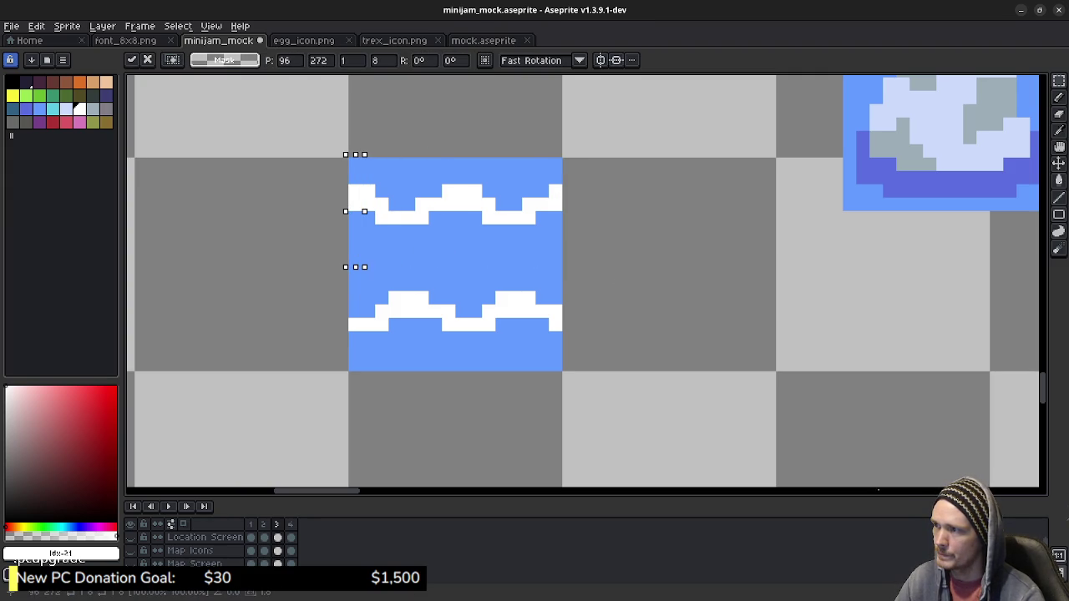
click(435, 257)
Shift frame 3's lower half one pixel left, wrapping its overhanging column to the right edge.
drag(555, 368, 355, 271)
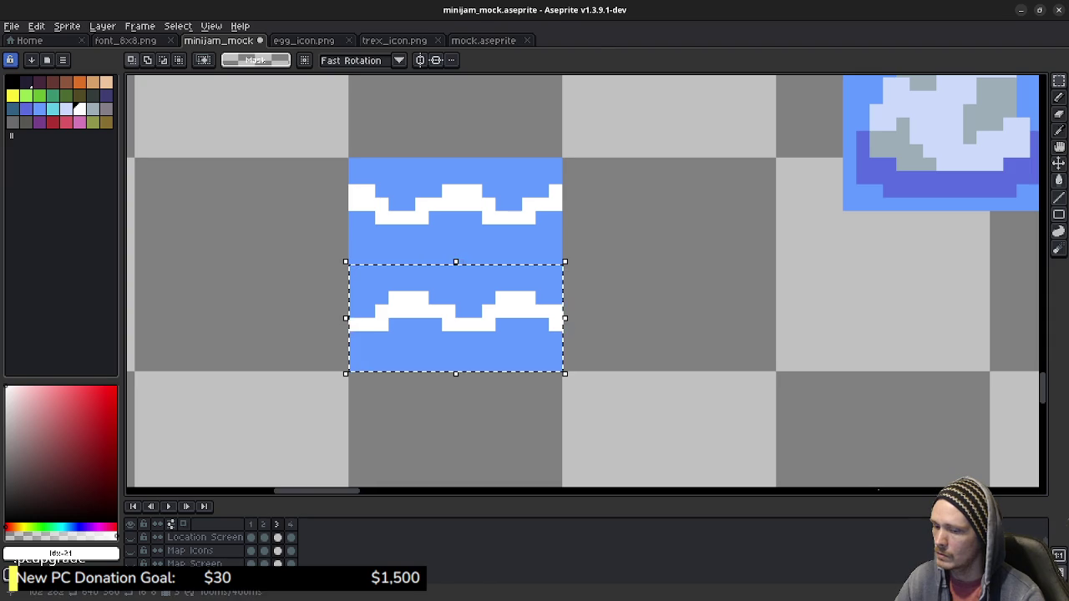
key(Left)
click(649, 298)
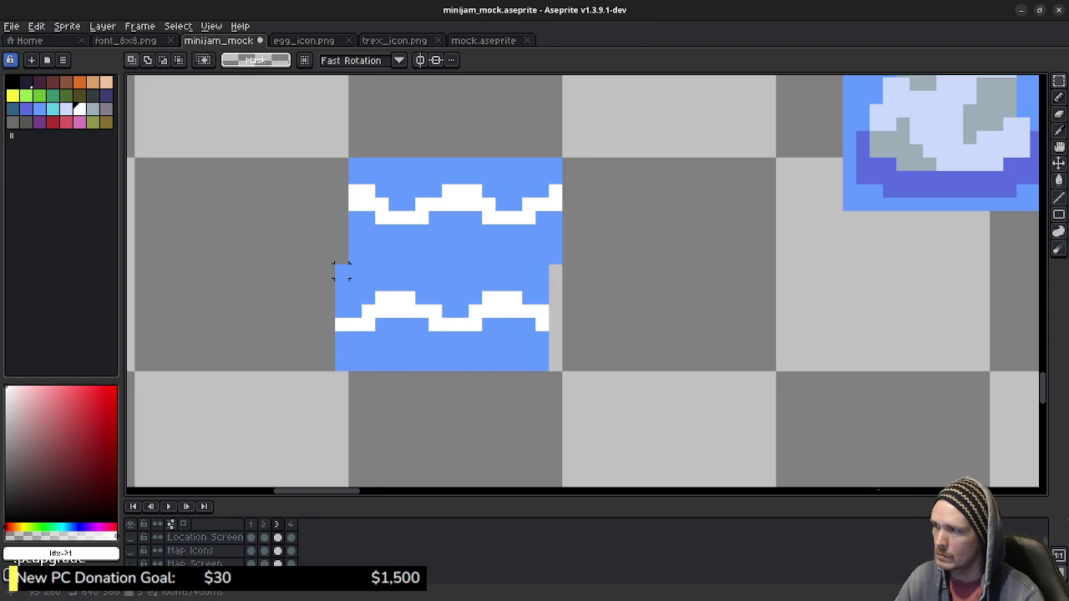
drag(342, 297, 340, 361)
drag(340, 319, 541, 319)
key(Right)
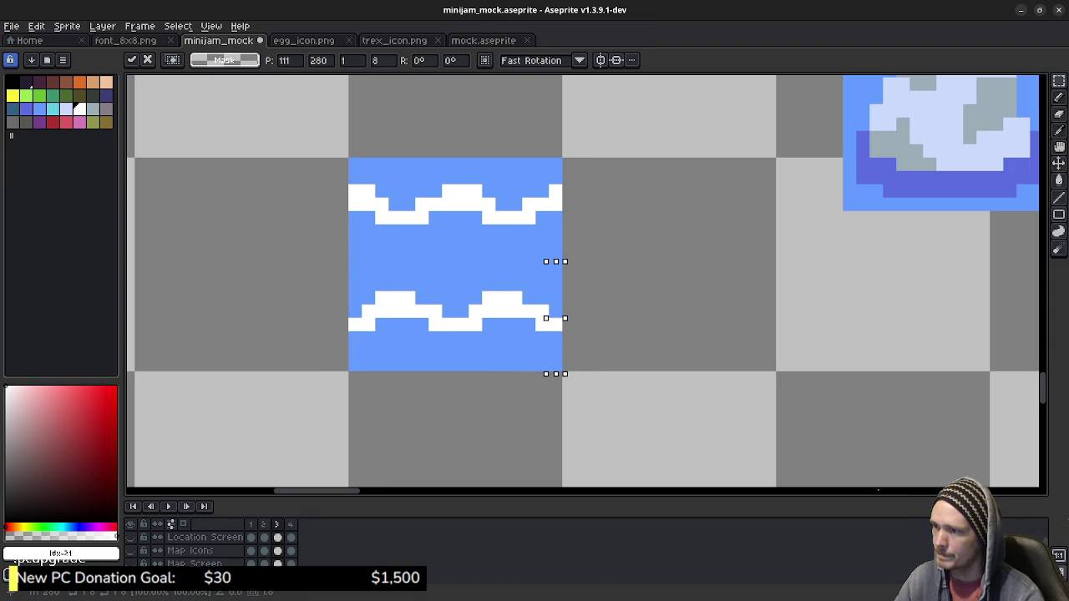
key(ctrl+d)
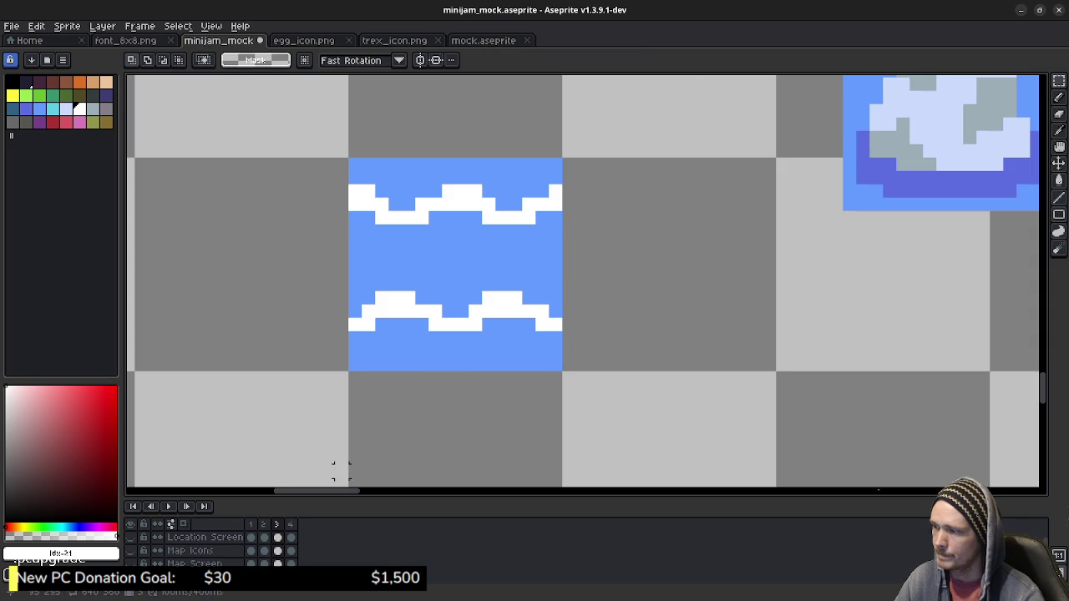
In frame 4, shift the upper half one pixel right and the lower half one pixel left.
key(Right)
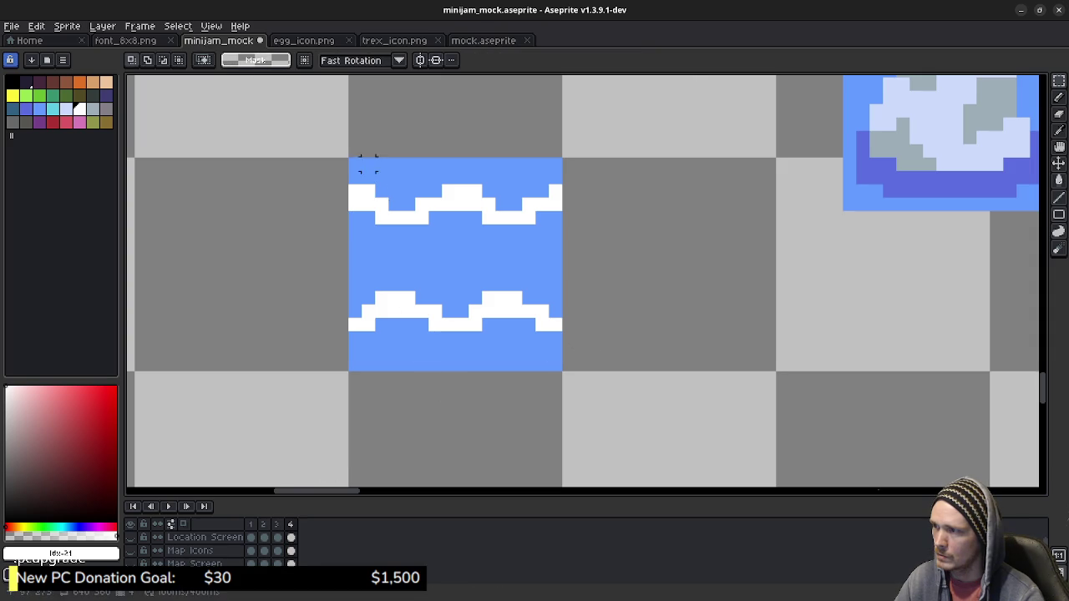
drag(355, 165, 556, 259)
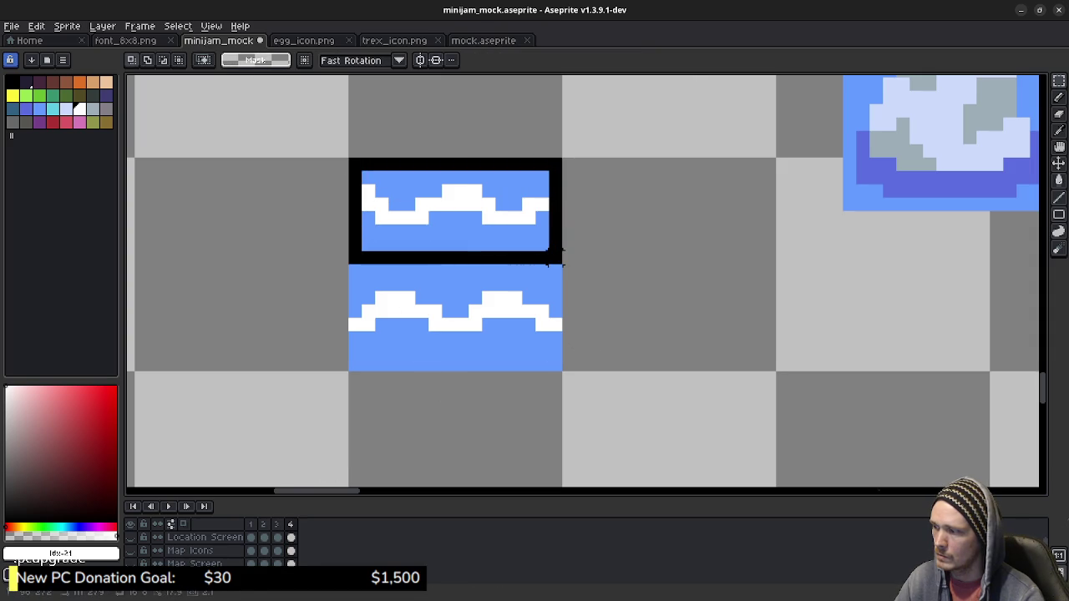
key(Right)
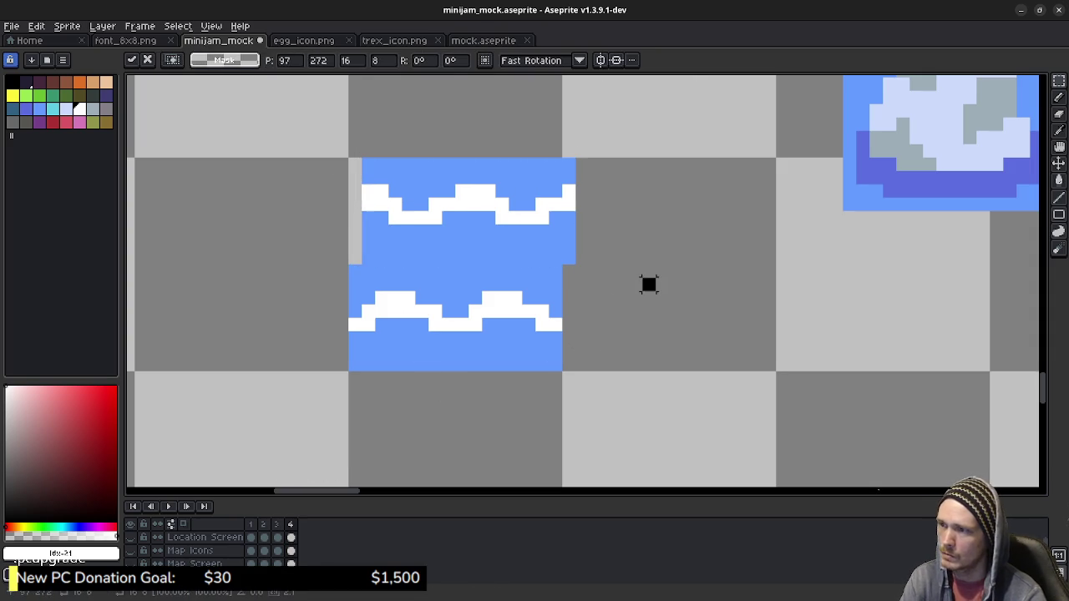
key(Return)
drag(556, 365, 349, 265)
key(Left)
key(Return)
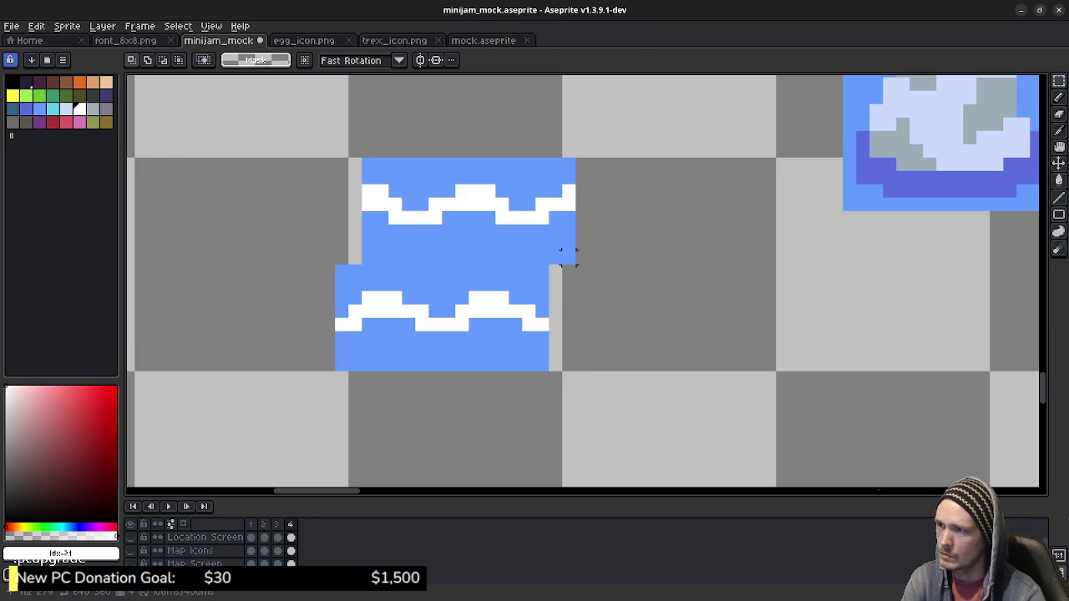
Wrap frame 4's overflow columns to the opposite edges and play the water animation.
drag(574, 264, 562, 157)
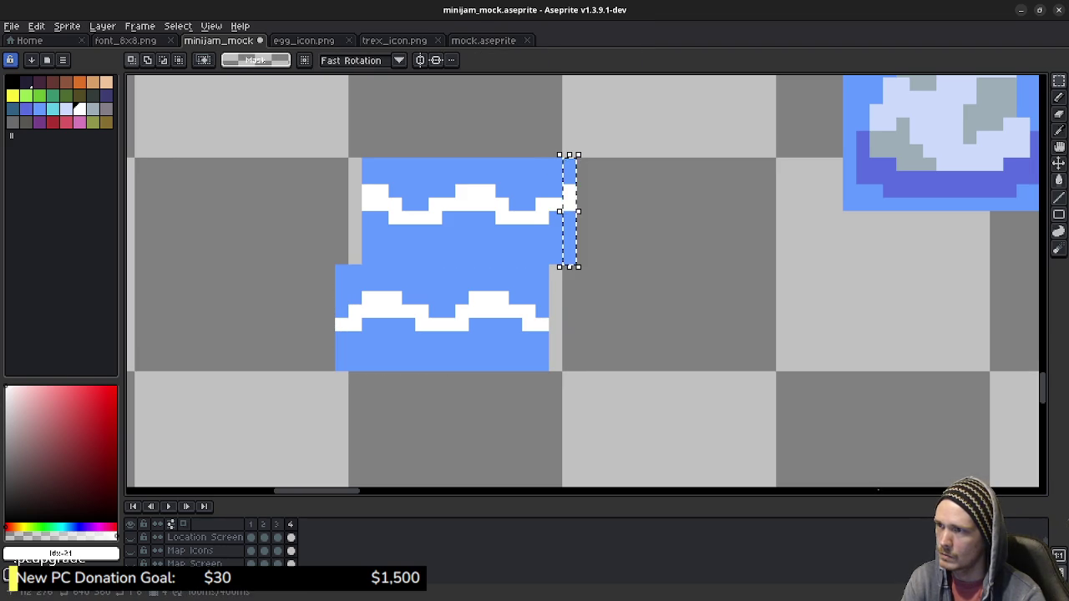
drag(569, 210, 355, 210)
key(Return)
mouse_move(342, 271)
mouse_down()
mouse_move(340, 340)
mouse_move(556, 309)
mouse_up()
key(ctrl+z)
key(Down)
key(ctrl+d)
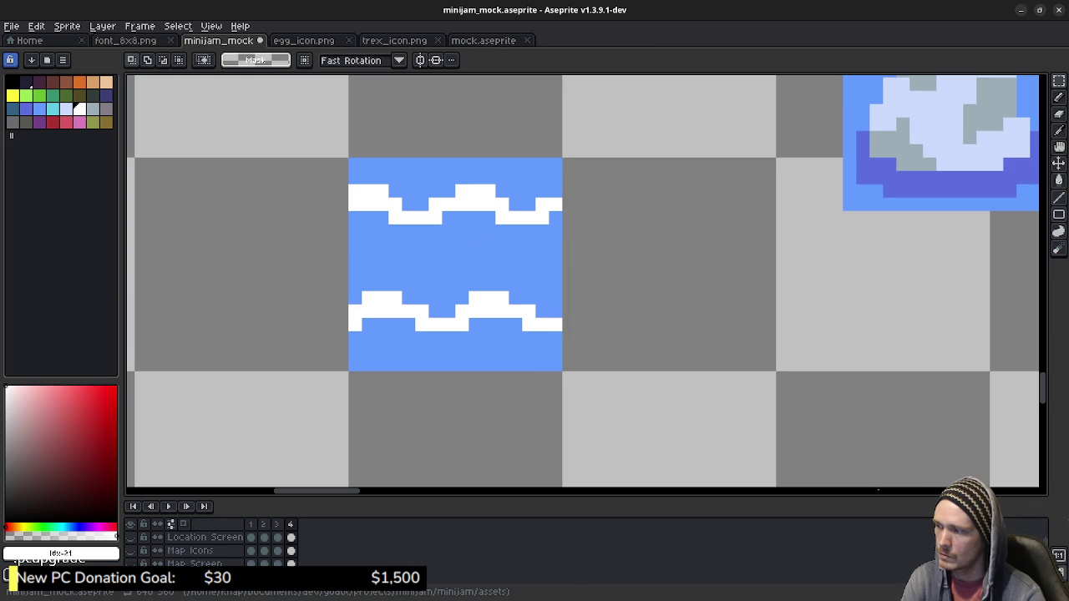
key(Return)
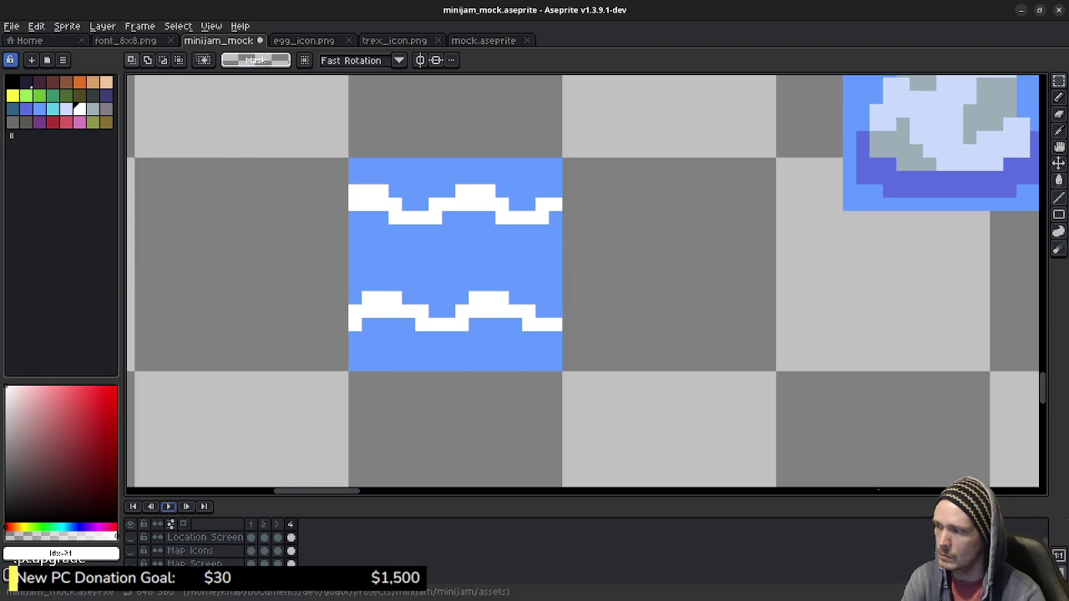
Replay the water animation, then step through the frames and settle on frame 3.
key(Return)
key(Return)
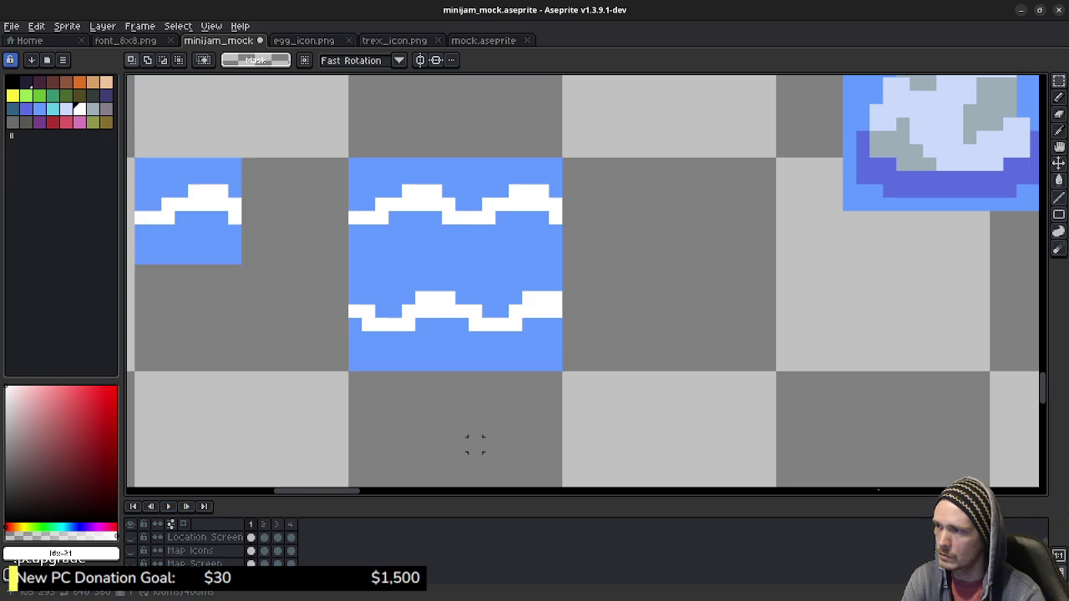
key(Return)
key(Right)
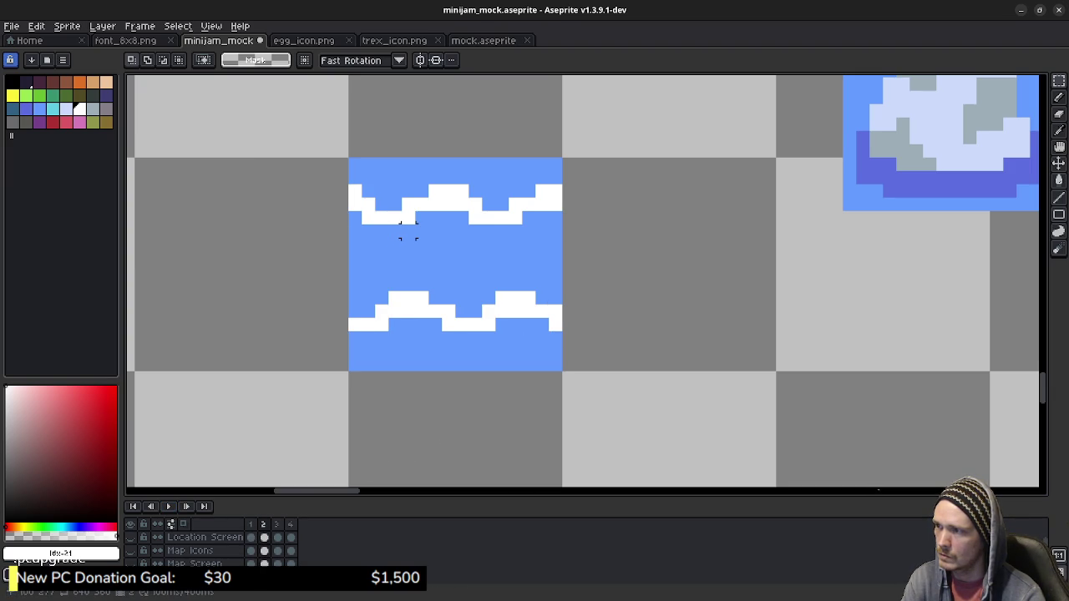
key(Right)
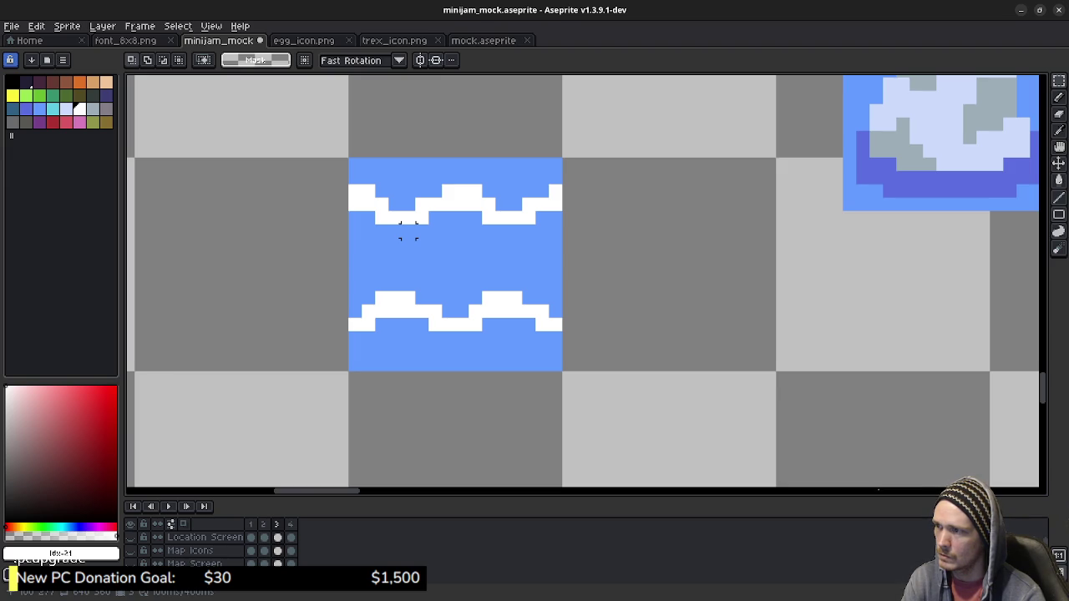
key(Right)
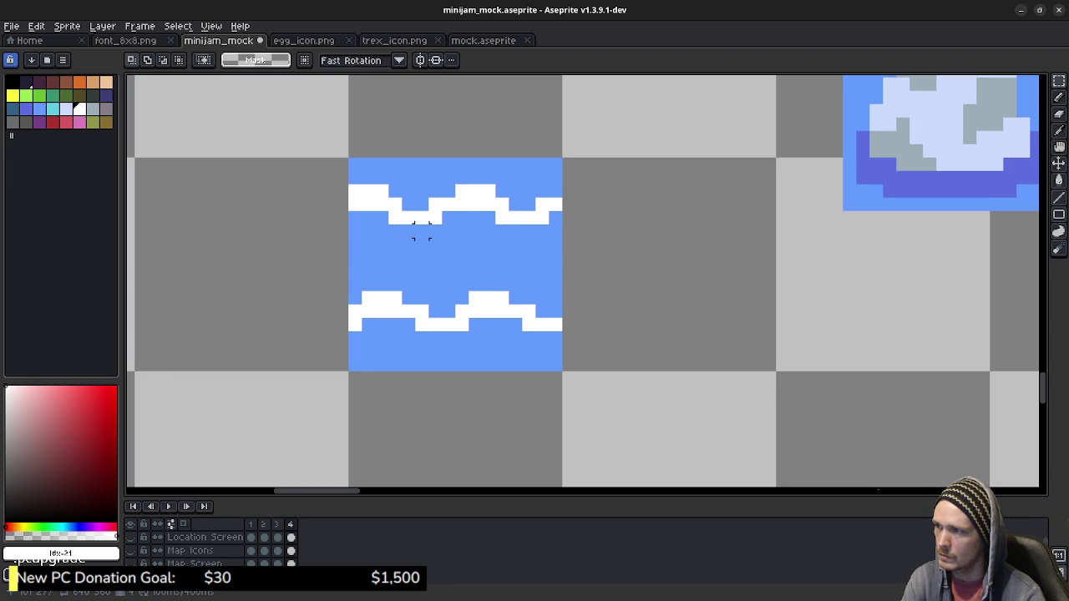
key(Left)
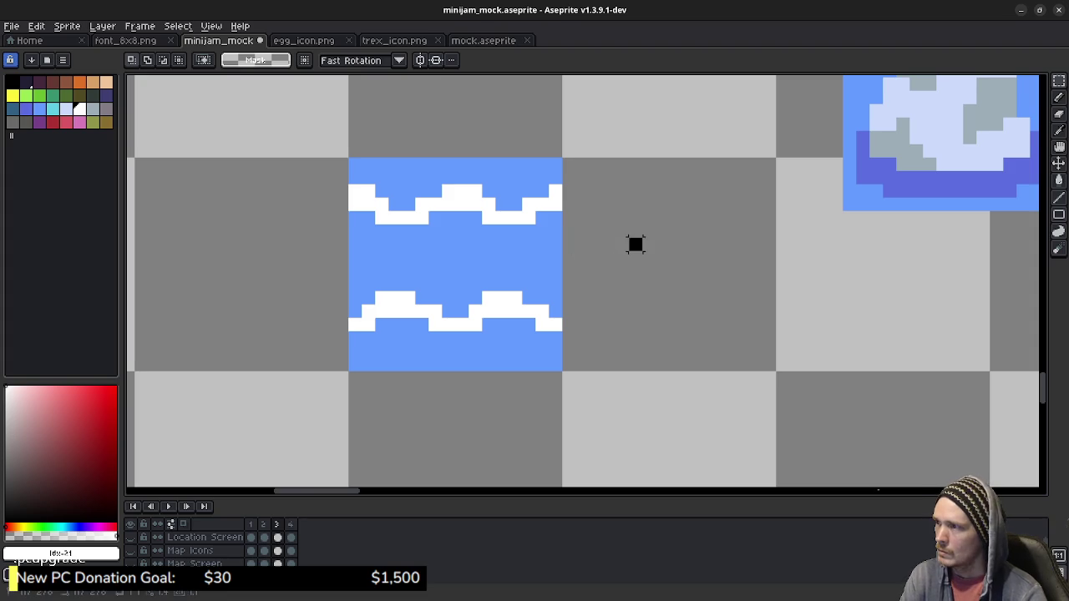
On frame 3, shift the upper wave right and lower wave left one pixel, wrapping both edge columns.
drag(354, 164, 561, 264)
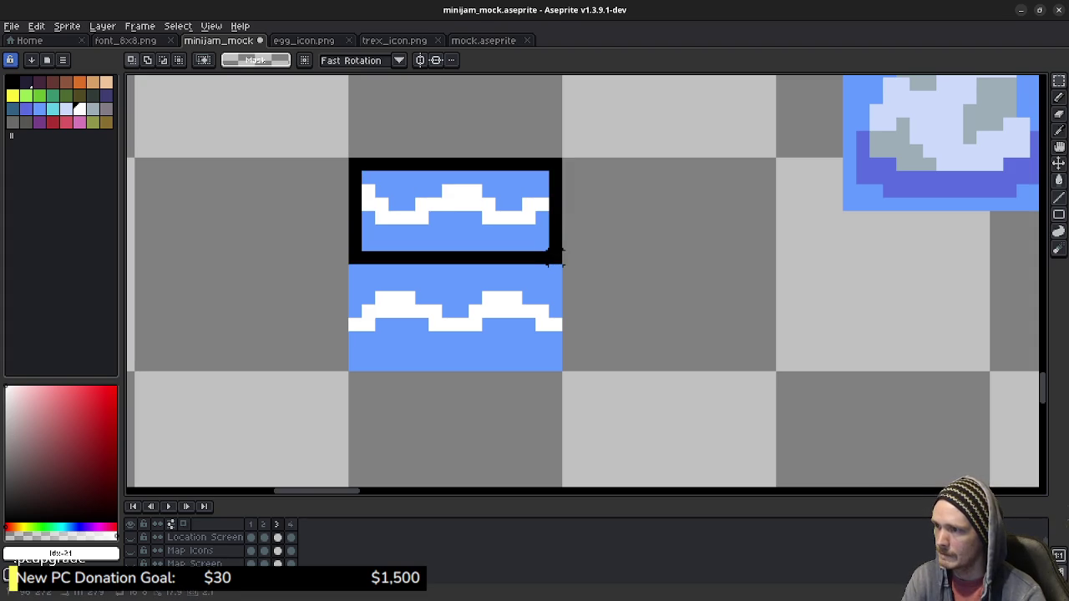
key(Right)
key(ctrl+d)
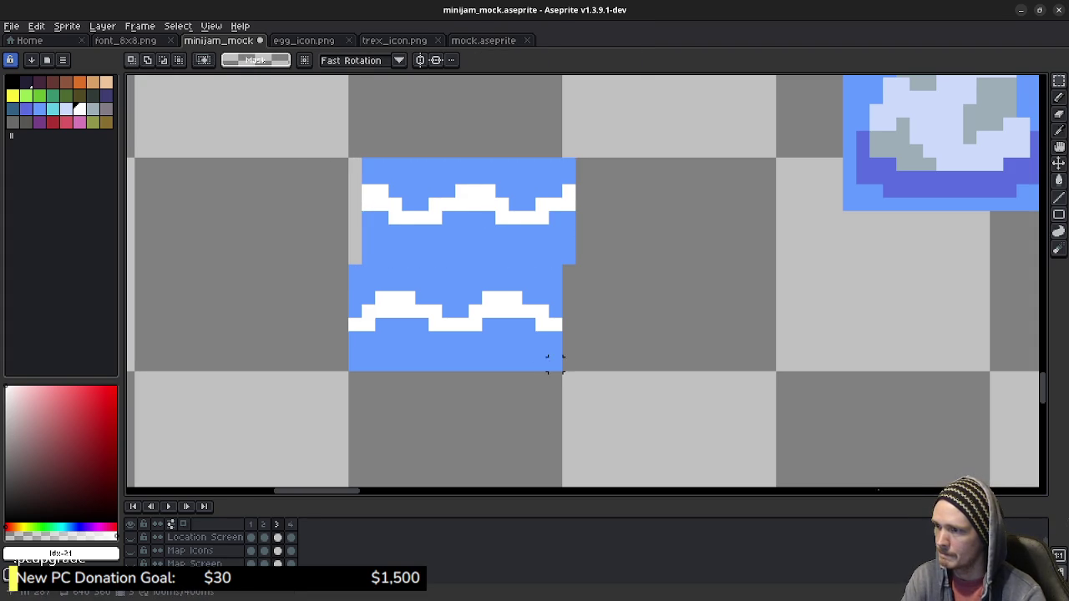
drag(555, 364, 349, 265)
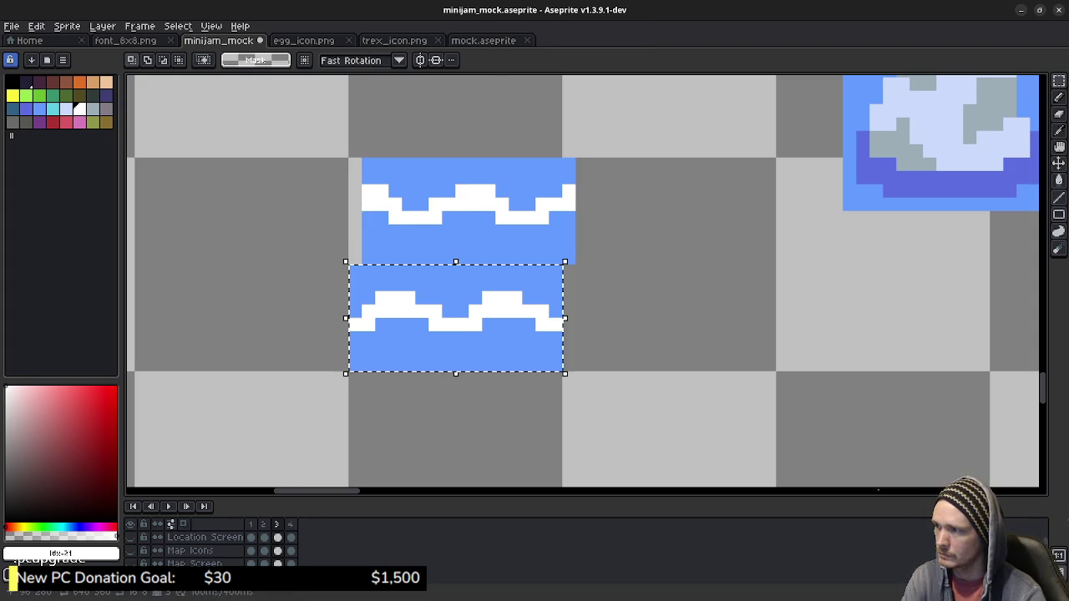
key(Left)
click(568, 284)
mouse_move(569, 263)
mouse_down()
mouse_move(568, 173)
mouse_move(355, 208)
mouse_up()
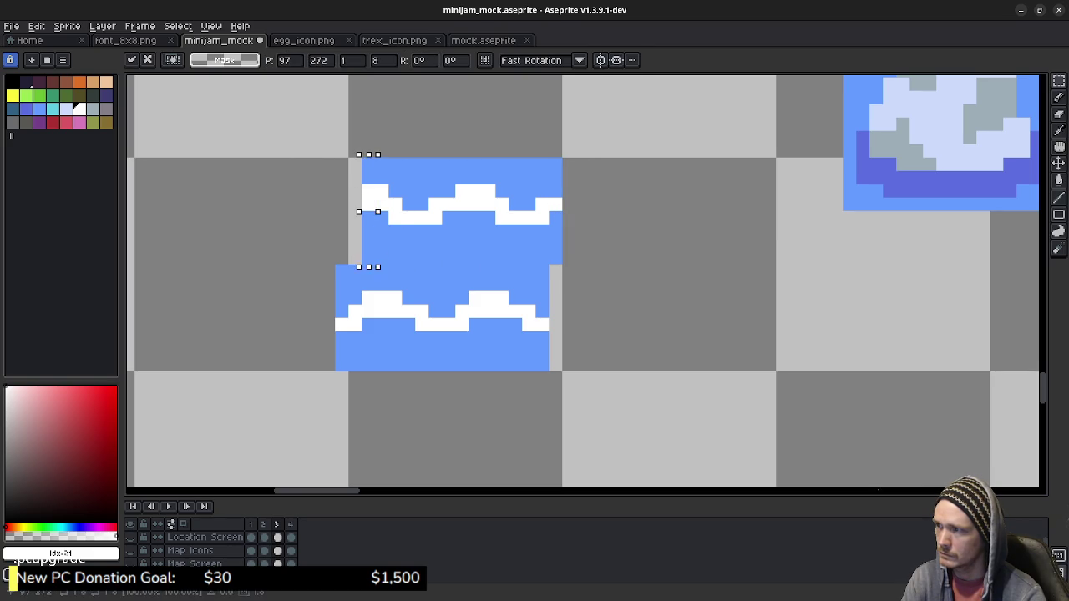
click(362, 305)
drag(334, 264, 351, 374)
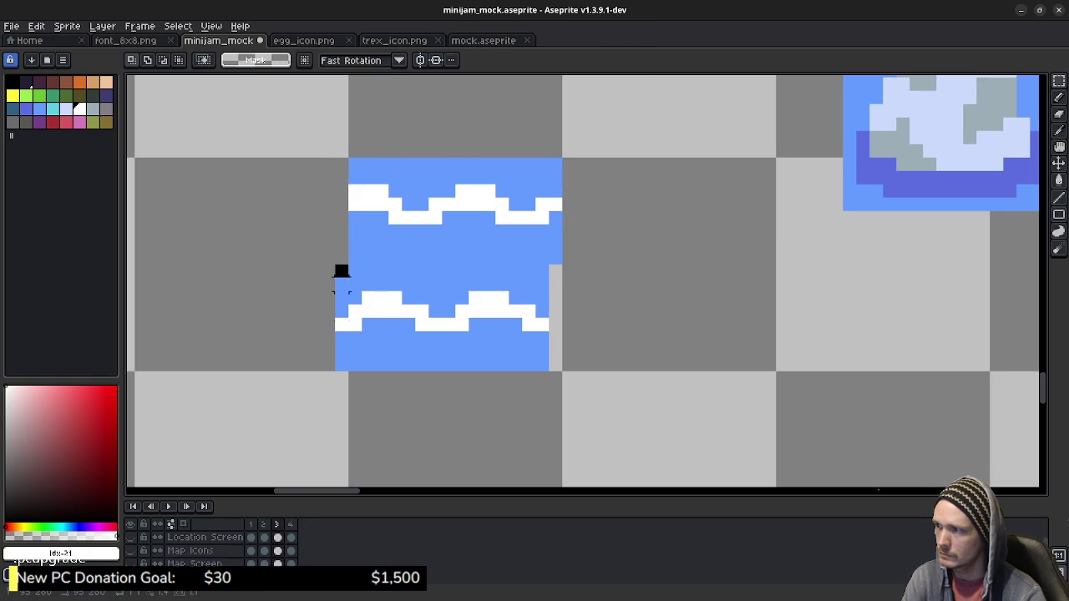
drag(342, 318, 556, 317)
click(596, 337)
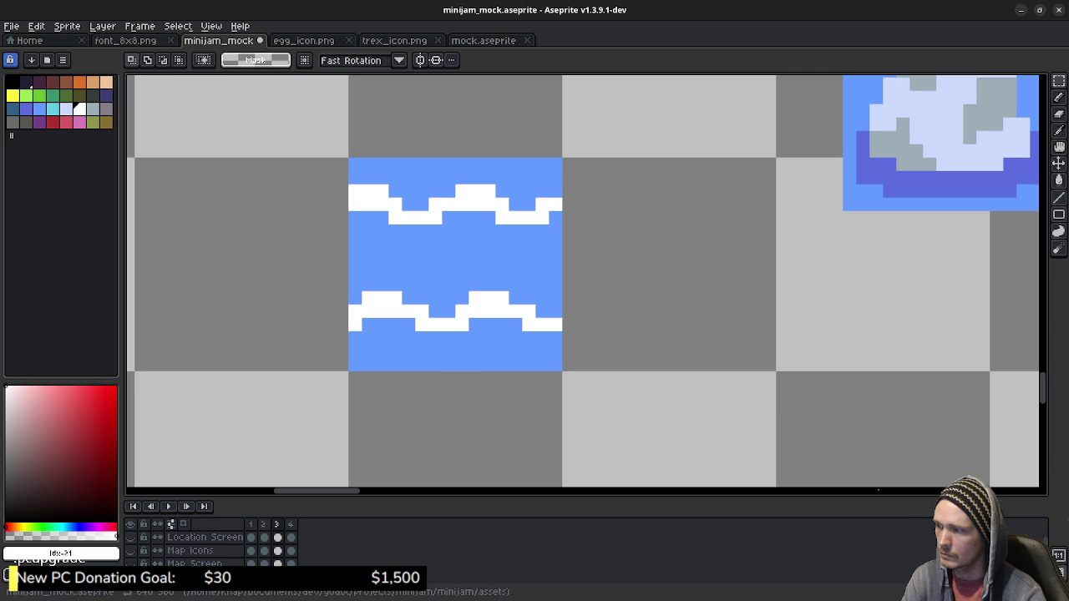
On frame 4, nudge the upper wave right and the lower wave left, wrapping the overflow columns.
key(Right)
mouse_move(351, 158)
mouse_down()
mouse_move(562, 264)
mouse_move(365, 339)
mouse_move(349, 373)
mouse_up()
key(Right)
click(595, 297)
key(Left)
click(593, 337)
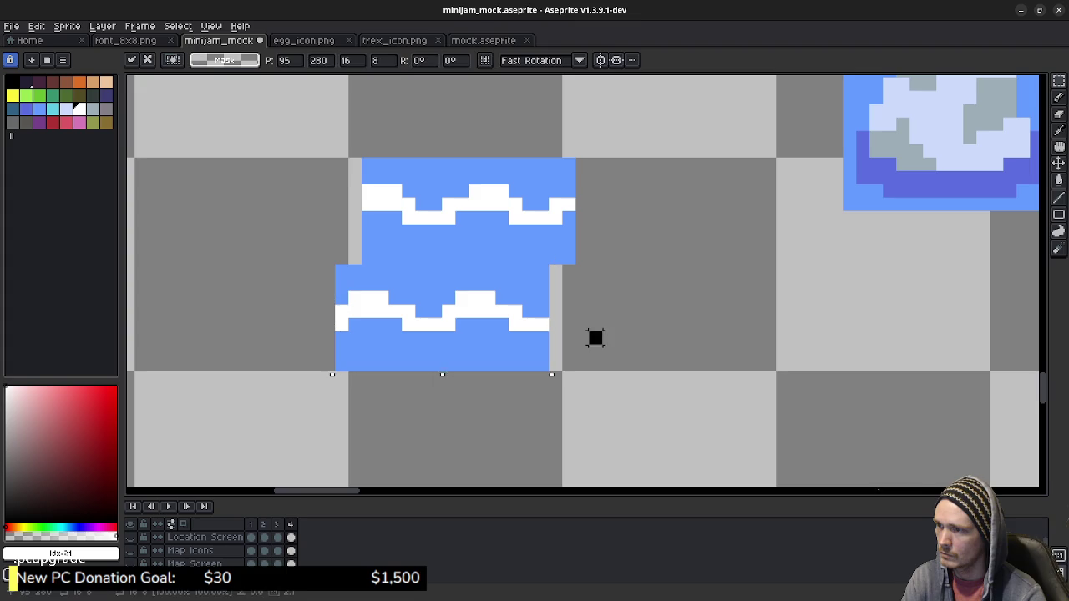
mouse_move(574, 262)
mouse_down()
mouse_move(566, 173)
mouse_move(354, 197)
mouse_up()
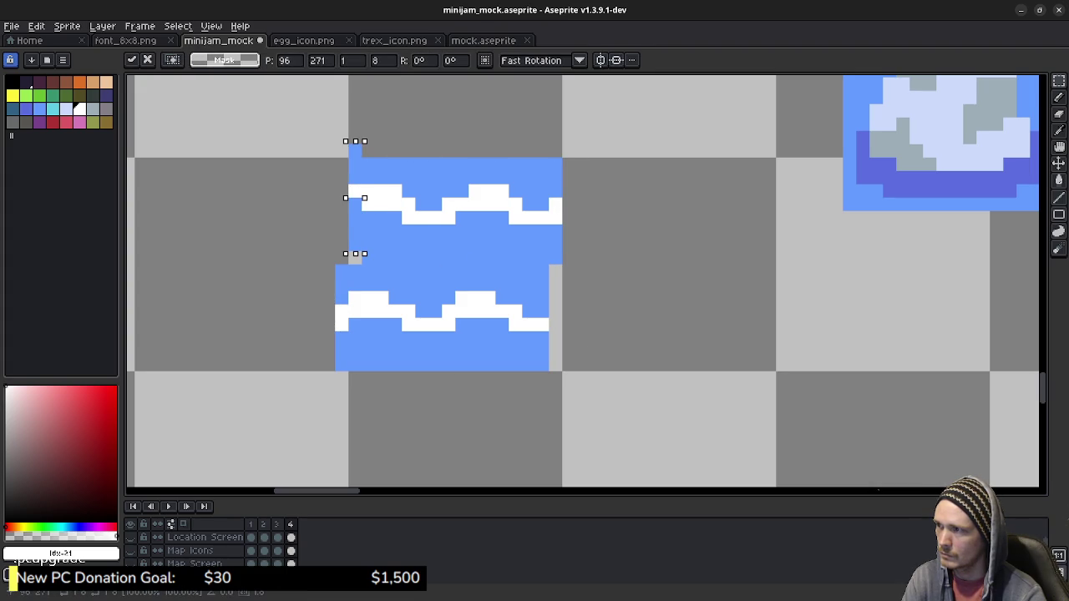
key(Down)
click(474, 256)
drag(335, 264, 349, 373)
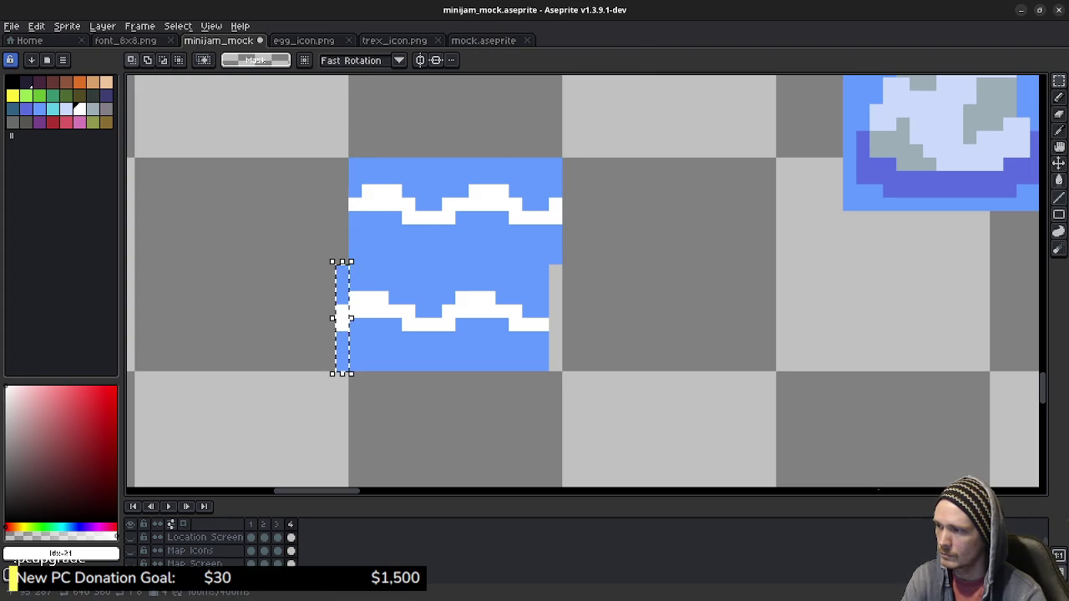
drag(342, 318, 556, 317)
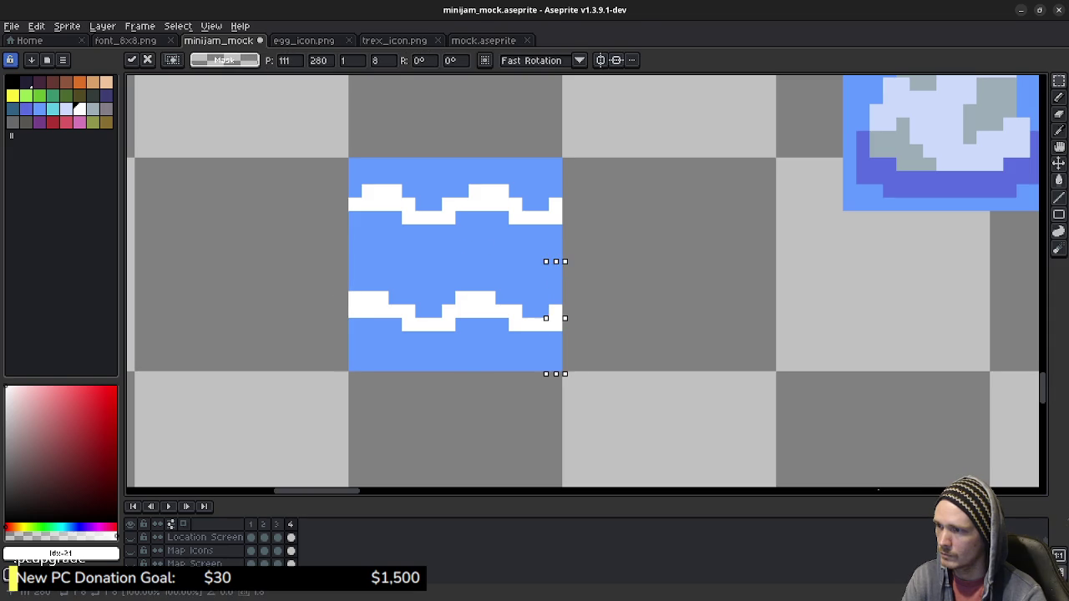
click(646, 336)
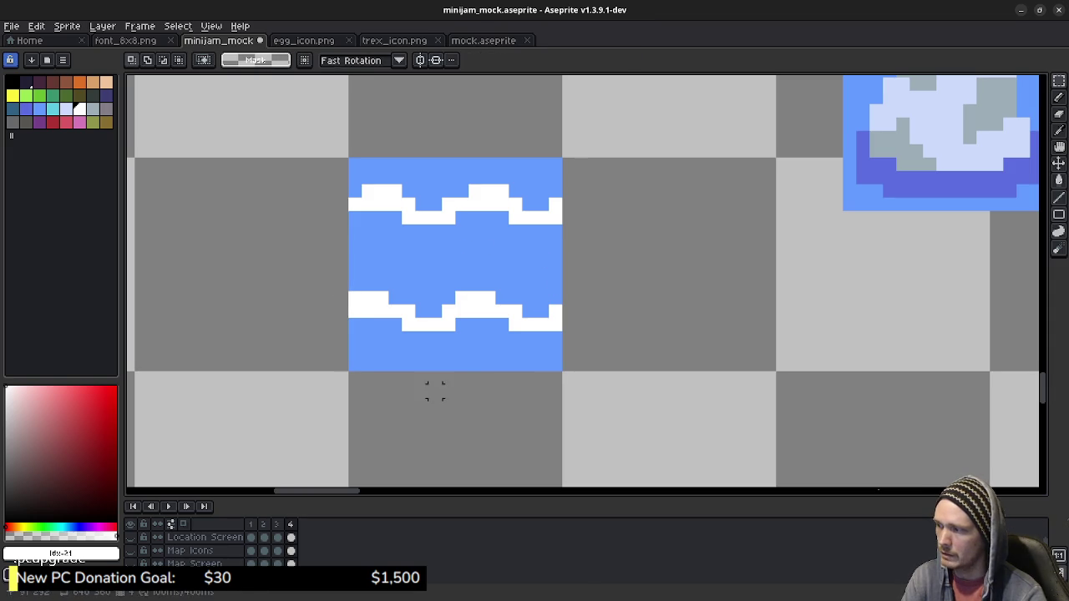
Play the wave animation, stop it, and step from frame 1 through to frame 4.
right_click(168, 506)
click(167, 506)
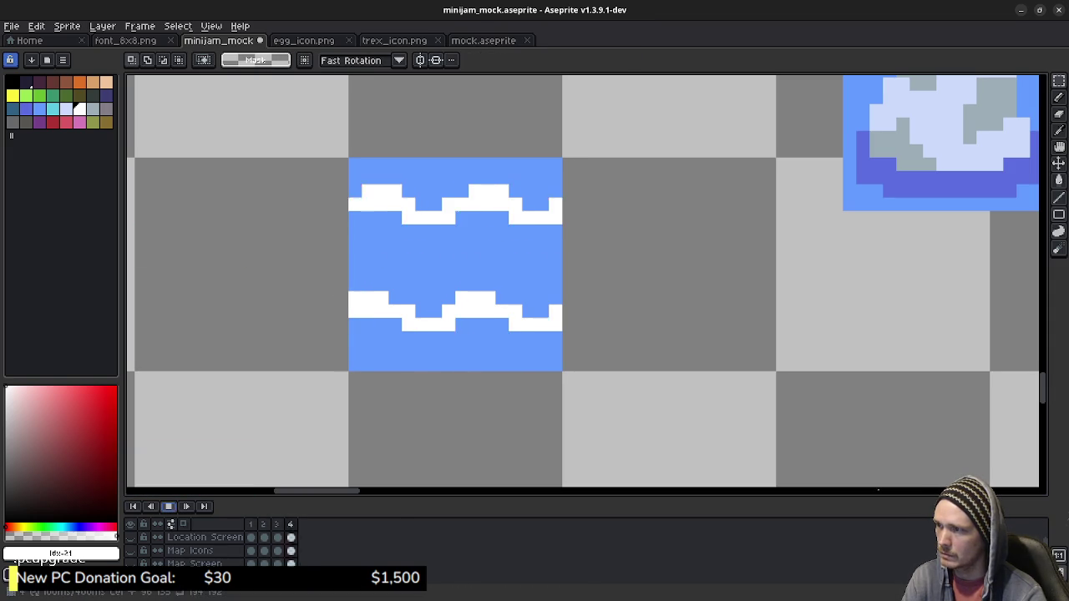
click(168, 506)
key(comma)
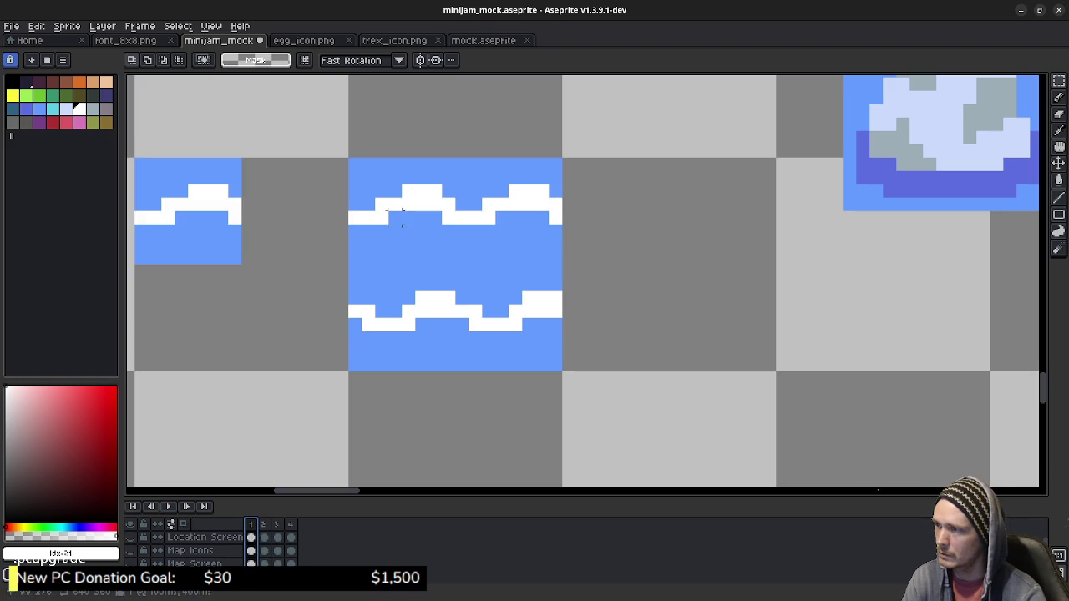
key(period)
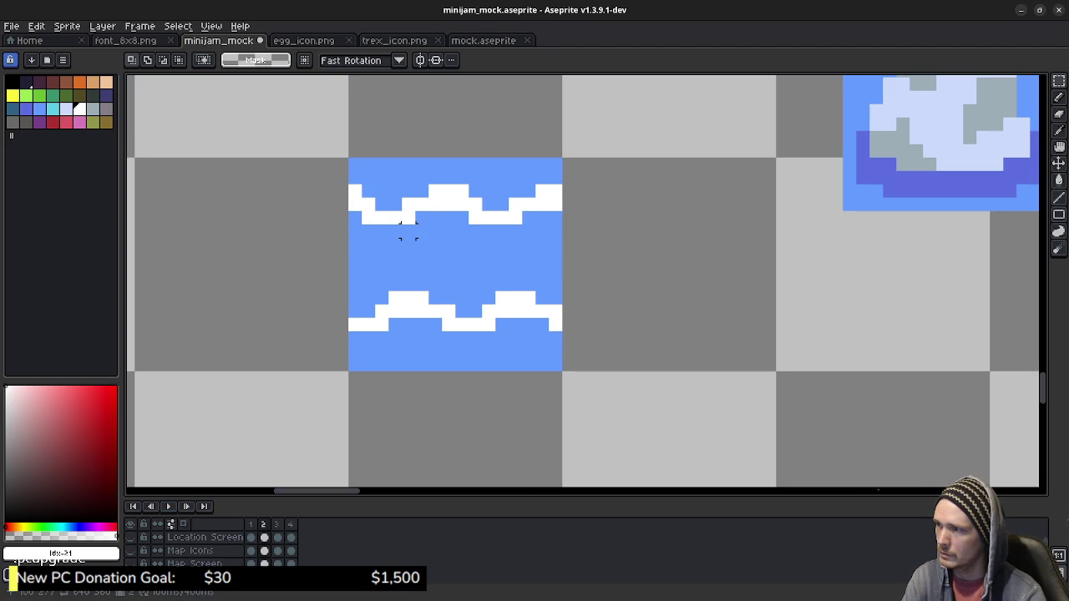
key(period)
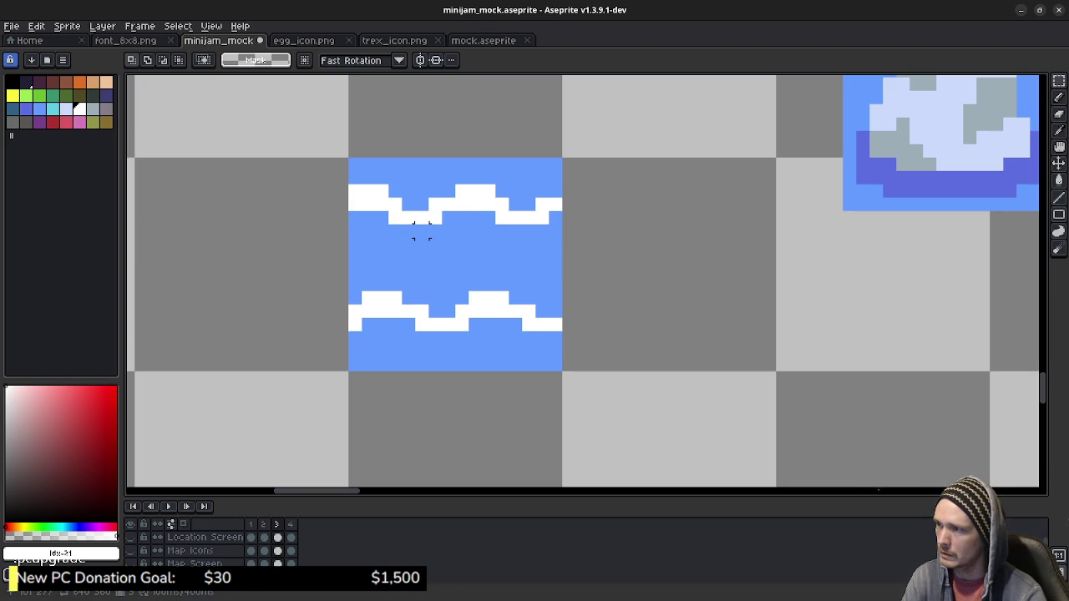
key(period)
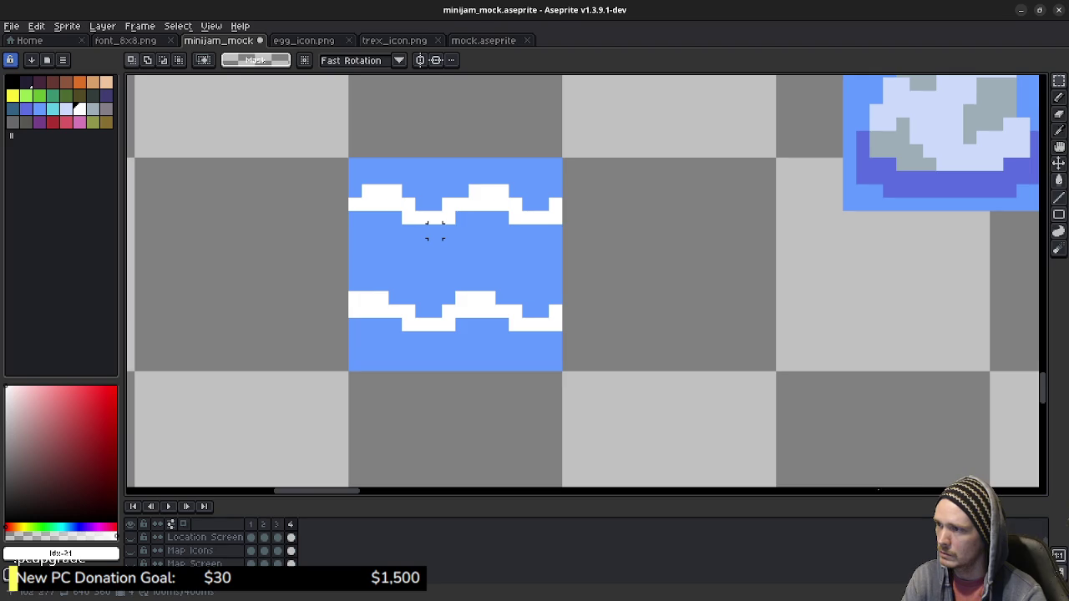
Offset frame 4's waves by another pixel each, wrapping the overflow columns to opposite edges.
mouse_move(355, 163)
mouse_down()
mouse_move(528, 256)
mouse_move(556, 258)
mouse_up()
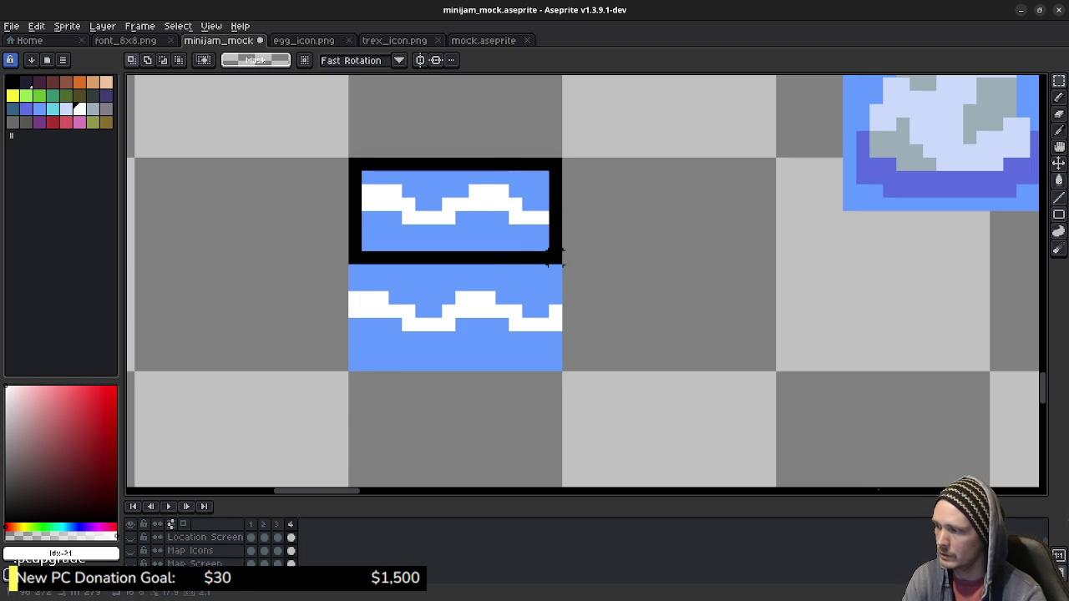
key(Right)
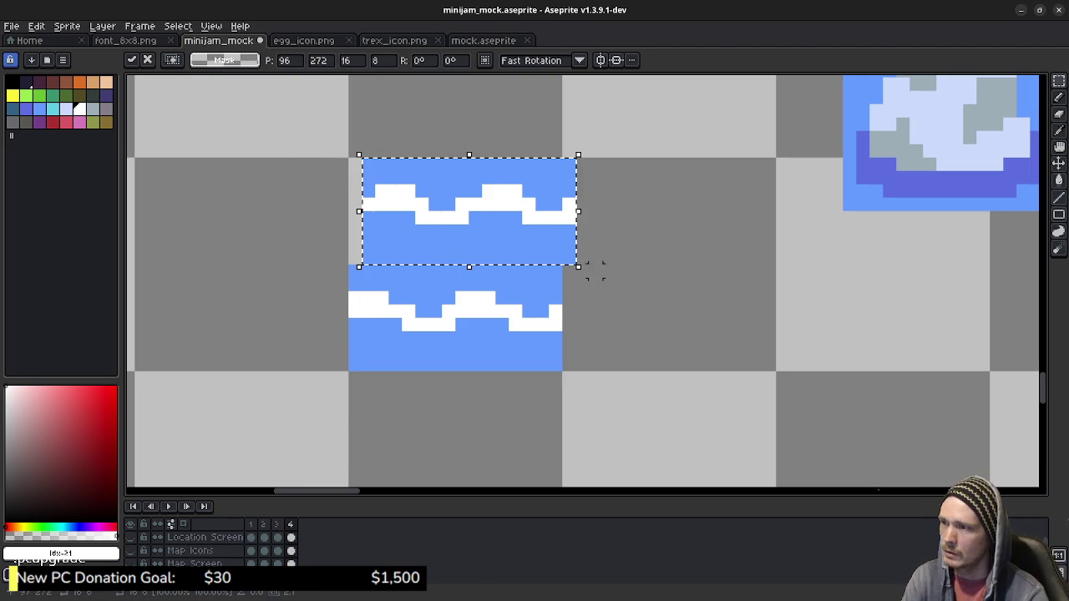
click(554, 364)
drag(555, 364, 349, 264)
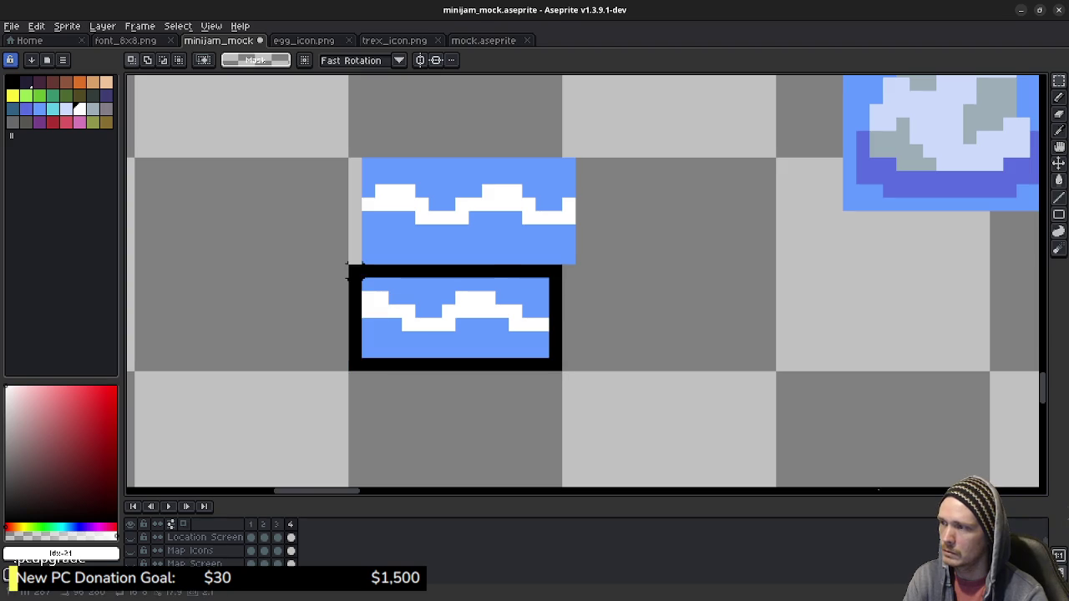
key(Left)
click(594, 298)
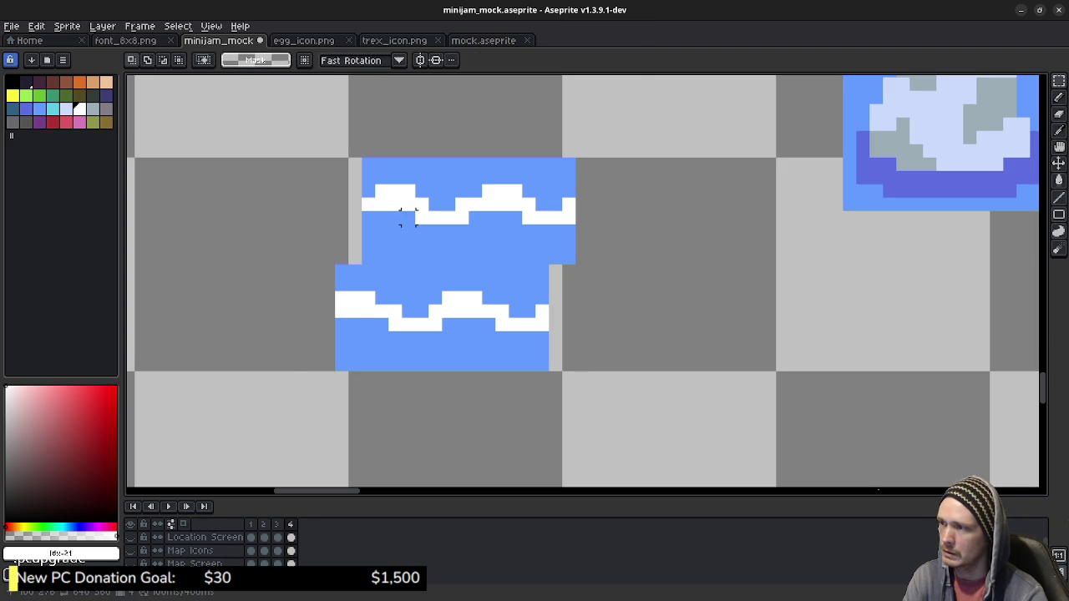
mouse_move(568, 164)
mouse_down()
mouse_move(567, 250)
mouse_move(354, 255)
mouse_move(349, 373)
mouse_up()
click(354, 271)
drag(341, 318, 555, 317)
click(635, 323)
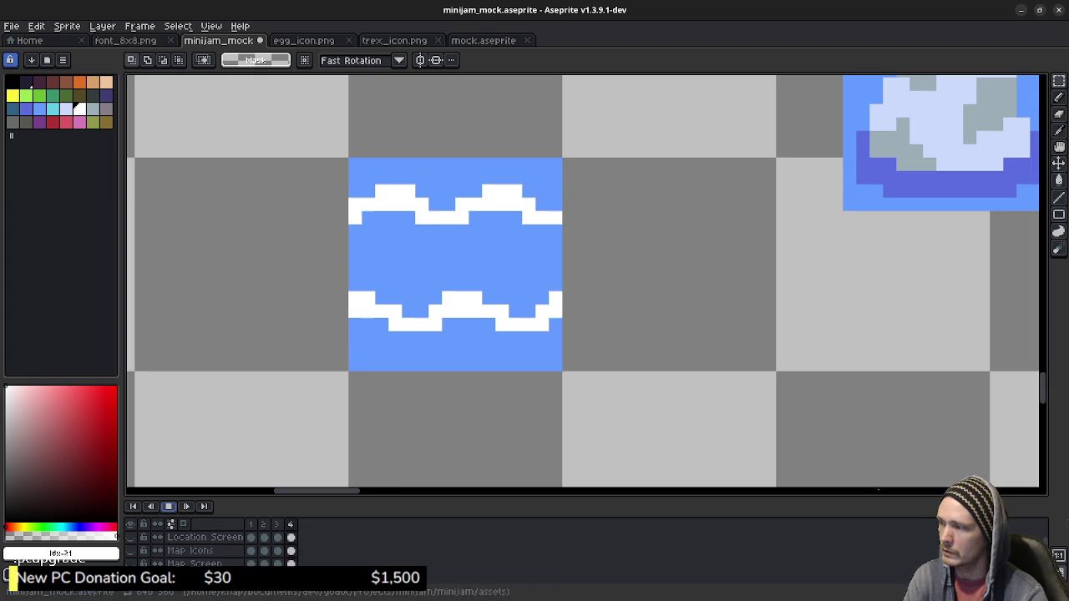
key(Return)
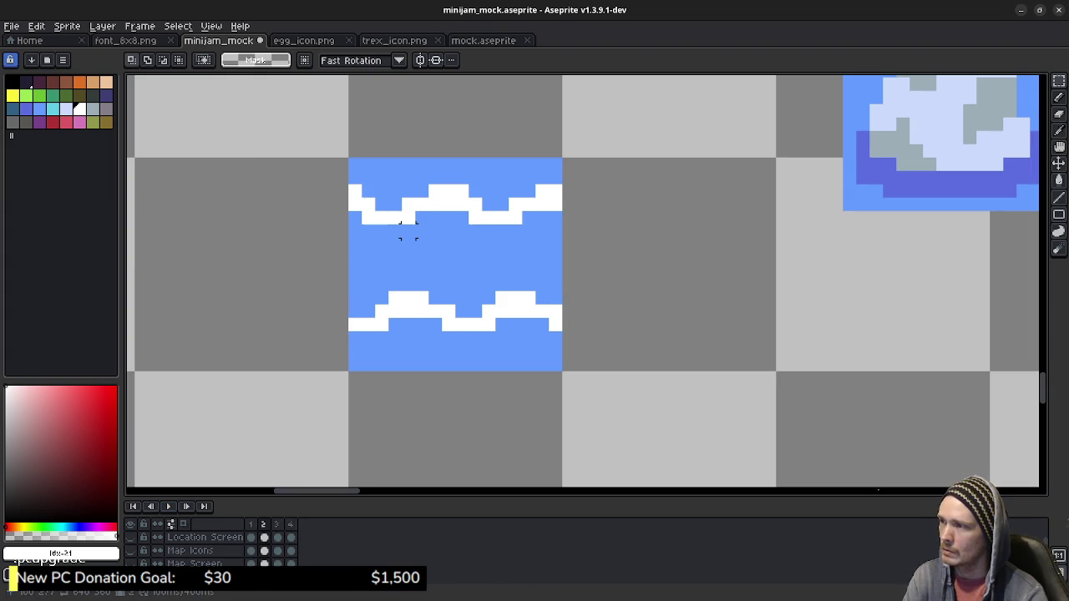
key(Right)
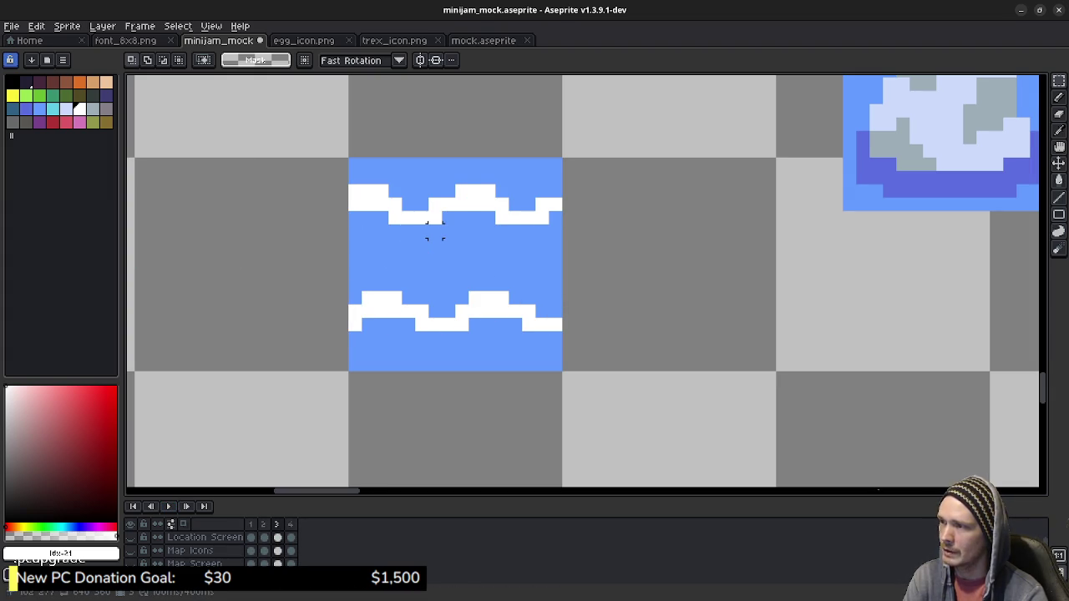
key(Right)
key(Right)
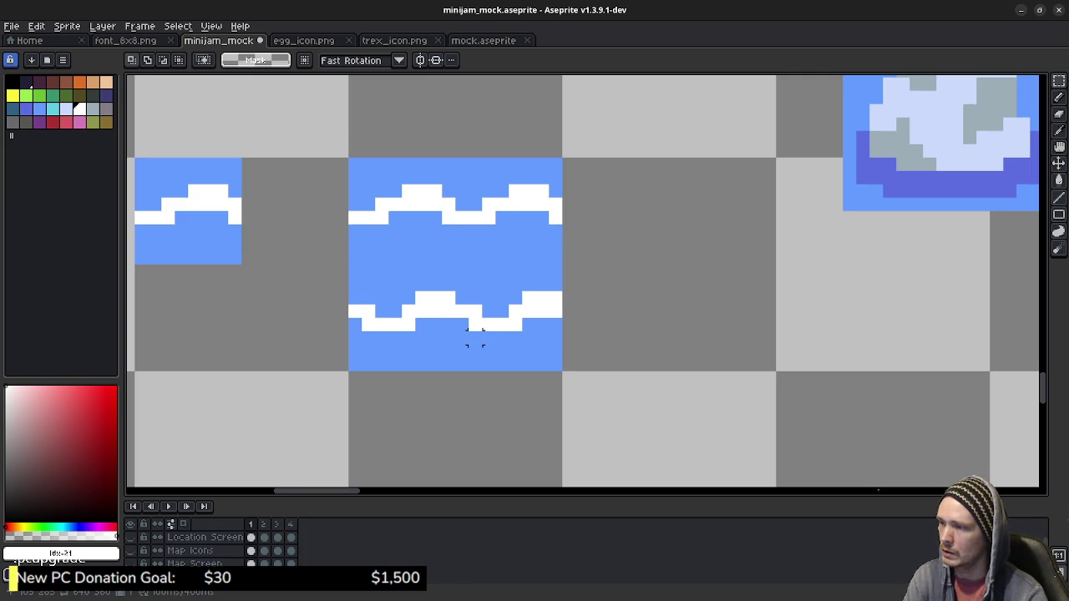
key(Right)
key(Right)
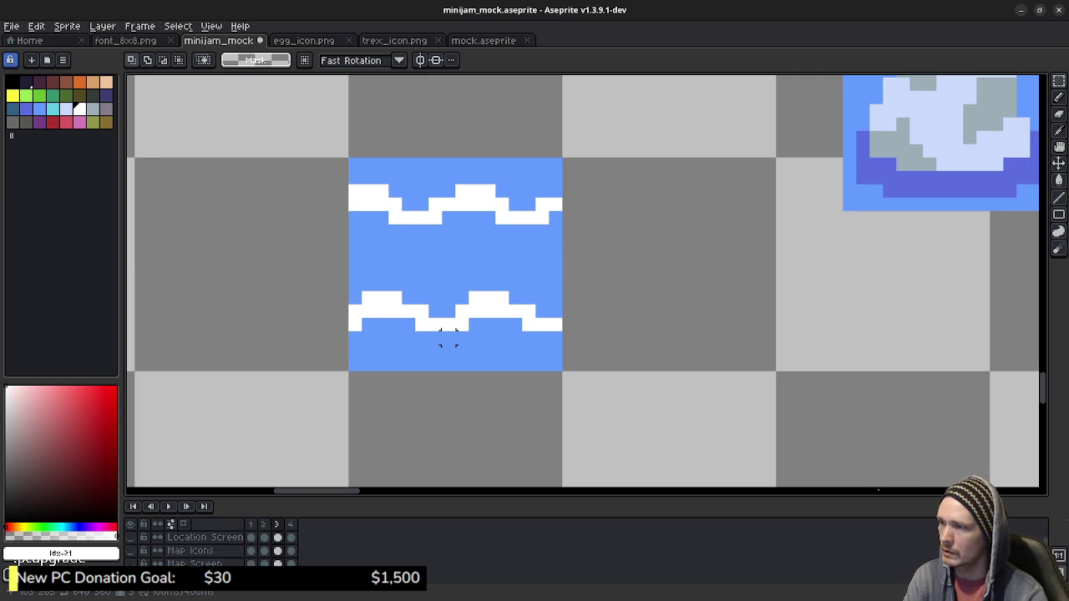
key(Right)
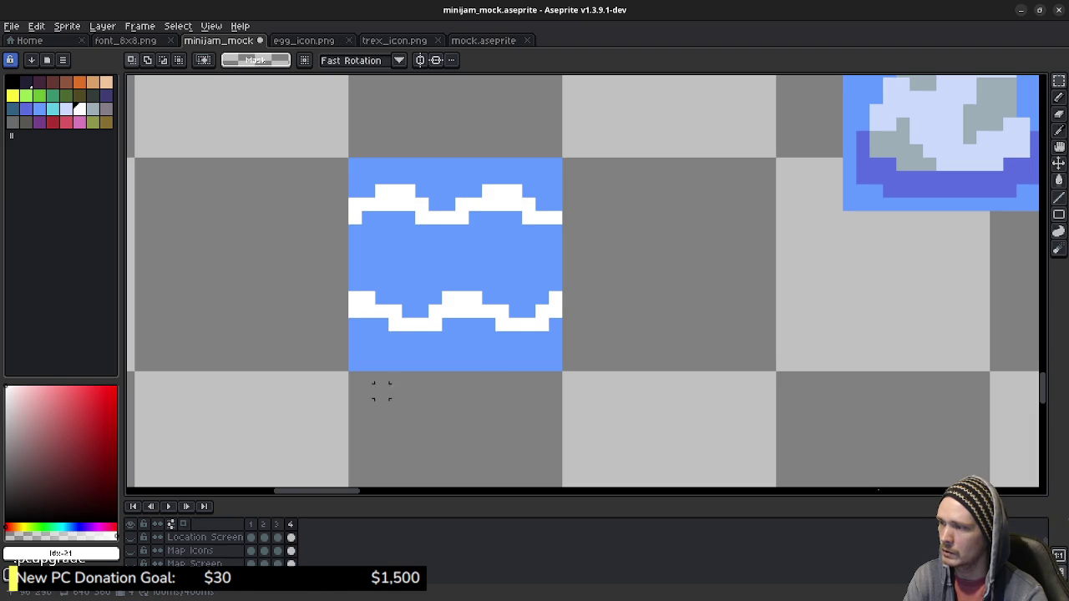
key(Right)
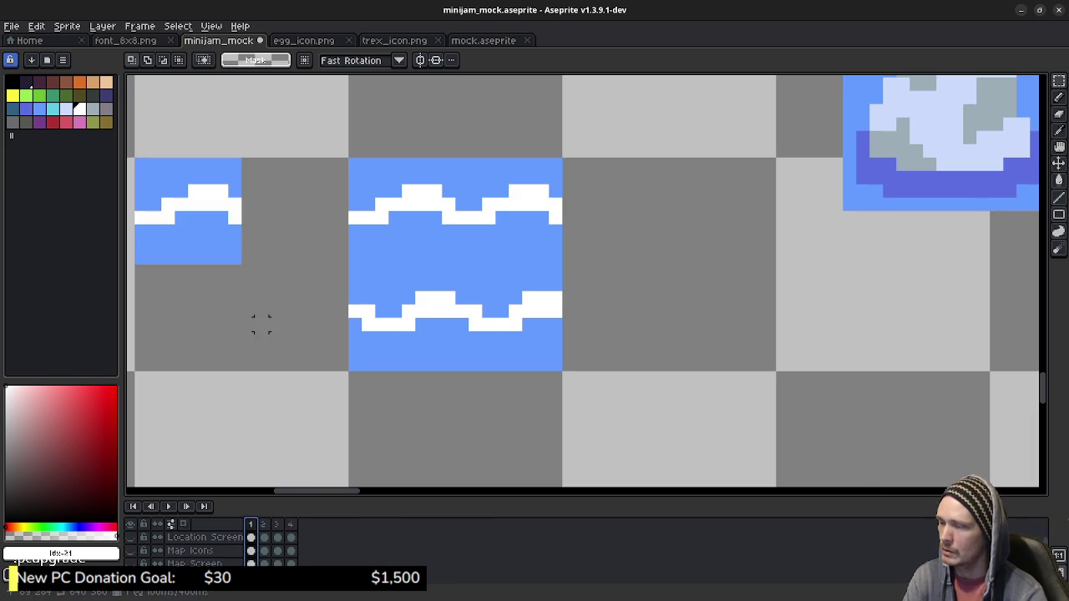
drag(262, 322, 346, 377)
drag(186, 164, 340, 302)
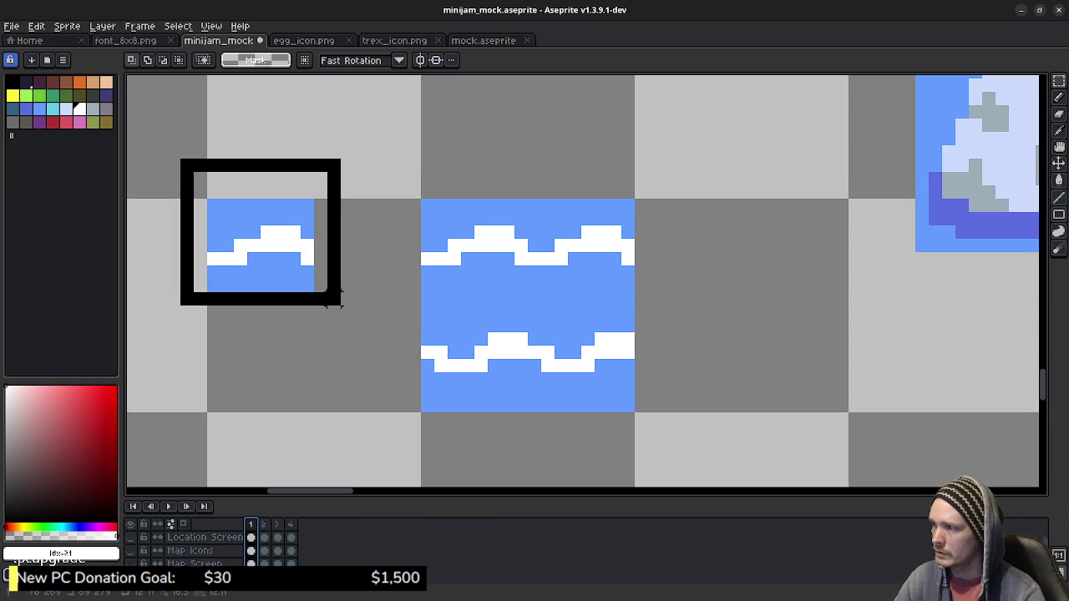
Delete the left wave tile, zoom out and start the animation preview.
key(Delete)
scroll(587, 312, down, 2)
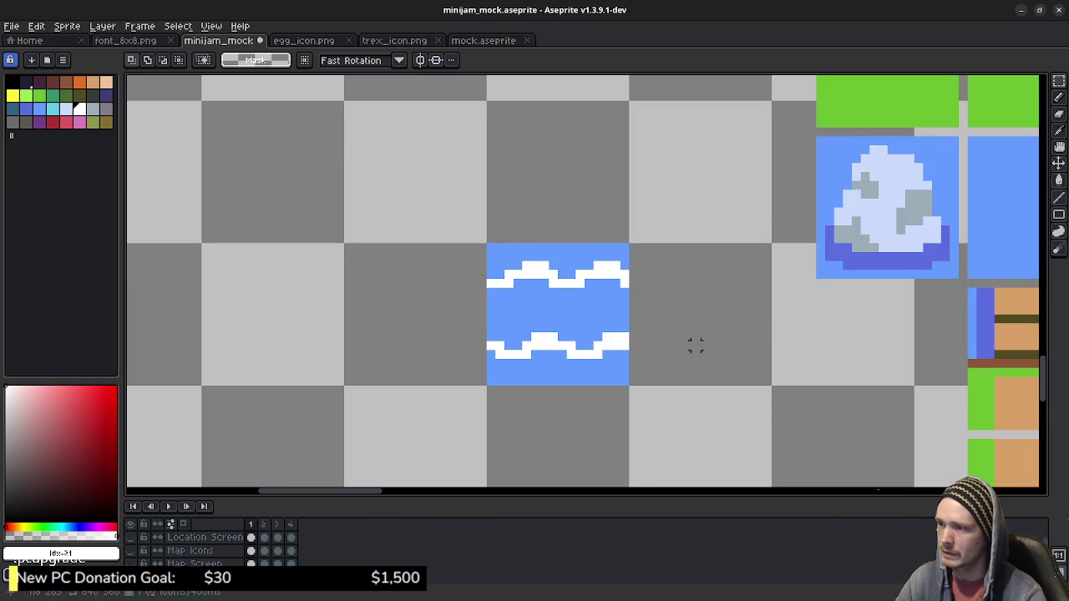
scroll(515, 312, down, 1)
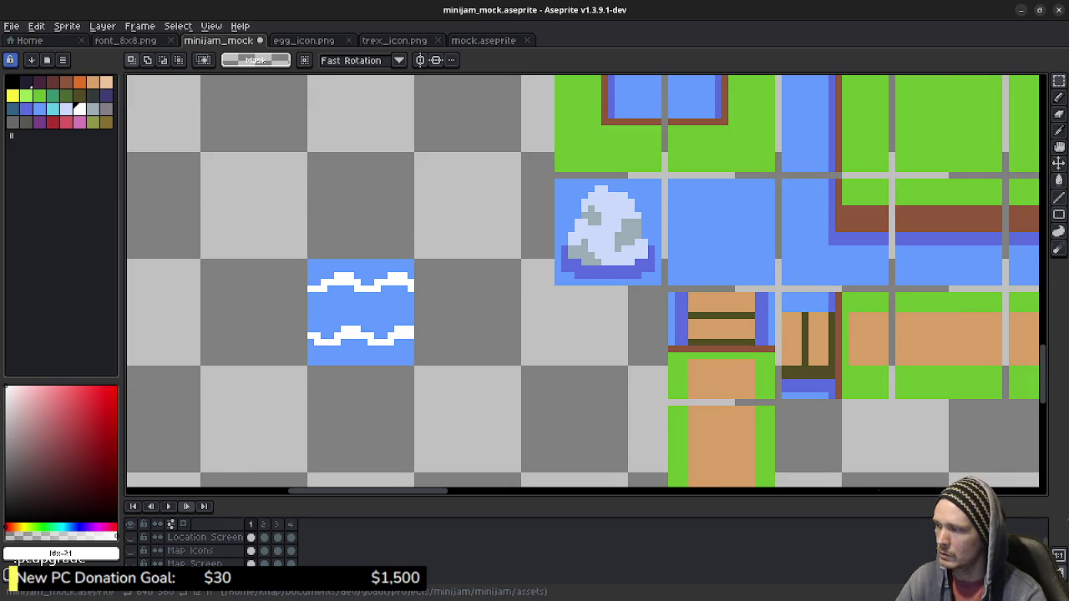
click(168, 506)
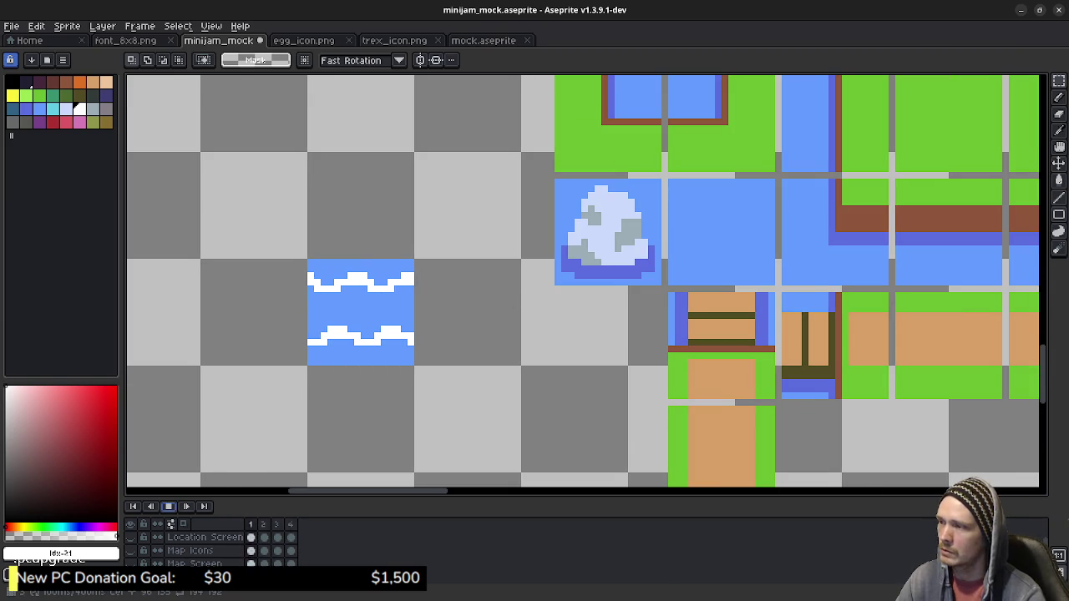
Pan and zoom out to watch the wave tile animate beside the tree and flower sprites.
mouse_move(668, 250)
mouse_down()
mouse_move(336, 387)
mouse_move(278, 468)
mouse_up()
drag(535, 209, 479, 402)
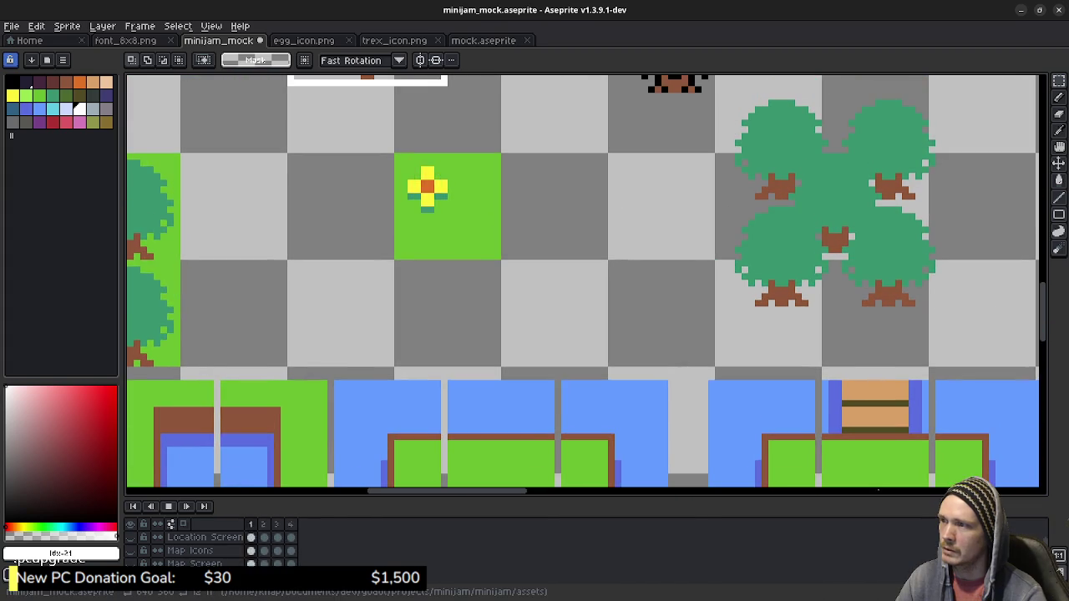
drag(479, 184, 557, 275)
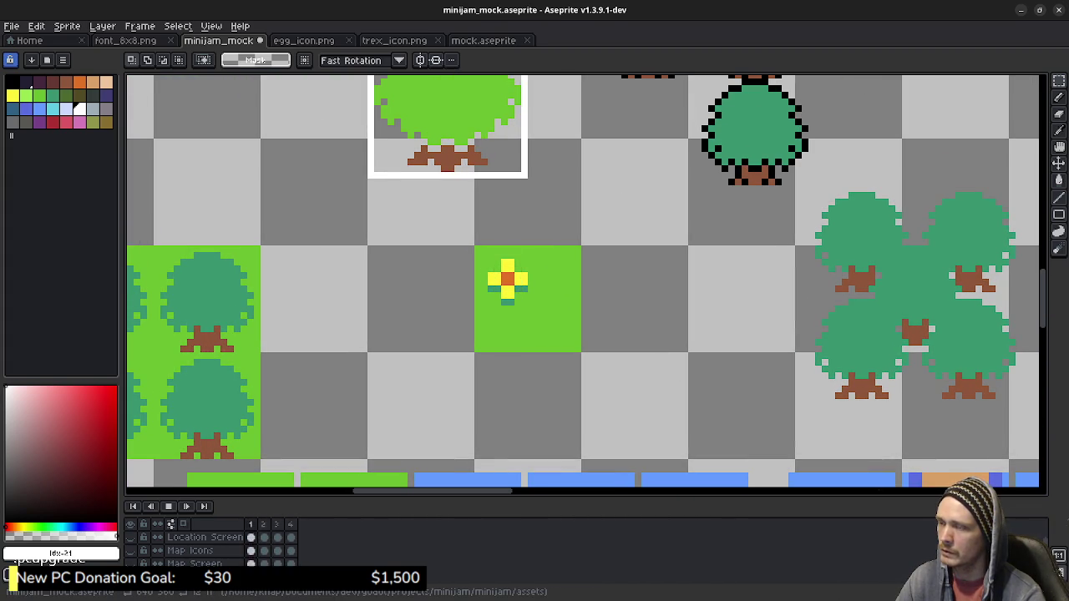
scroll(501, 318, down, 1)
scroll(608, 401, down, 1)
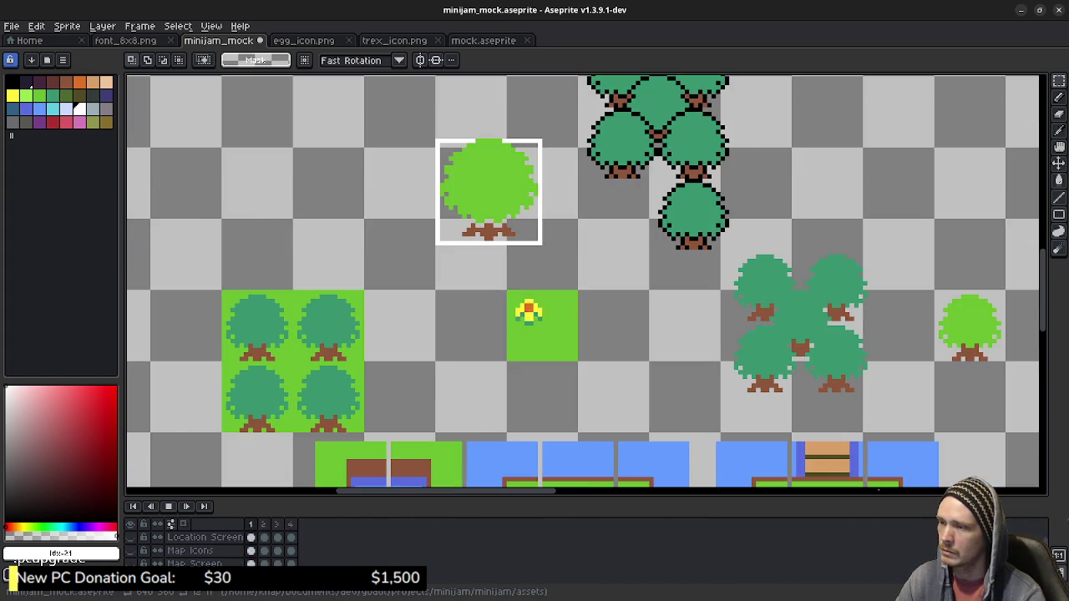
scroll(608, 402, down, 1)
scroll(608, 334, down, 3)
scroll(608, 334, down, 2)
scroll(585, 282, down, 1)
scroll(584, 282, down, 1)
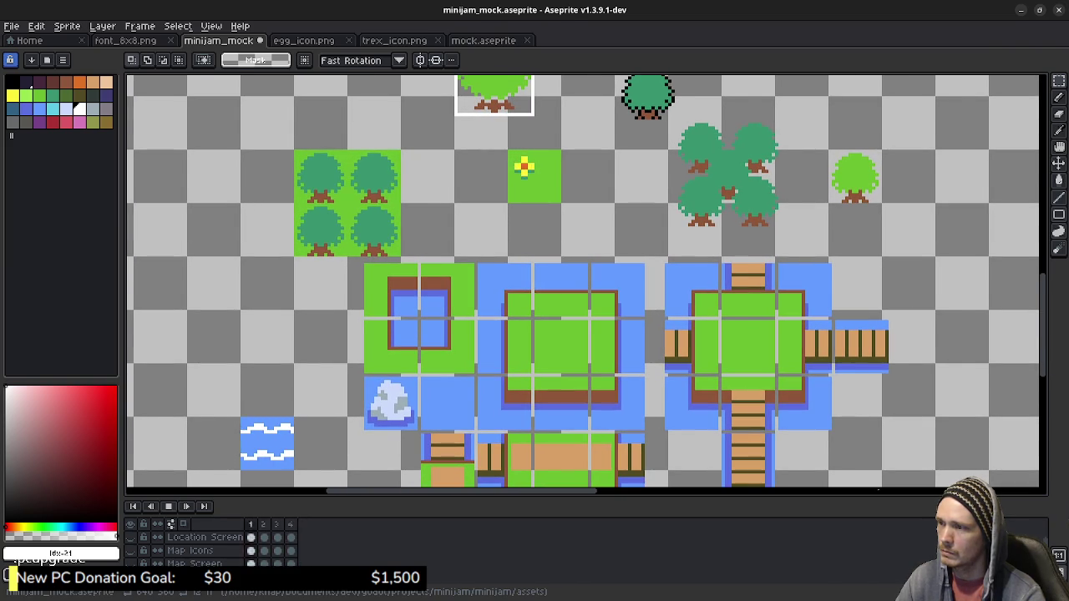
scroll(588, 288, down, 1)
scroll(584, 282, down, 1)
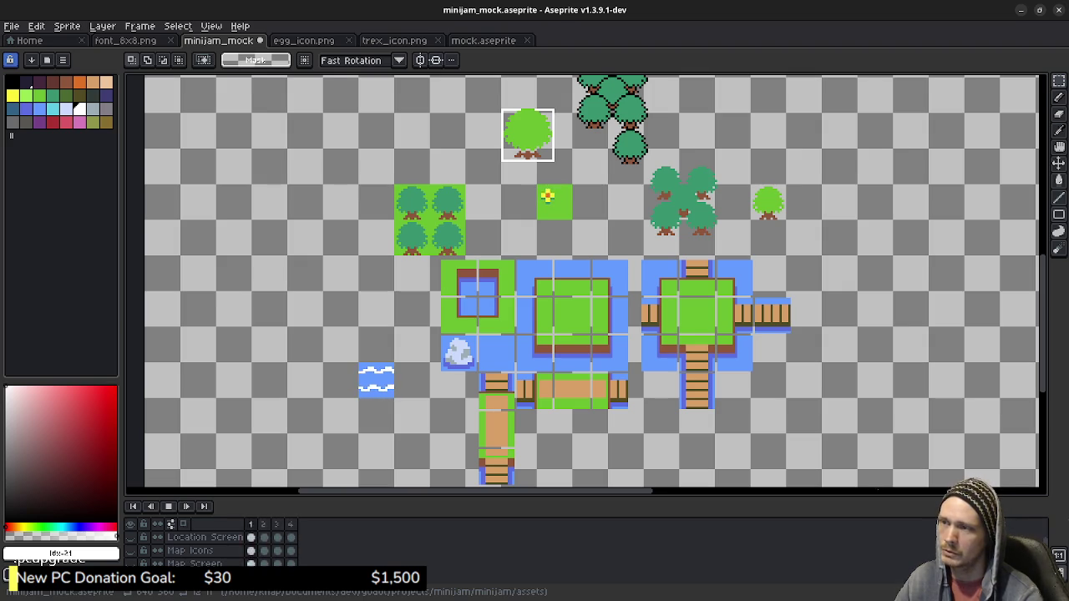
Stop playback and select frame 1 on the Location Screen layer.
key(Return)
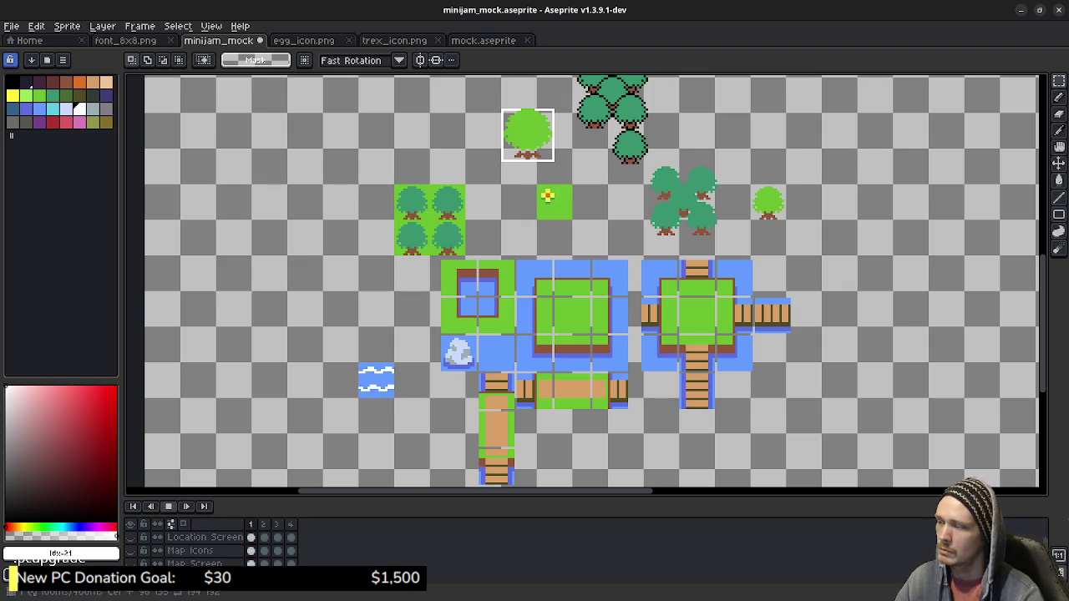
click(251, 536)
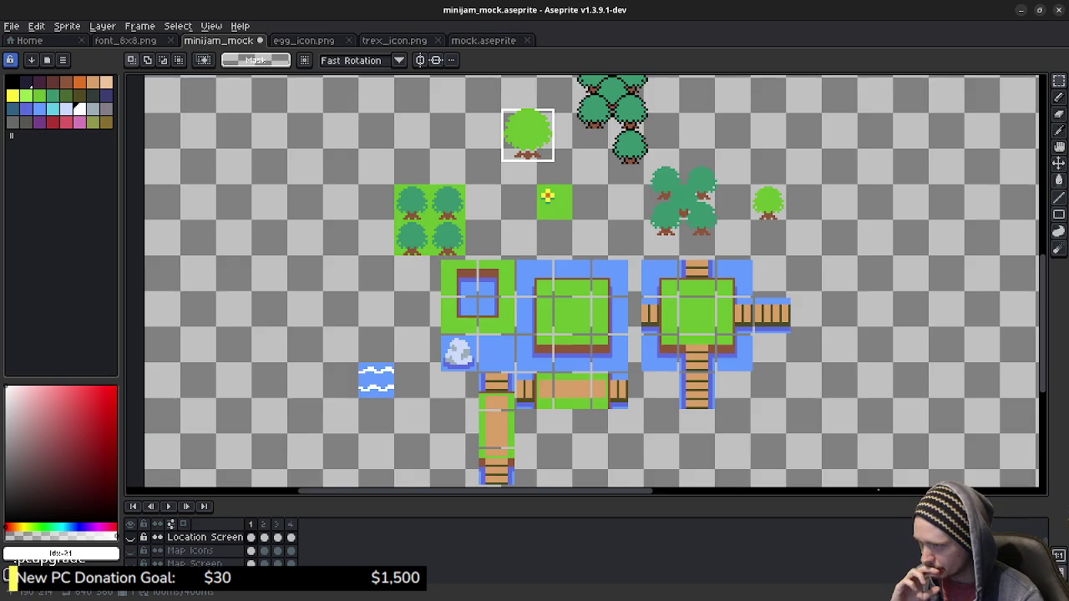
Zoom in and place a copy of the grass tile's flower at the tile's lower right.
scroll(568, 233, up, 5)
scroll(568, 234, down, 1)
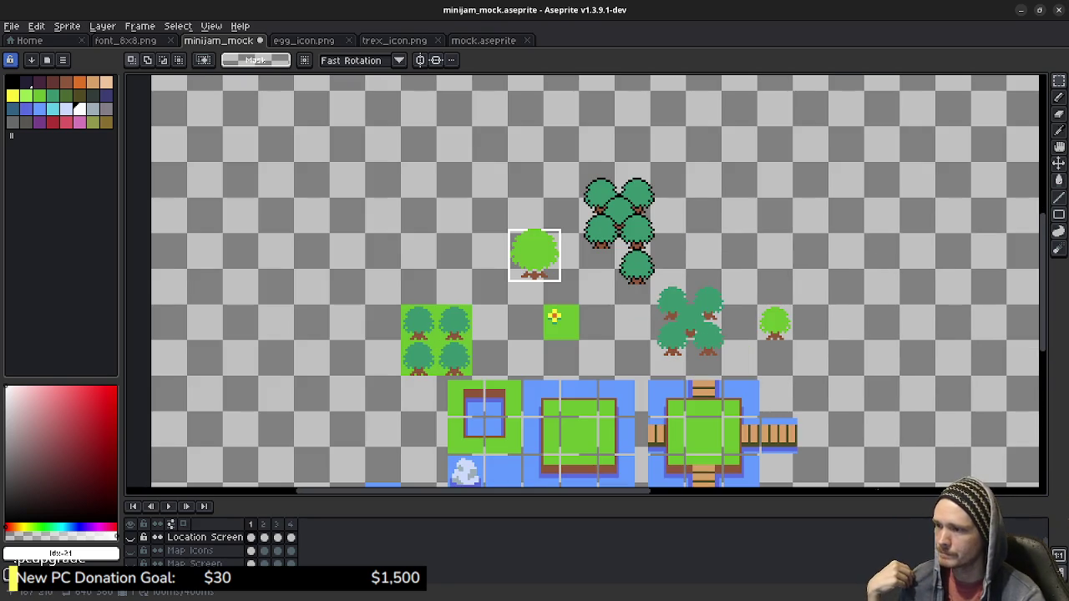
scroll(568, 347, up, 3)
scroll(568, 333, up, 1)
scroll(567, 334, up, 1)
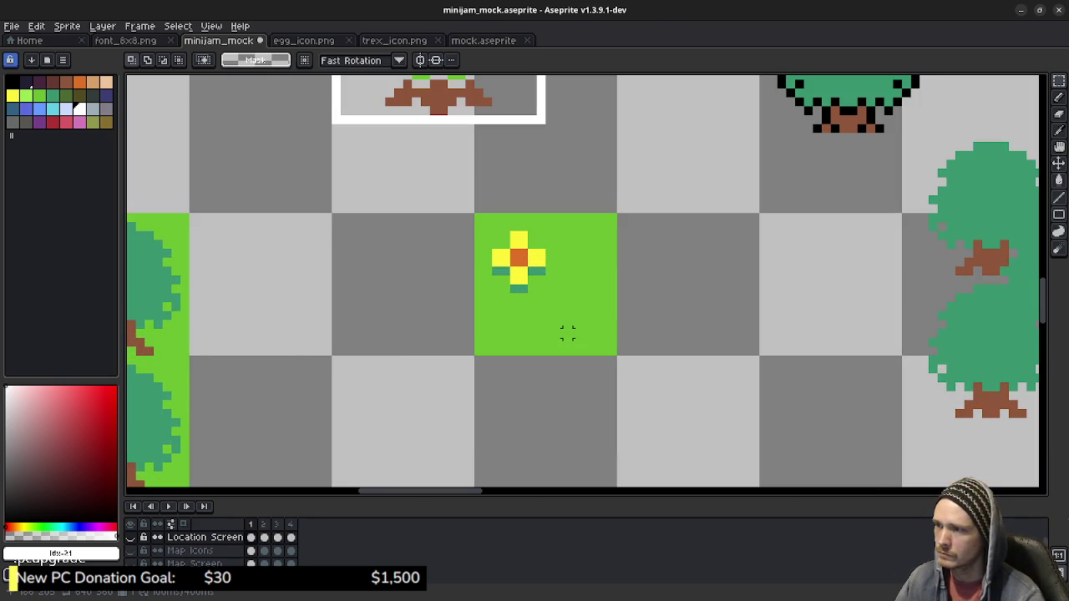
drag(492, 232, 547, 296)
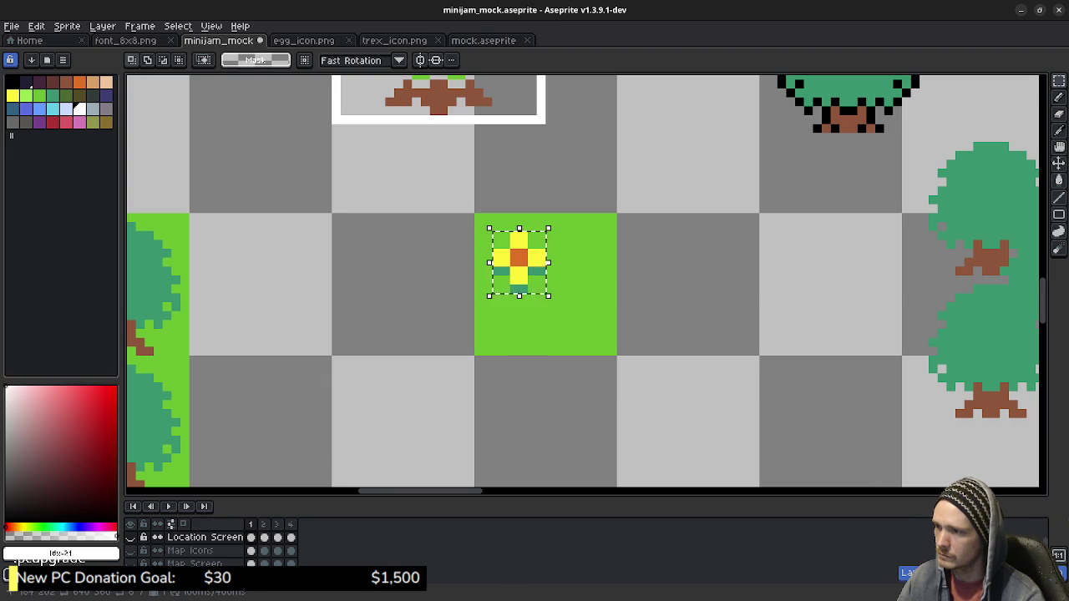
key(ctrl+d)
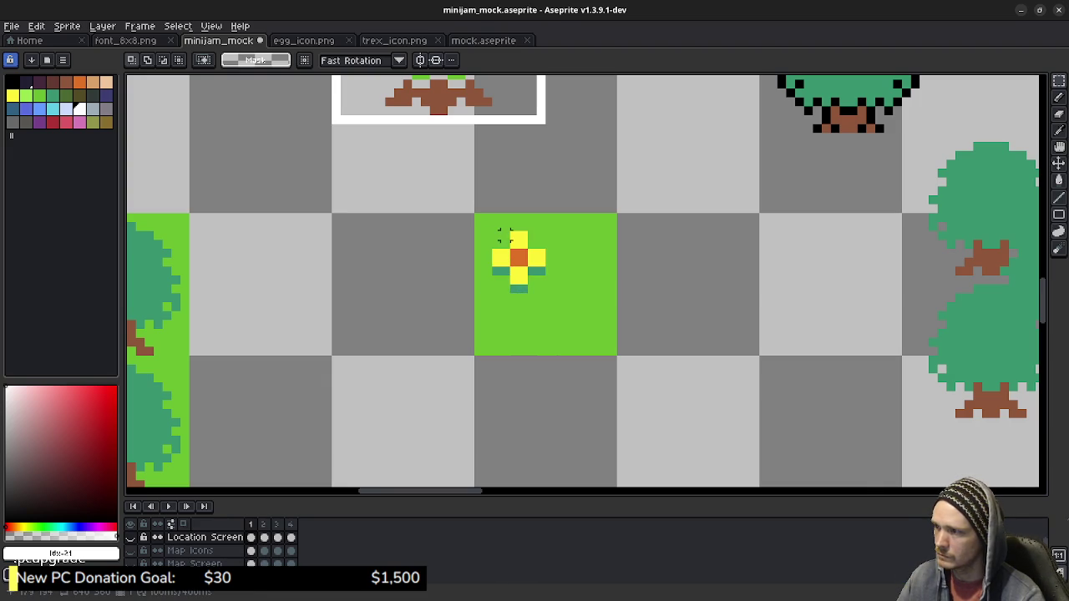
drag(496, 234, 547, 295)
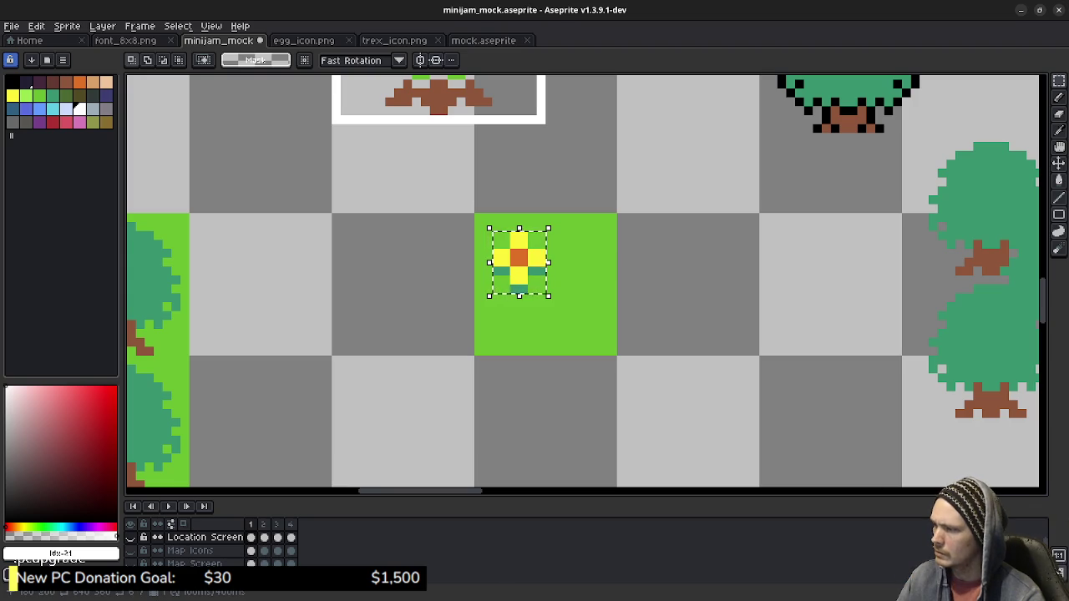
click(595, 281)
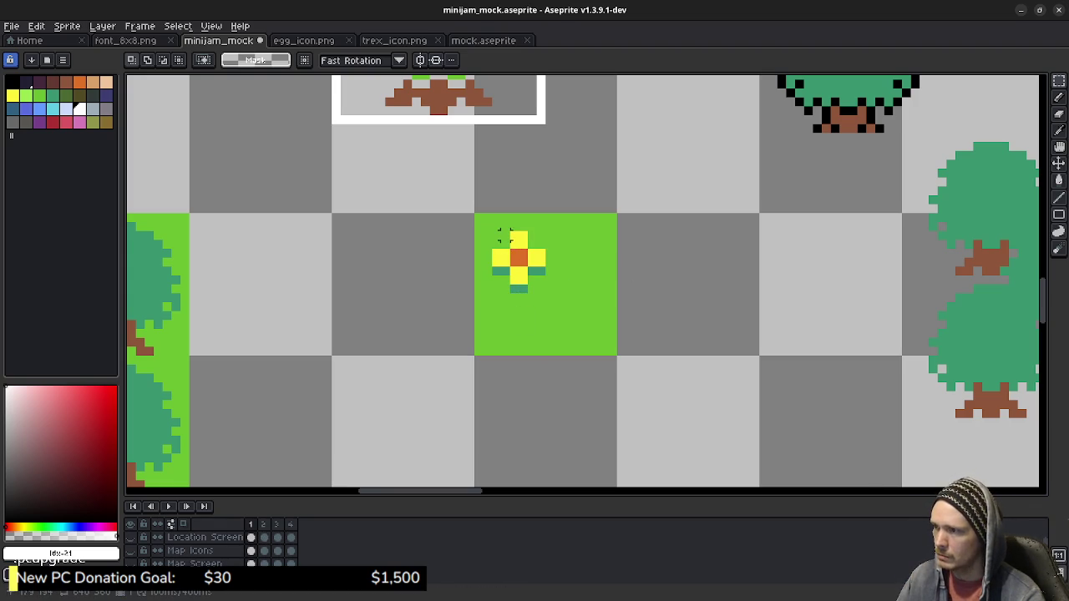
drag(492, 234, 547, 294)
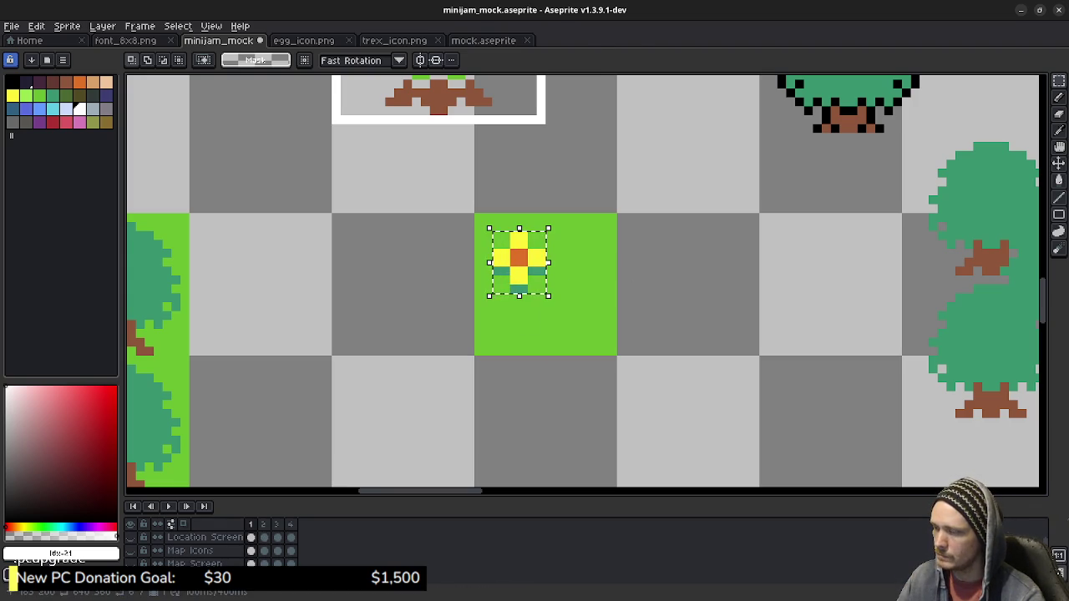
drag(519, 261, 581, 315)
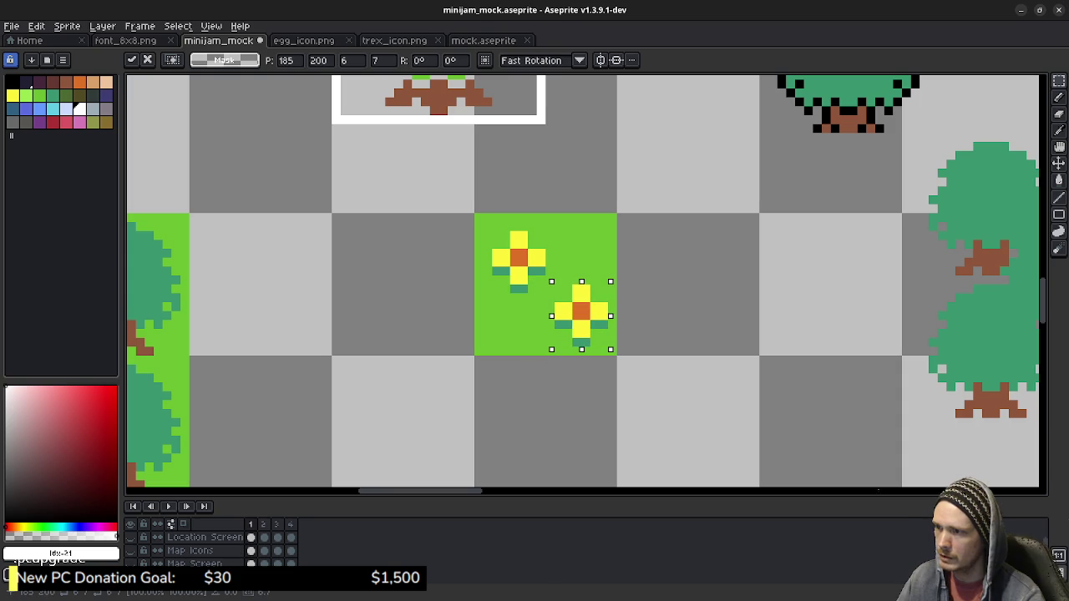
key(Left)
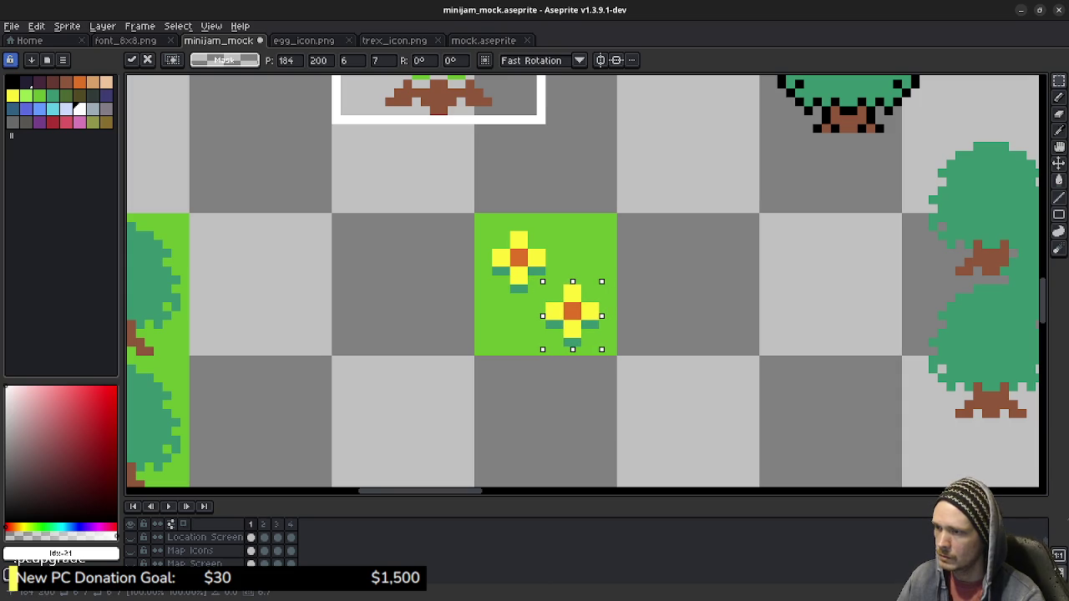
key(Right)
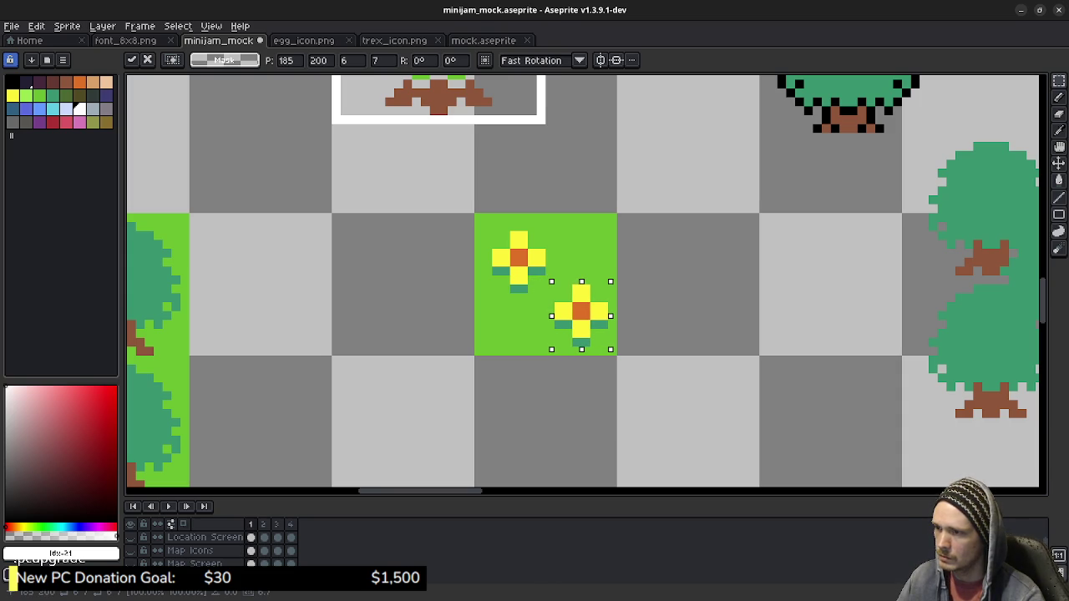
click(558, 249)
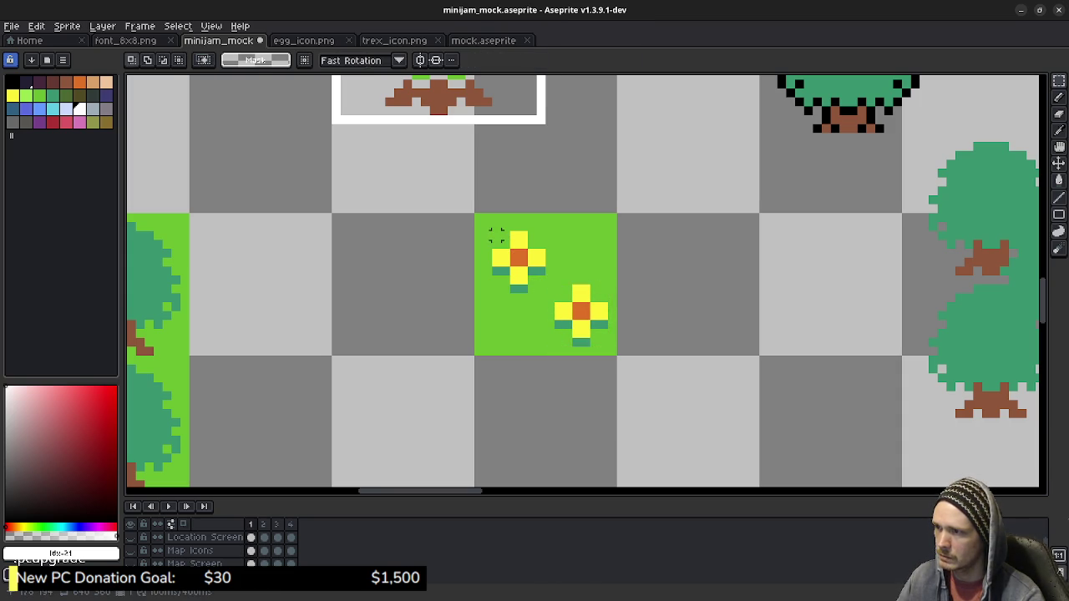
Shift the original flower one pixel left and fill the leftover grey strip with grass green.
drag(491, 231, 542, 288)
key(ctrl+x)
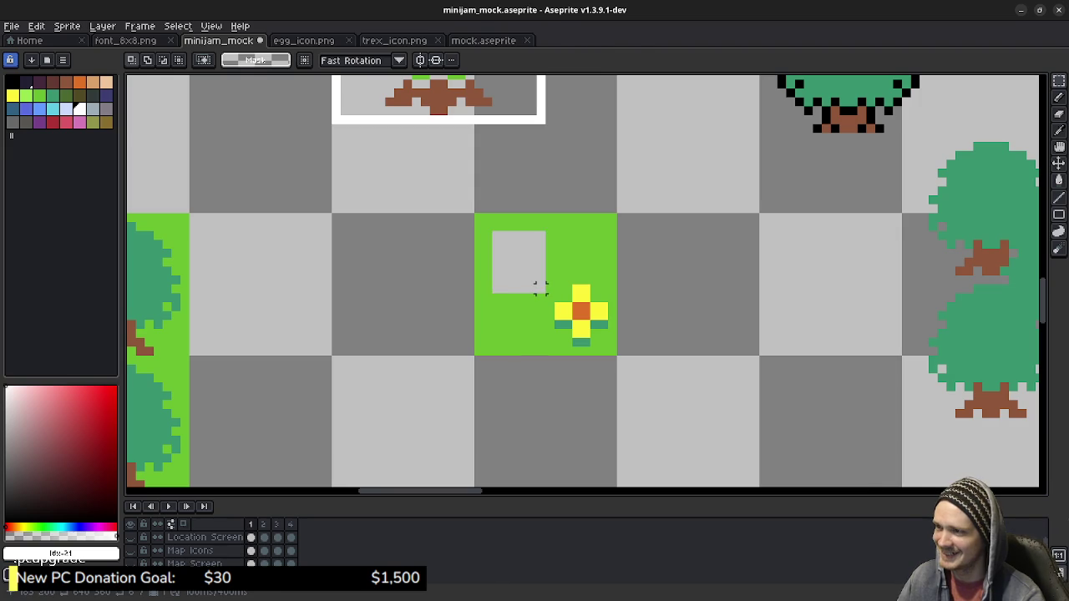
key(ctrl+v)
key(Left)
key(Up)
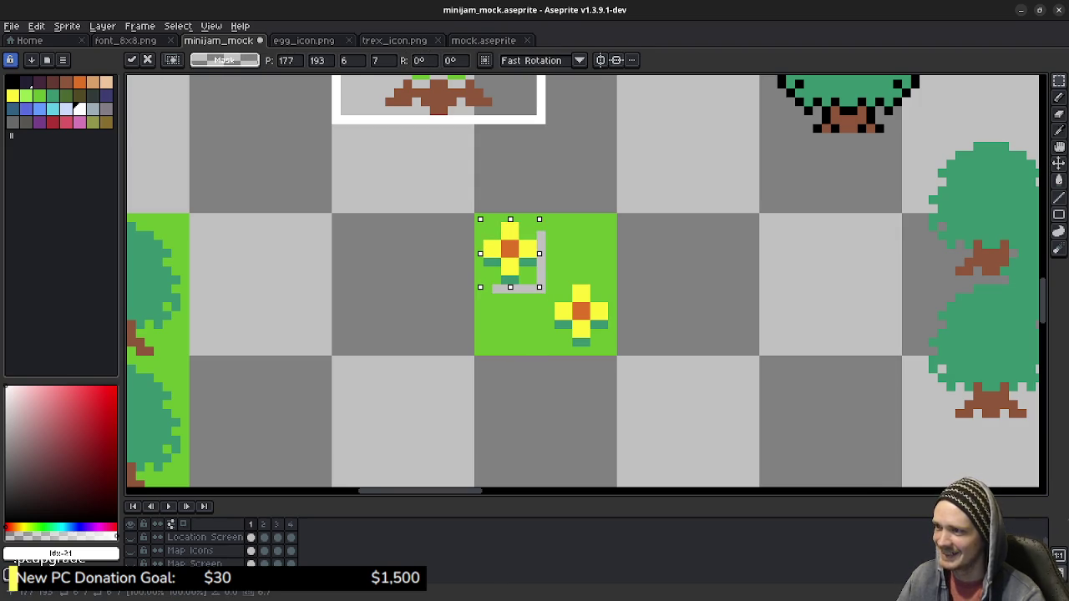
key(Down)
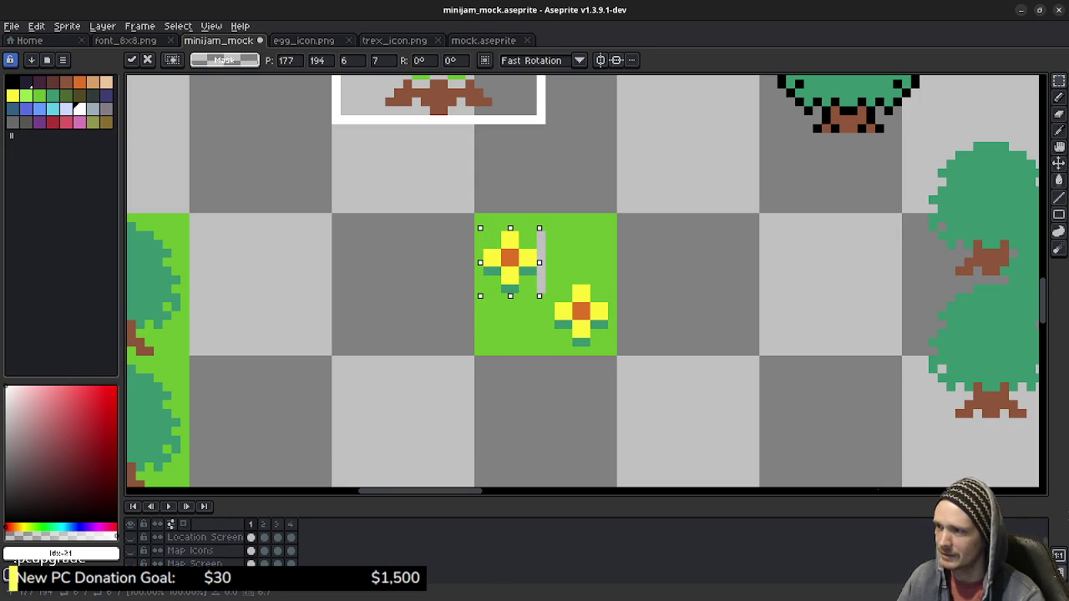
key(Return)
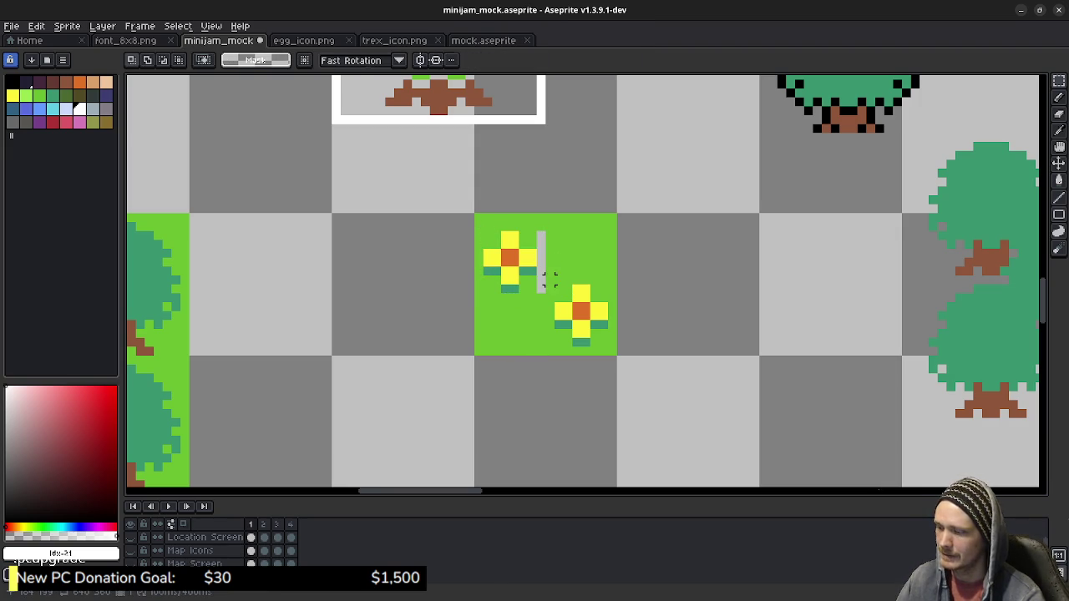
alt+click(541, 272)
click(541, 251)
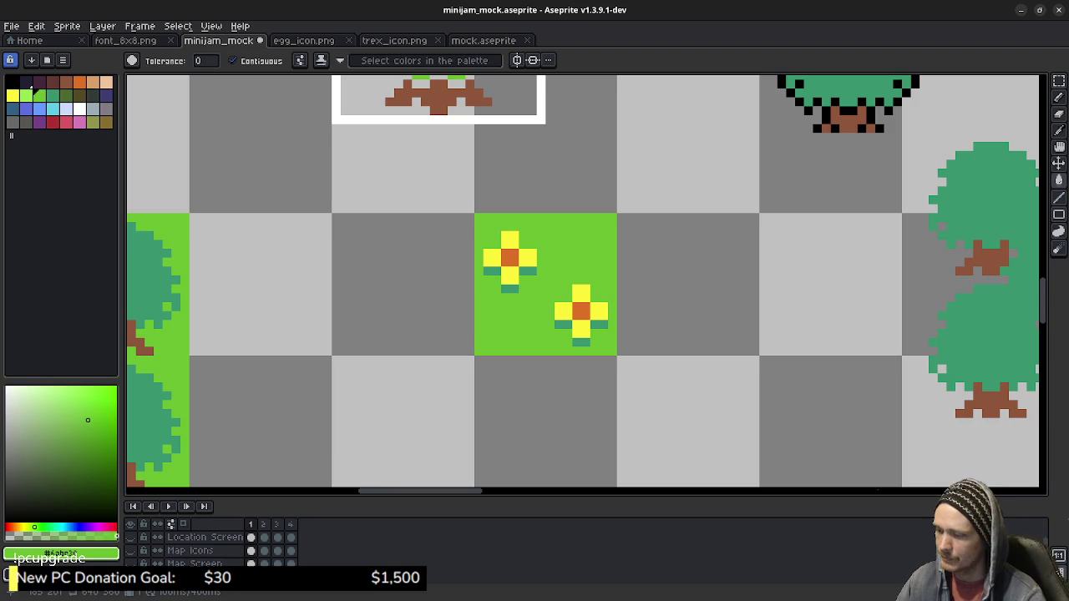
On frame 2, fill the grey column beside the flower green and paste the flower back.
key(m)
key(Right)
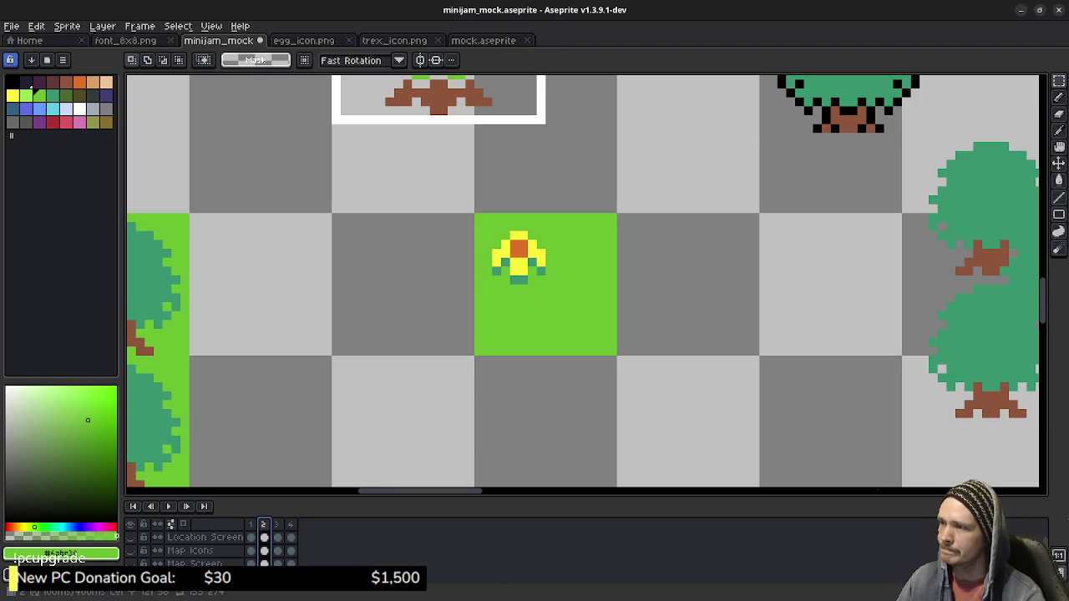
mouse_move(488, 228)
mouse_down()
mouse_move(549, 287)
mouse_move(528, 276)
mouse_up()
key(Return)
key(g)
click(541, 262)
click(542, 244)
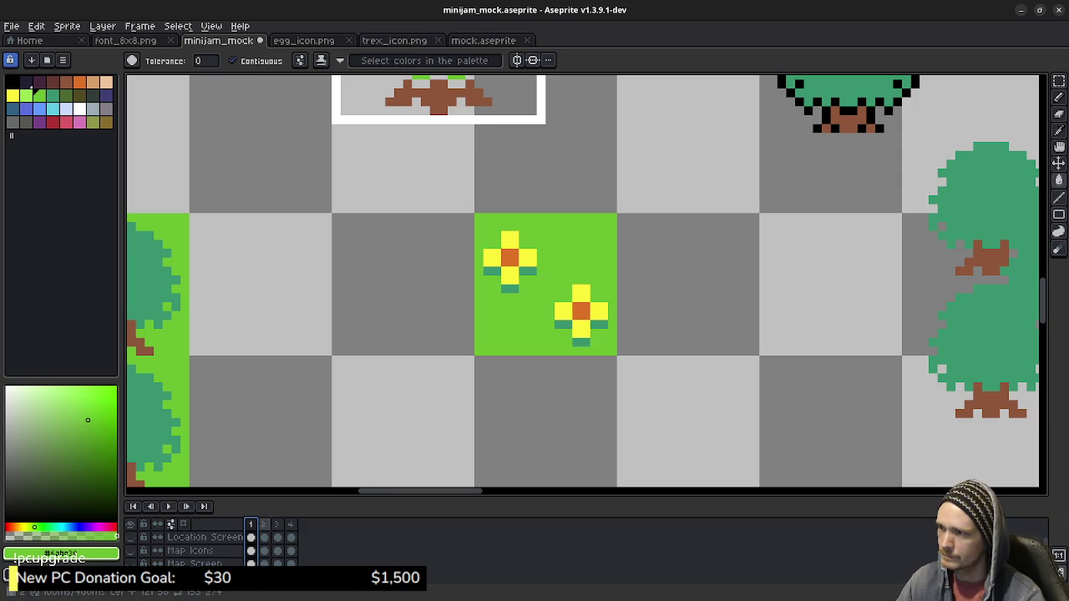
key(ctrl+v)
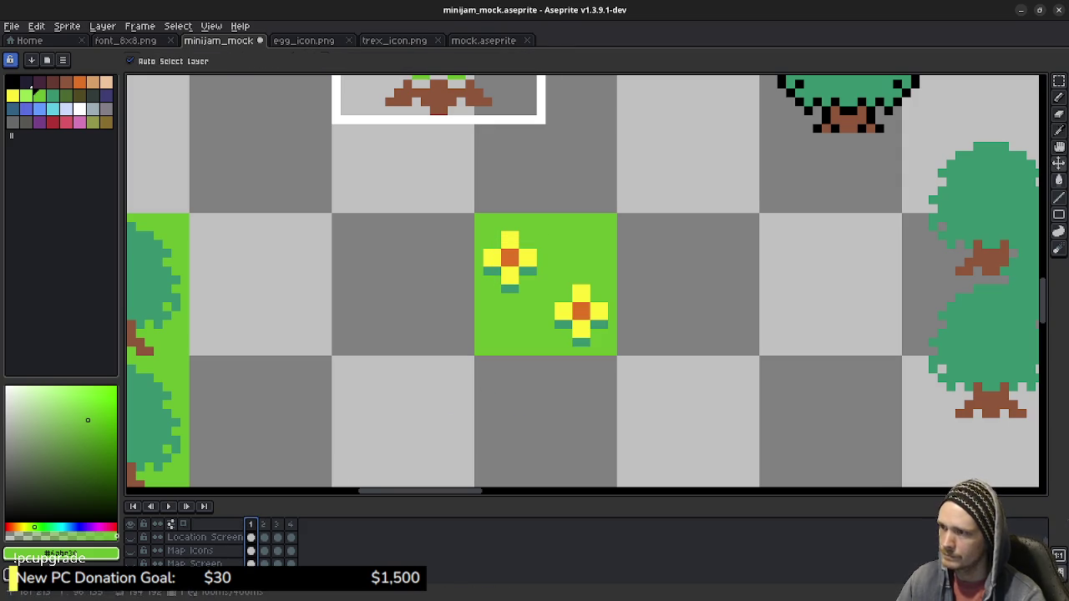
key(ctrl+z)
key(ctrl+z)
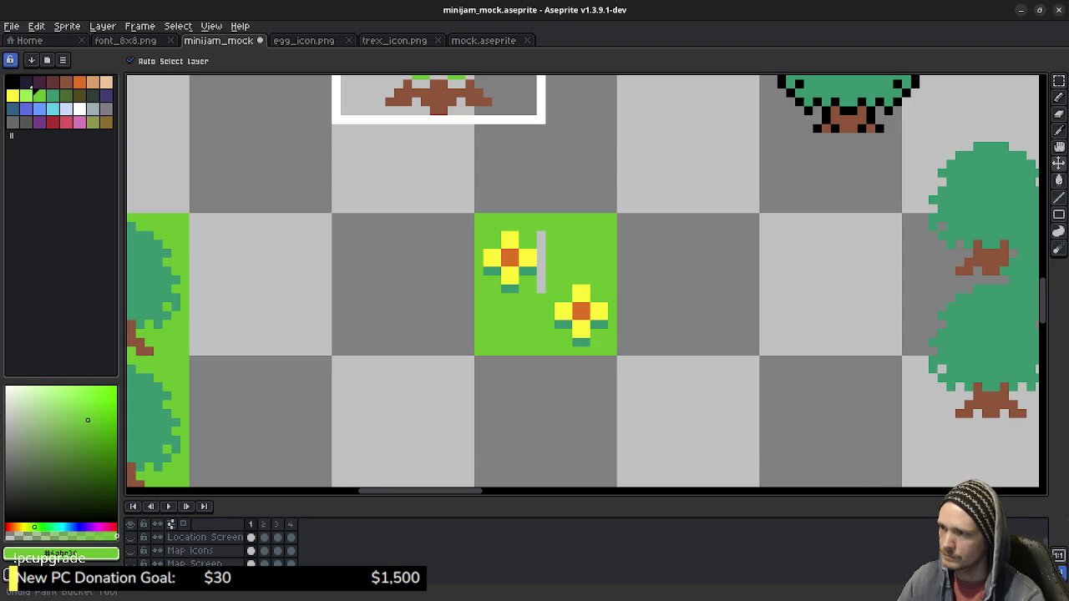
key(ctrl+v)
key(ctrl+z)
key(ctrl+v)
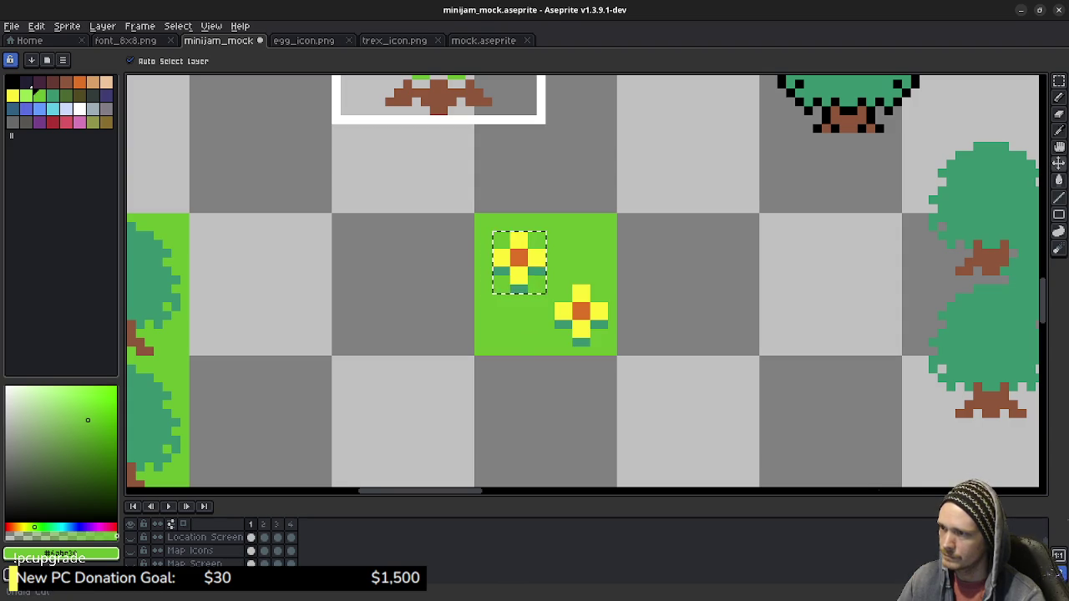
key(w)
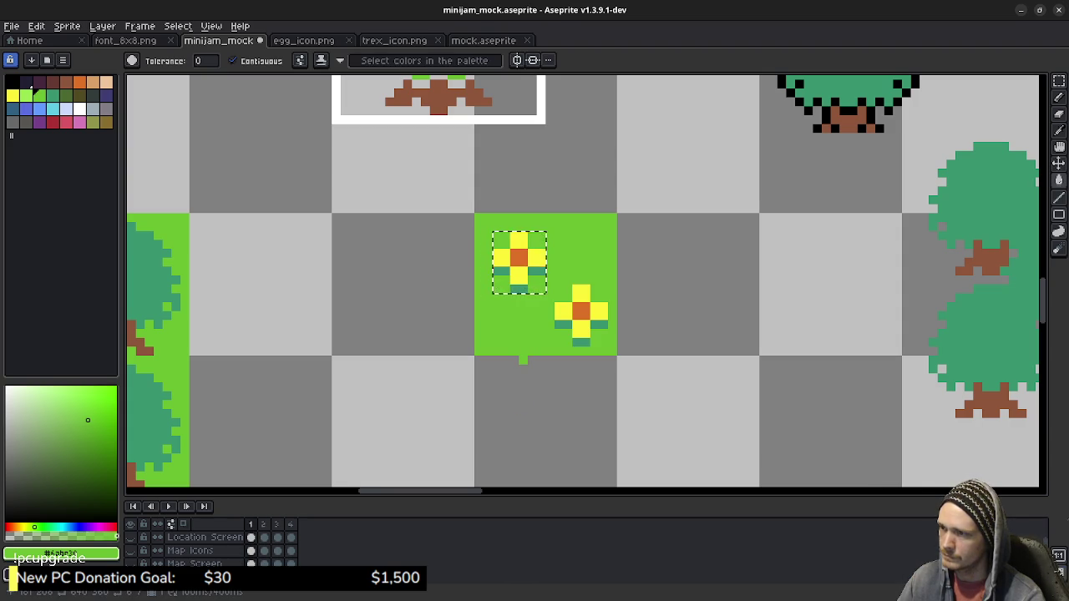
key(m)
key(ctrl+d)
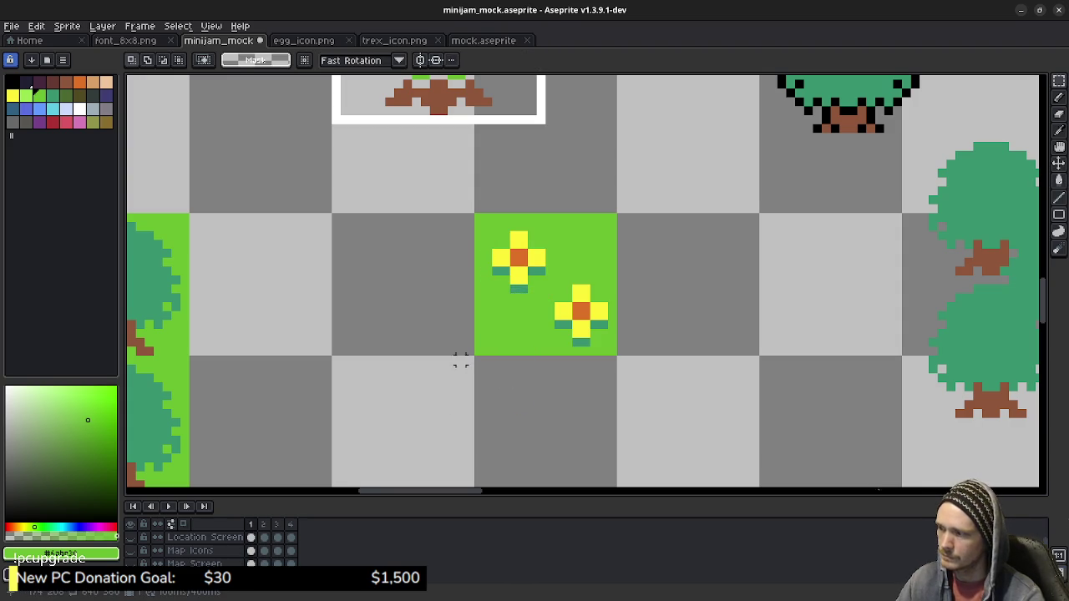
Nudge the upper-left flower one pixel left on each of frames 1 through 4.
drag(493, 233, 543, 290)
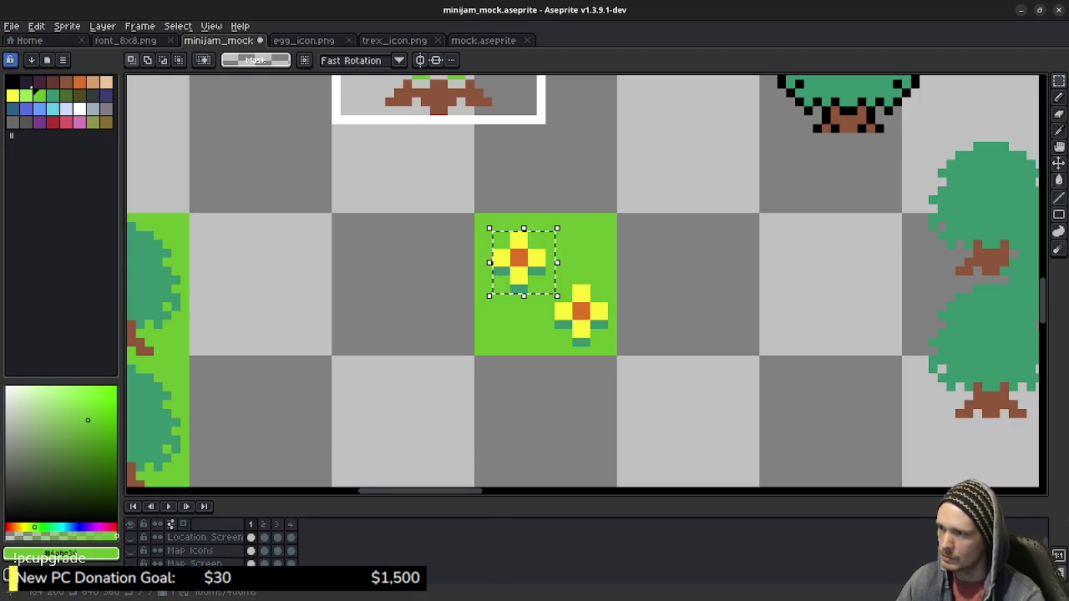
key(Left)
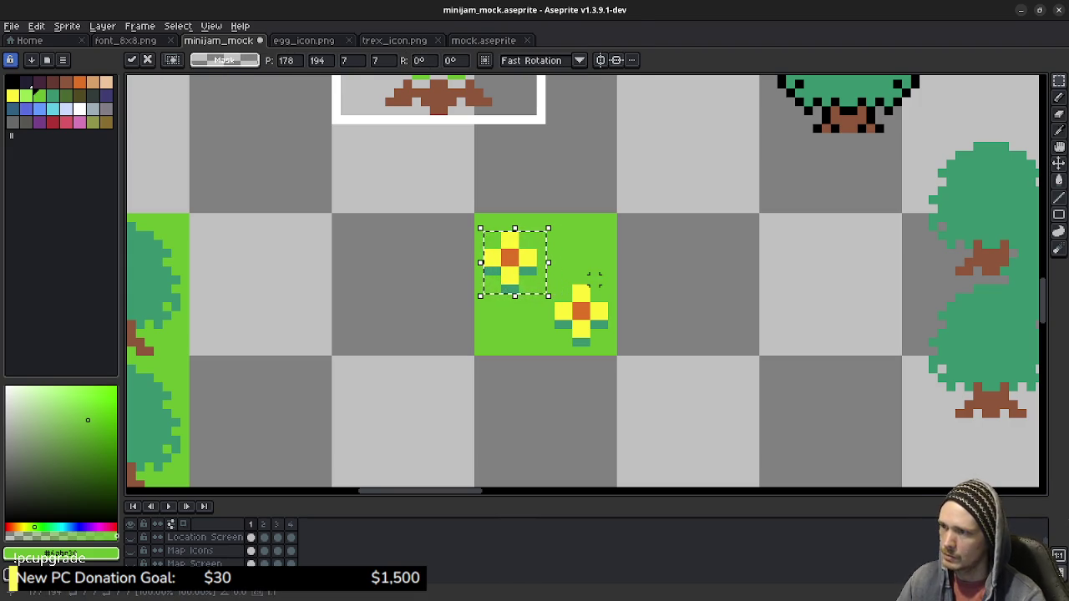
key(ctrl+d)
key(Right)
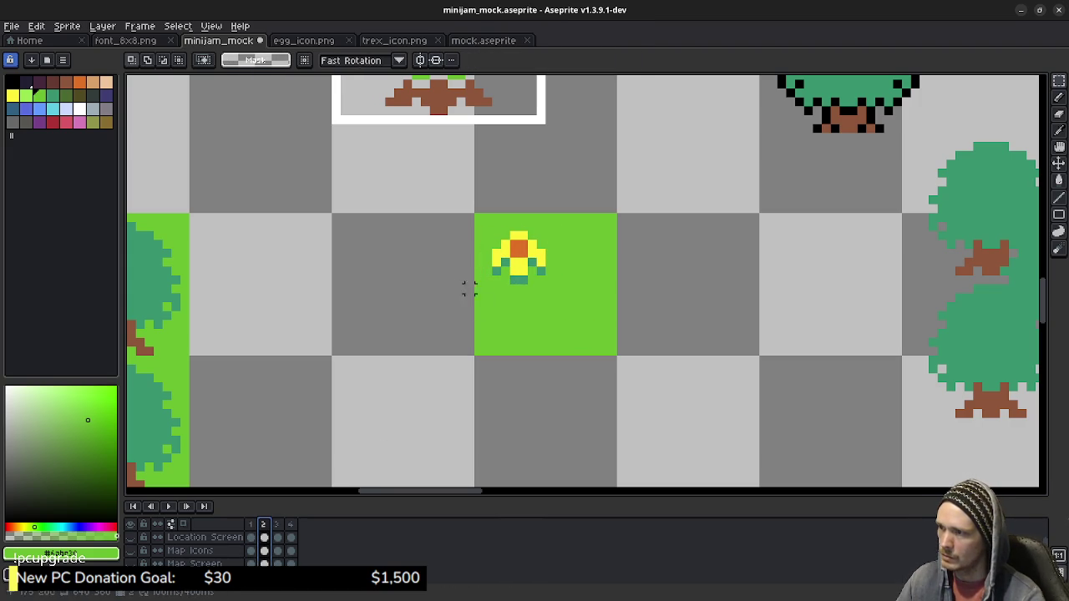
drag(494, 233, 553, 282)
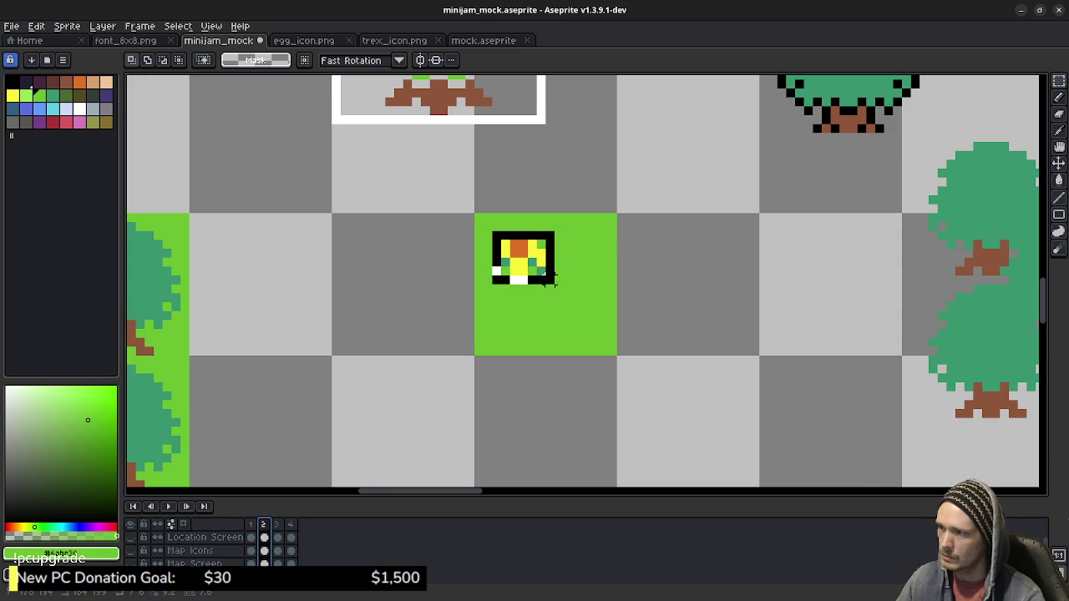
key(Left)
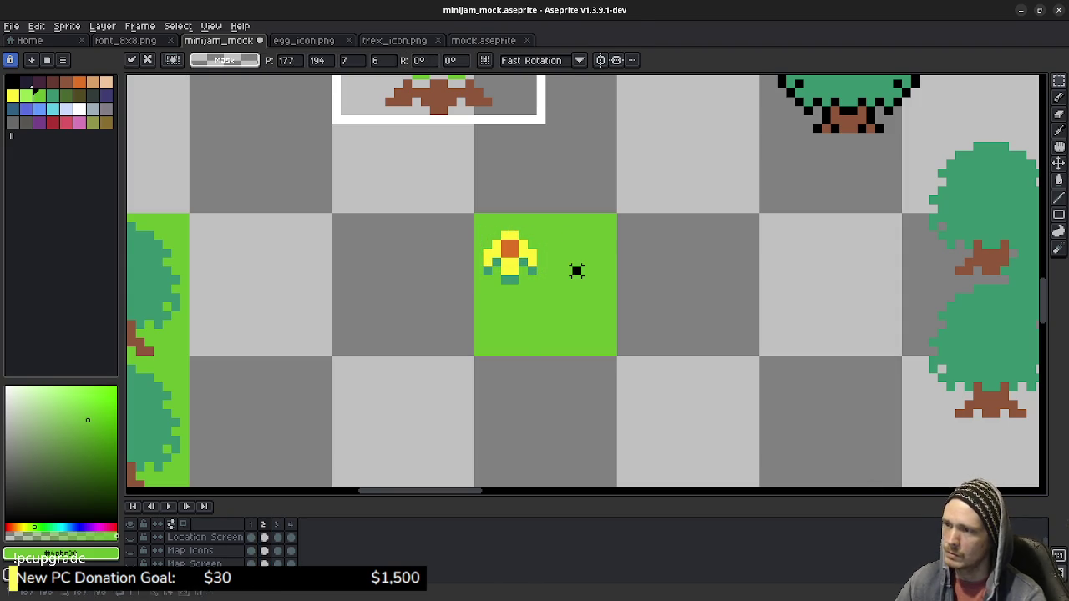
key(Return)
key(ctrl+z)
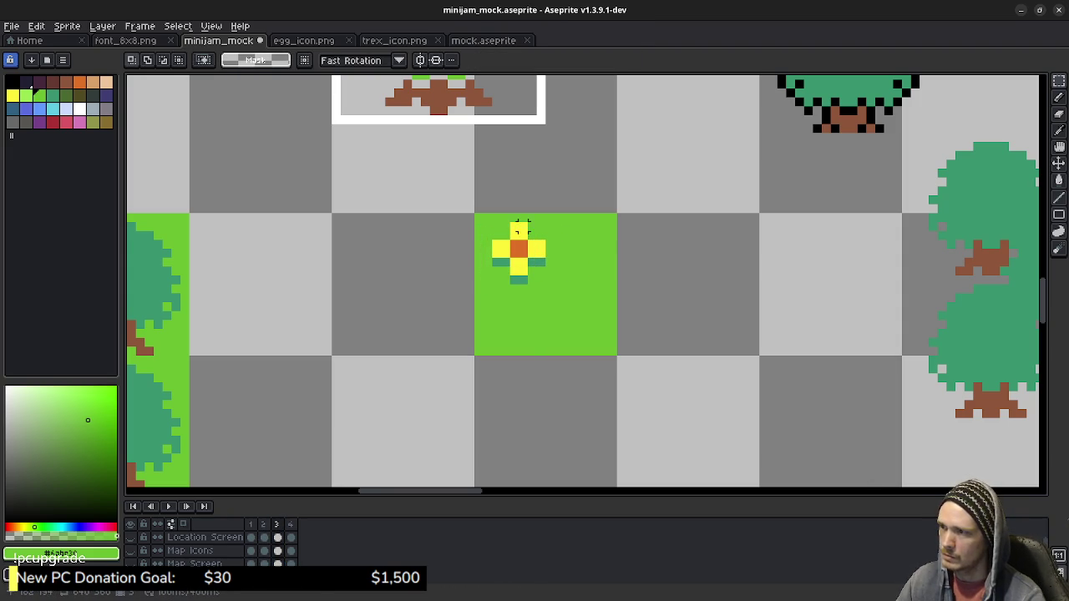
drag(490, 221, 557, 286)
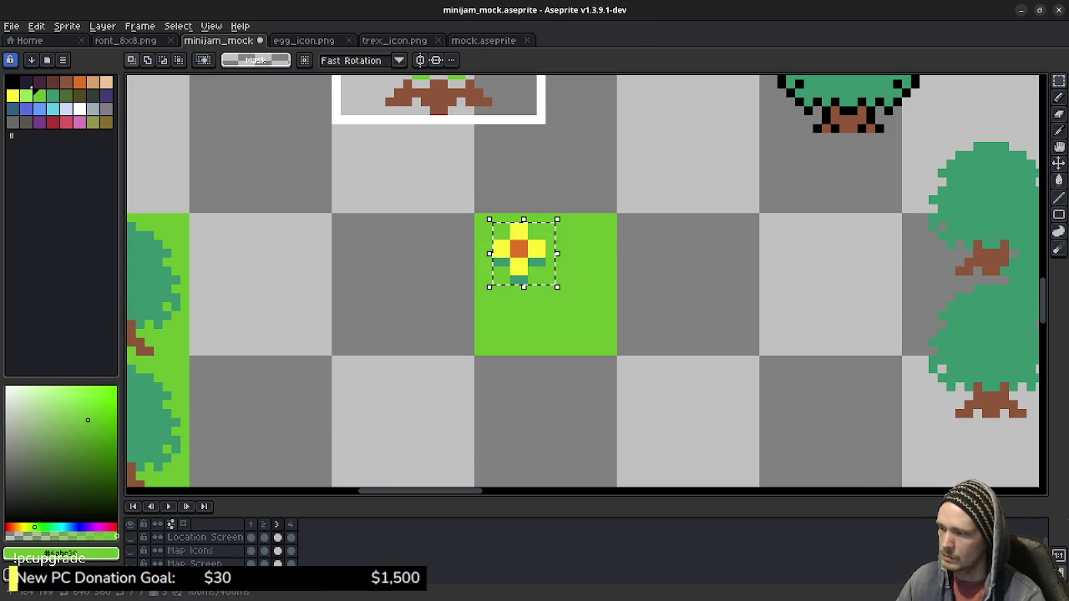
key(Left)
key(ctrl+d)
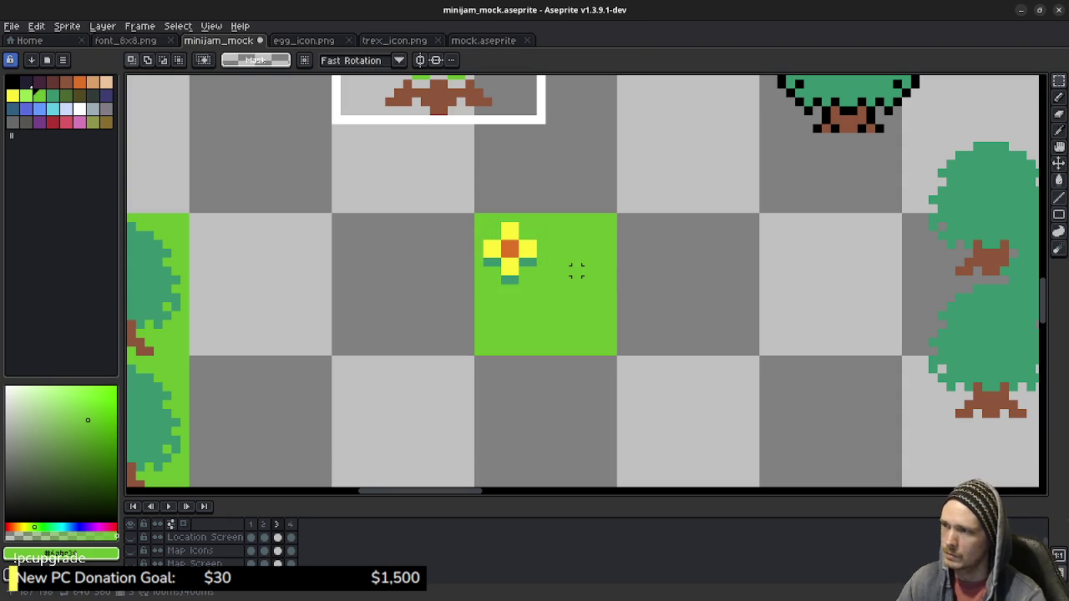
key(Right)
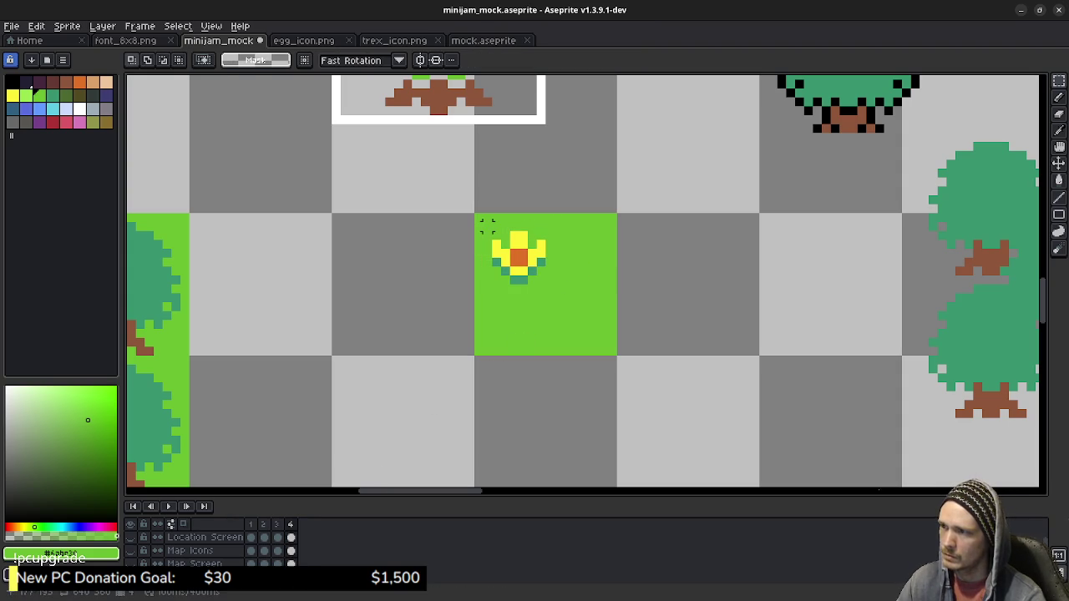
drag(490, 220, 557, 287)
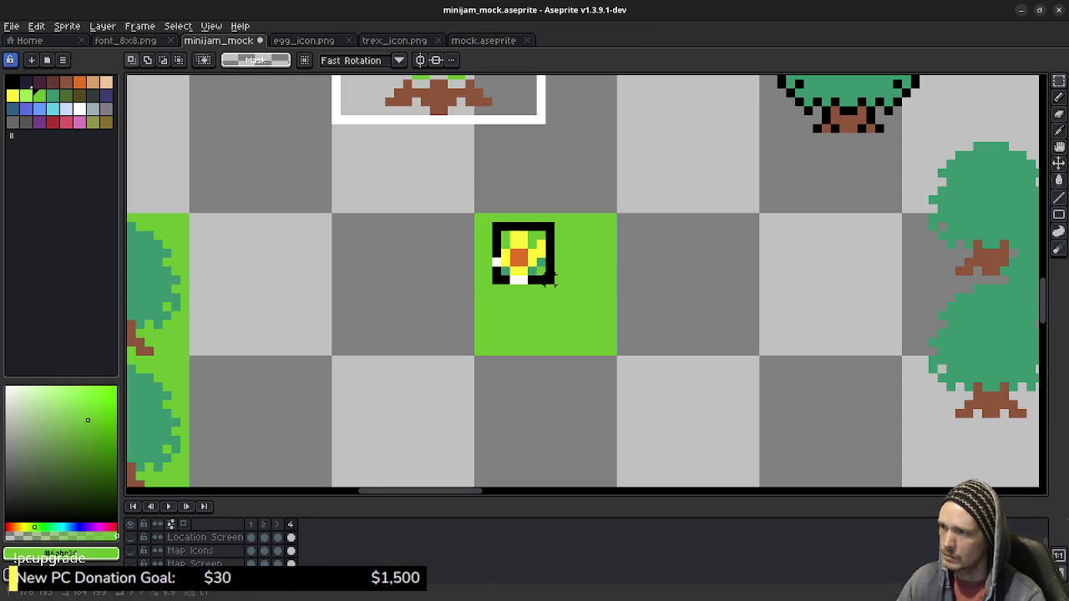
key(Left)
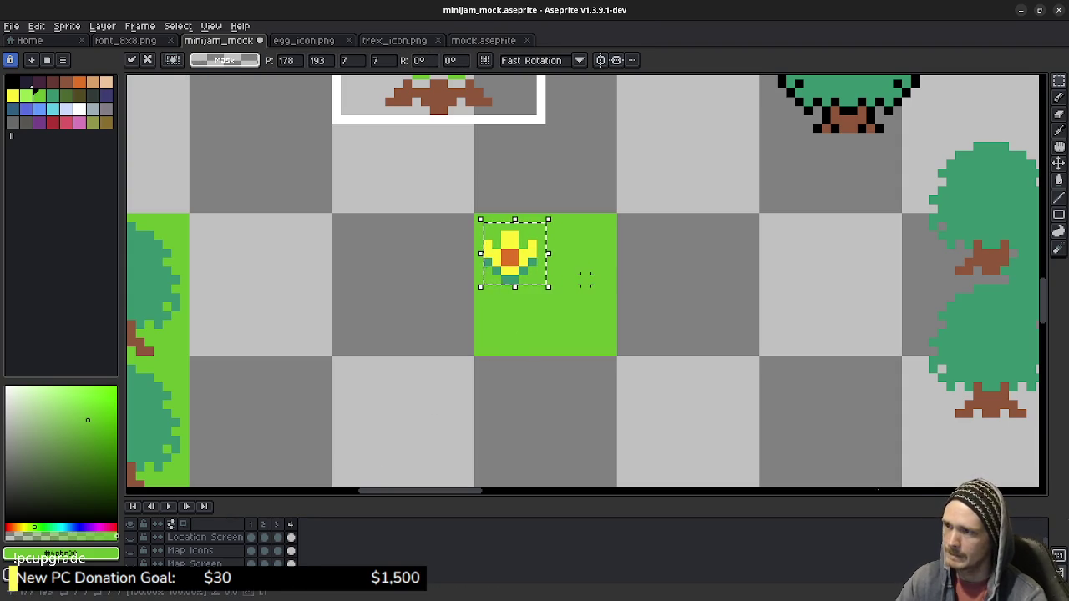
key(ctrl+d)
Play and stop the flower animation preview, then go to frame 2.
key(Return)
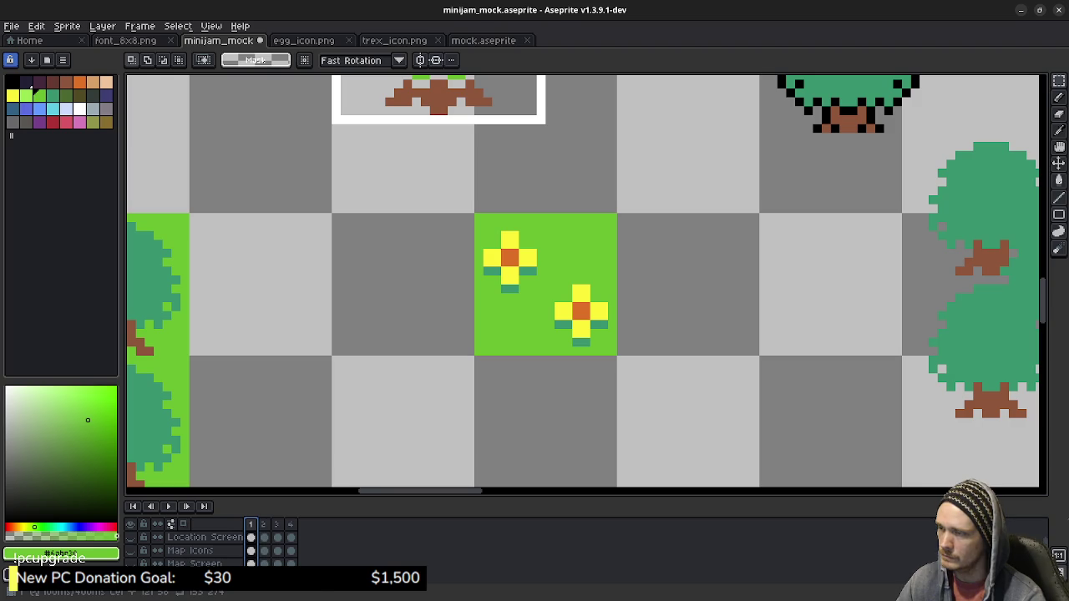
key(Return)
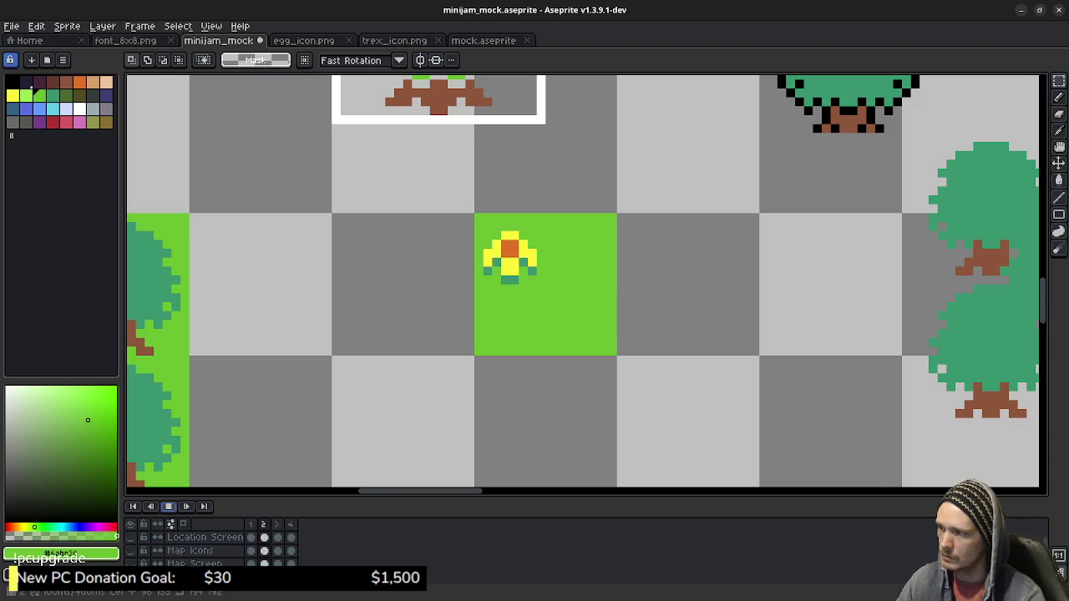
key(Return)
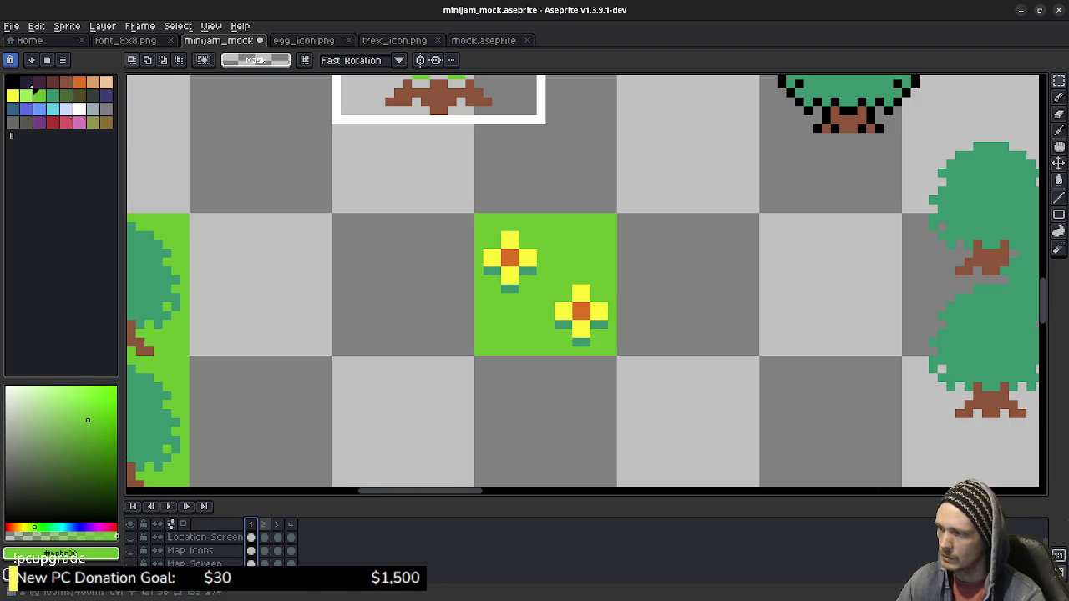
click(263, 524)
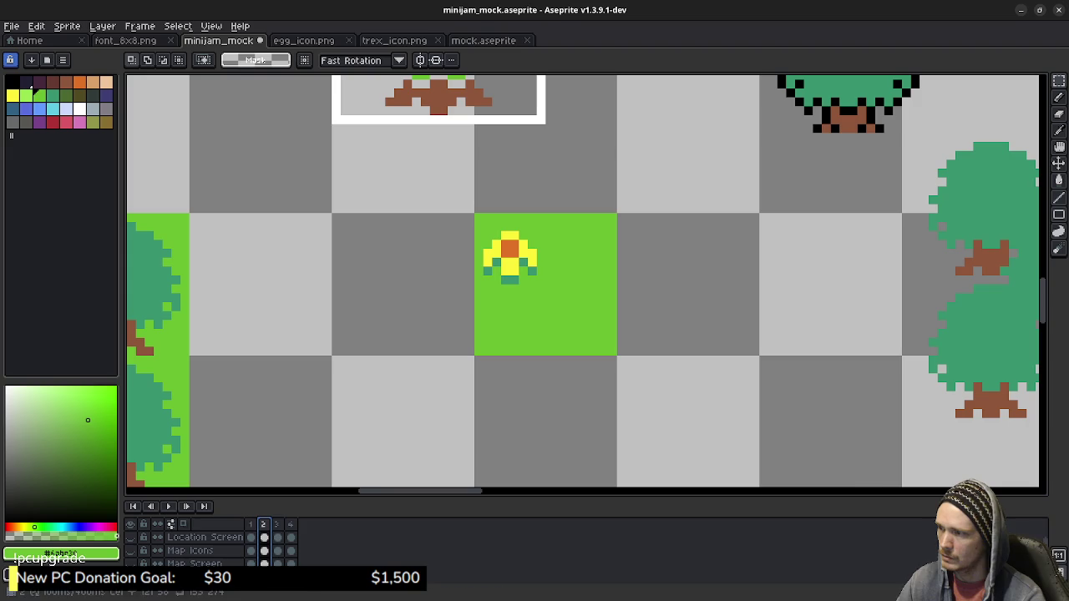
On frame 2, copy the upper flower to the lower-right spot and compare it with frame 1.
key(Left)
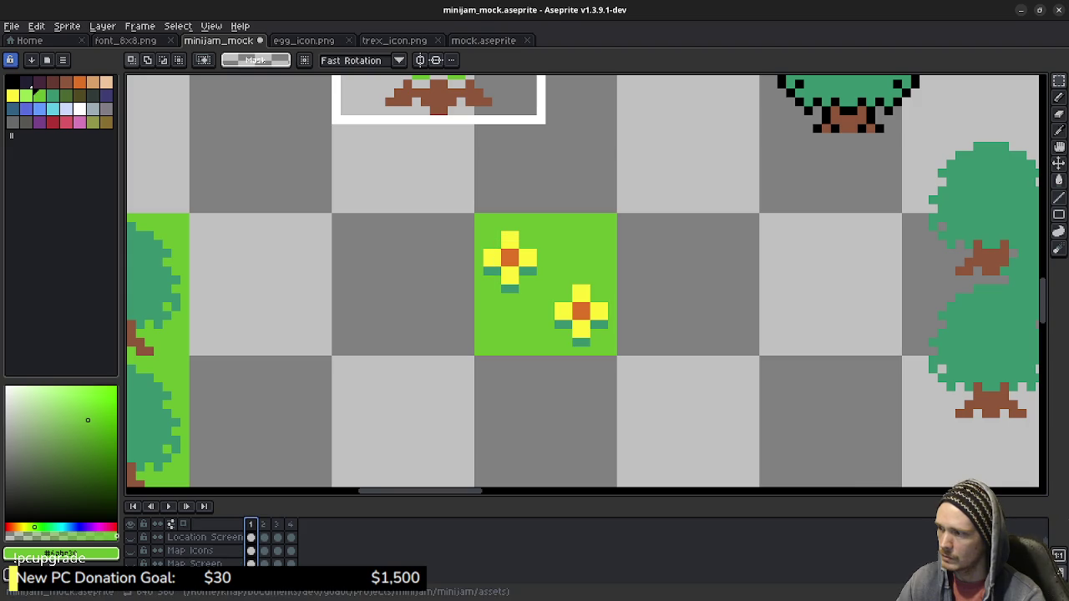
key(Right)
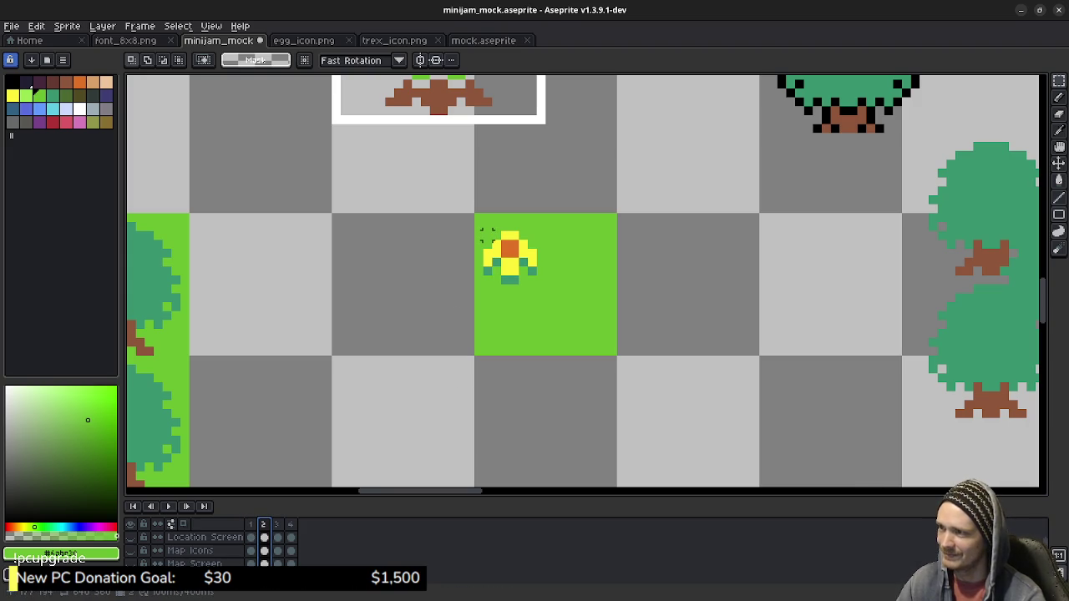
drag(480, 229, 539, 287)
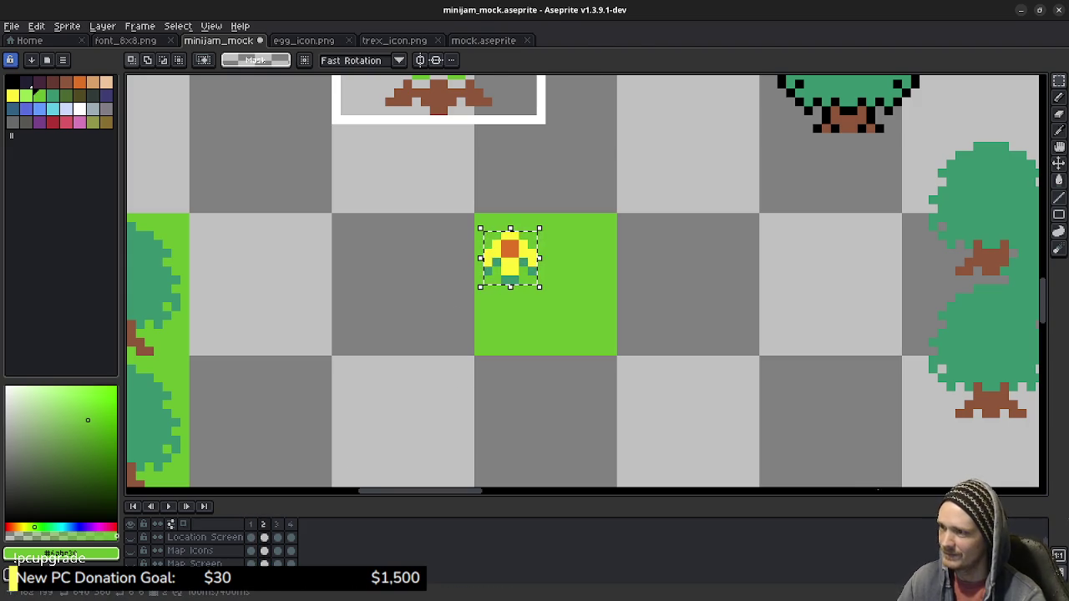
drag(509, 257, 581, 320)
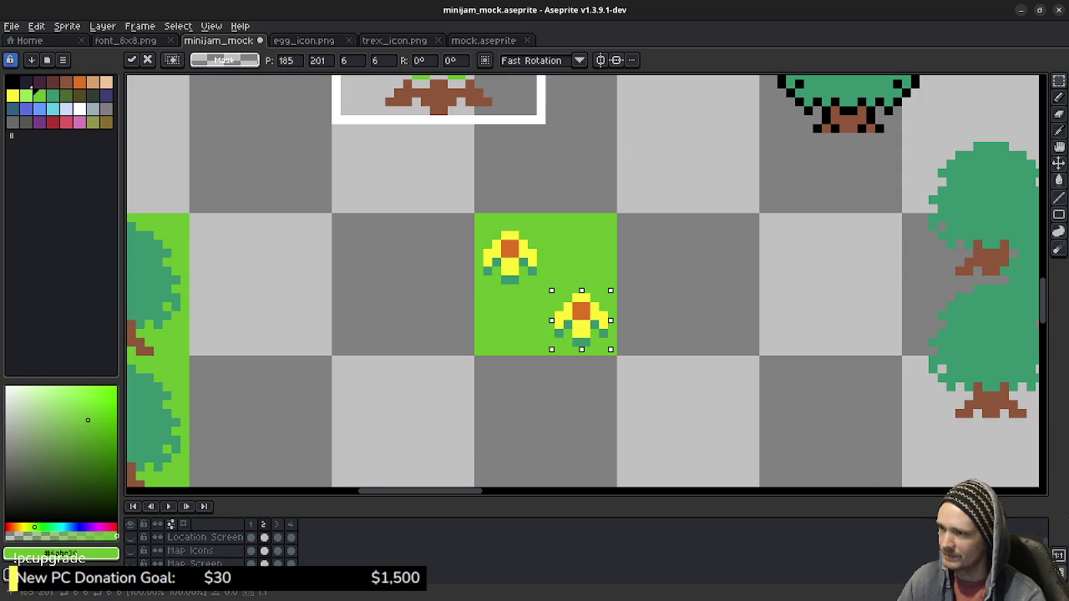
click(434, 378)
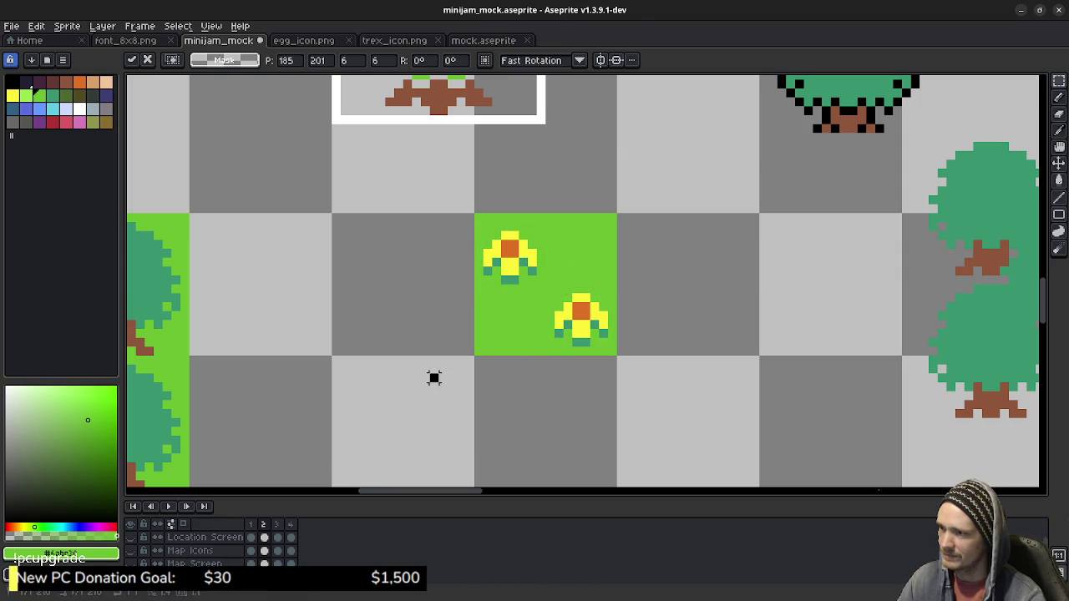
click(250, 523)
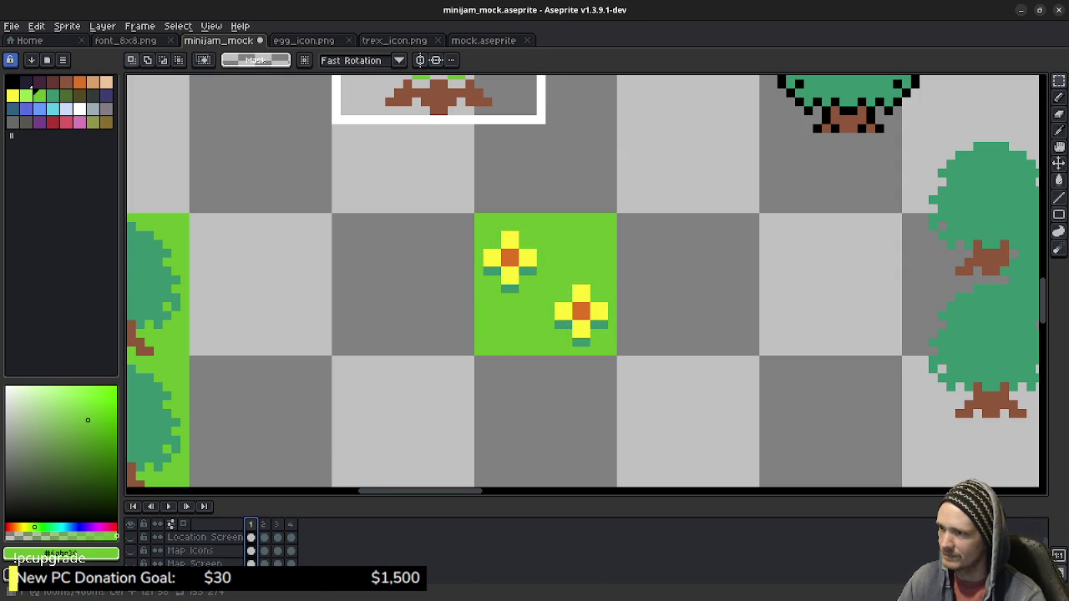
click(263, 523)
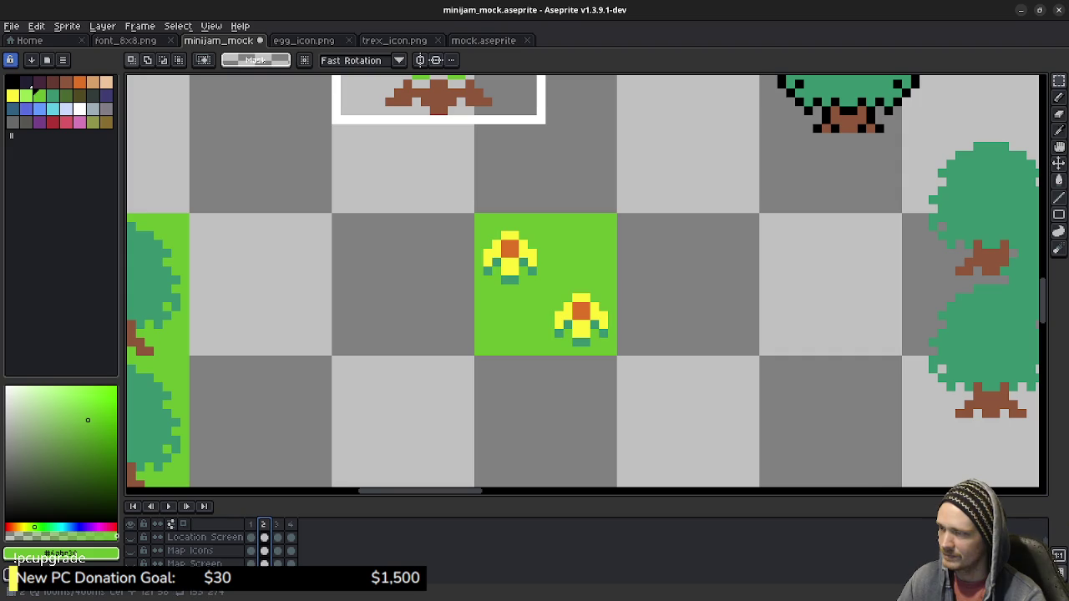
click(251, 524)
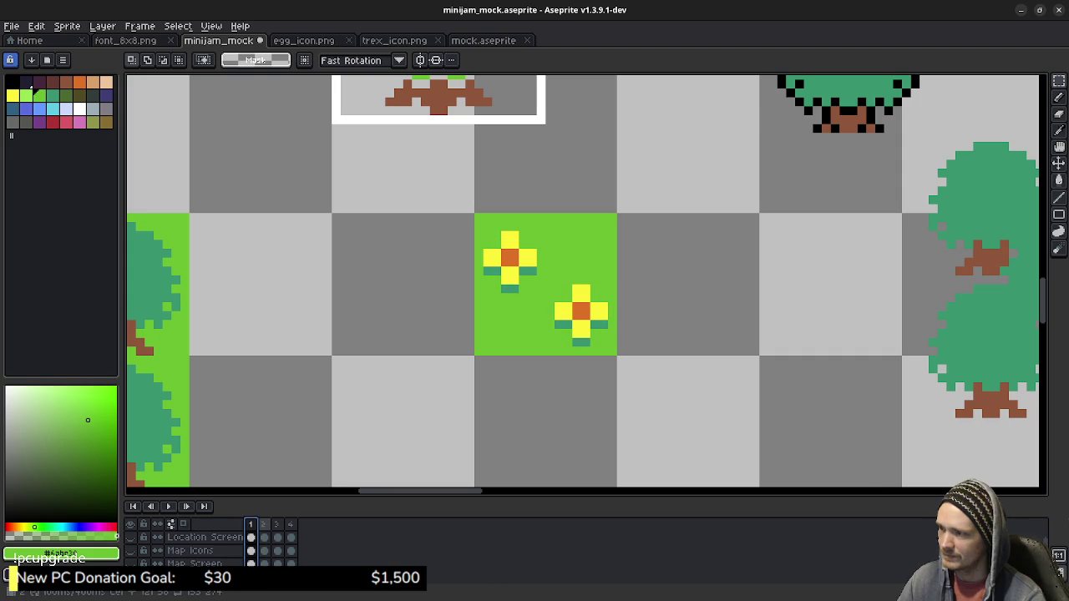
click(263, 523)
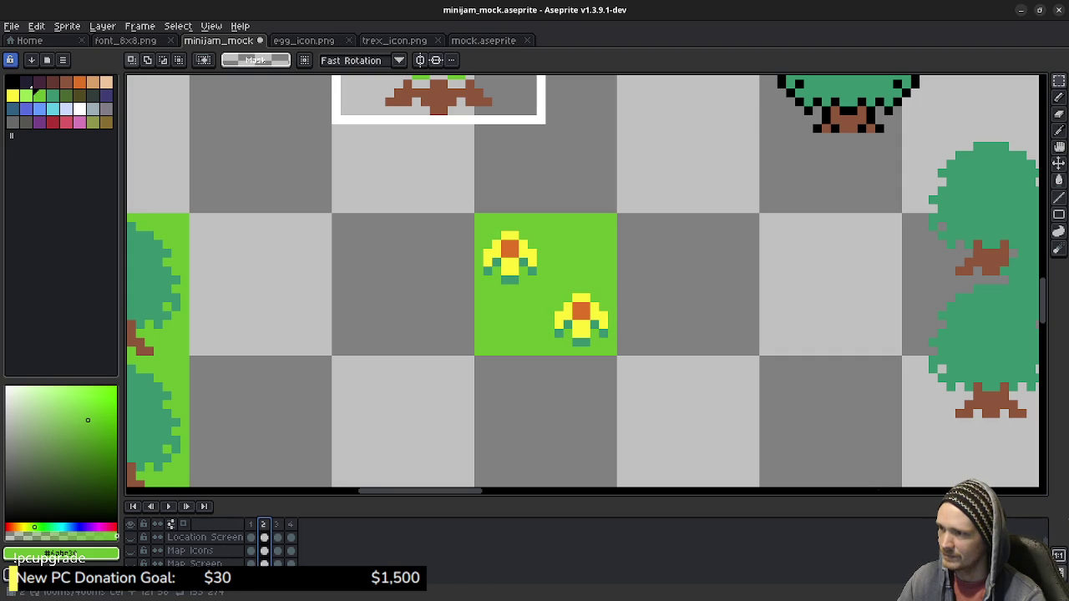
click(250, 524)
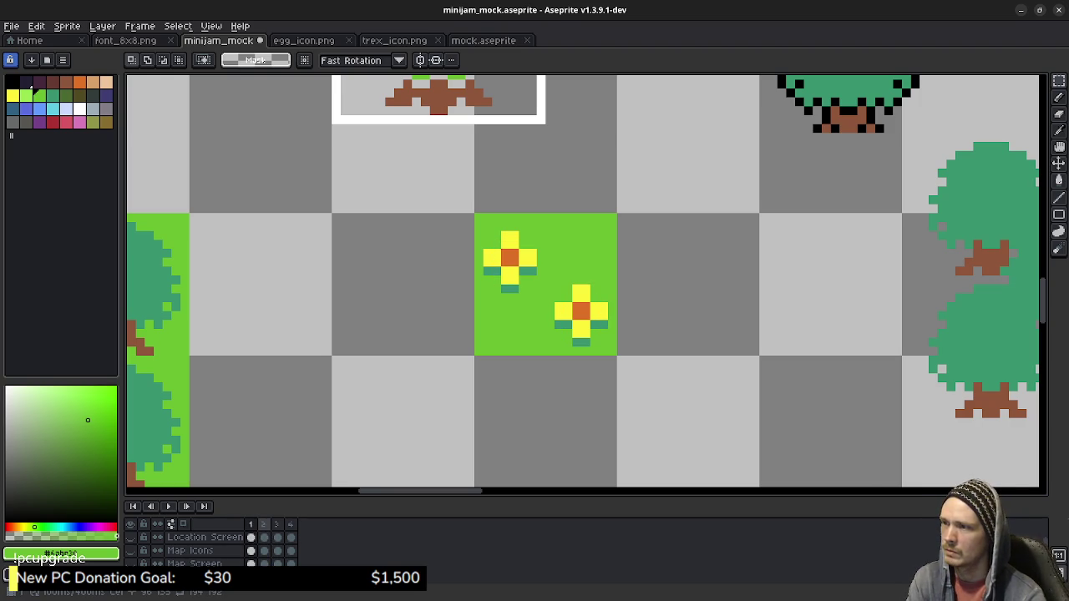
key(Right)
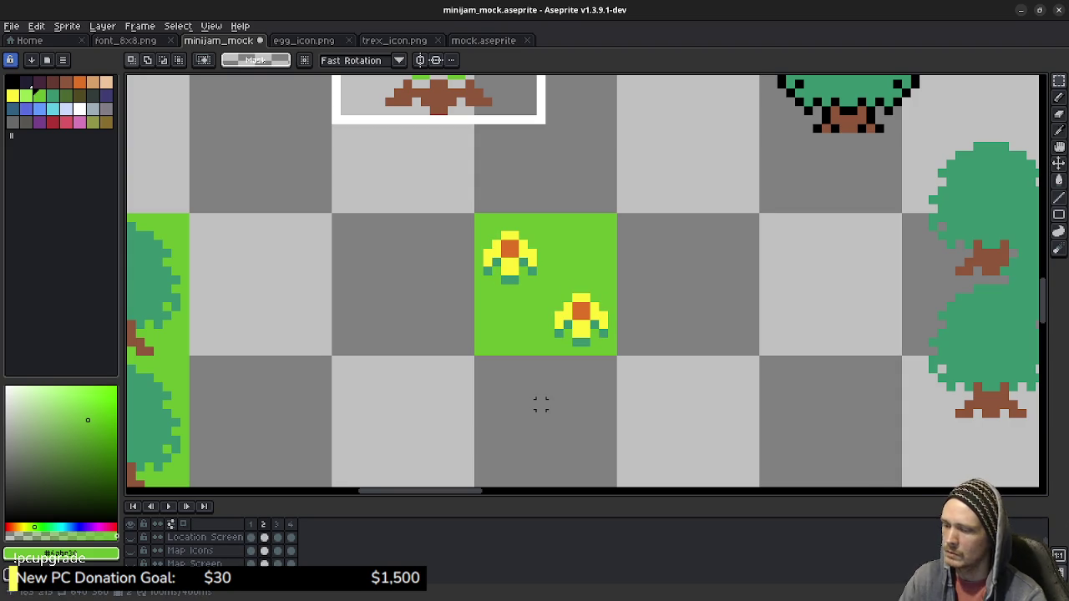
Nudge the lower-right flower on frame 2 up one pixel.
drag(554, 286, 607, 355)
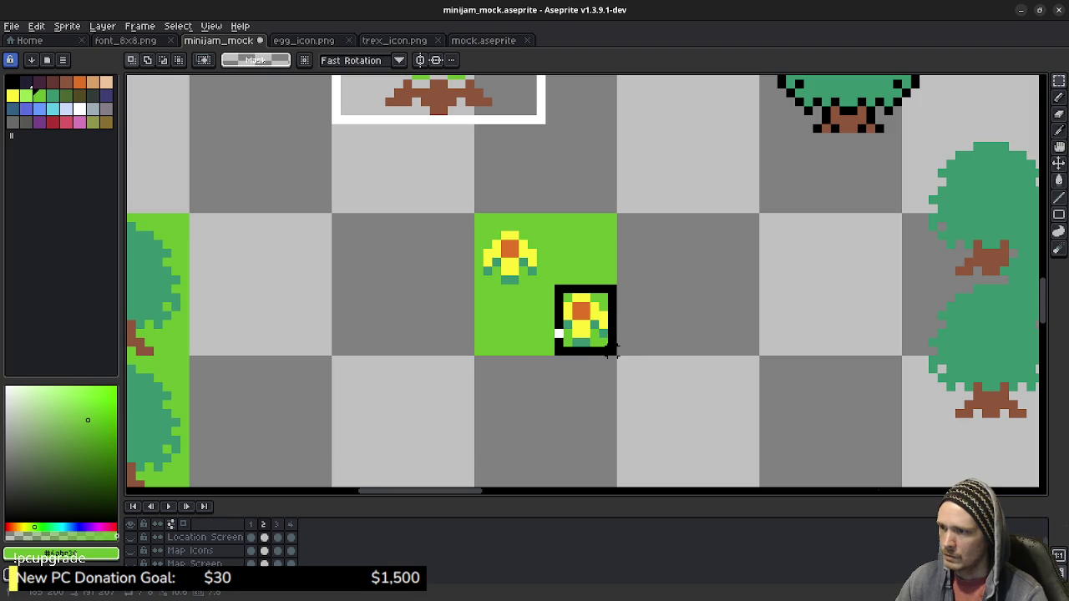
key(Up)
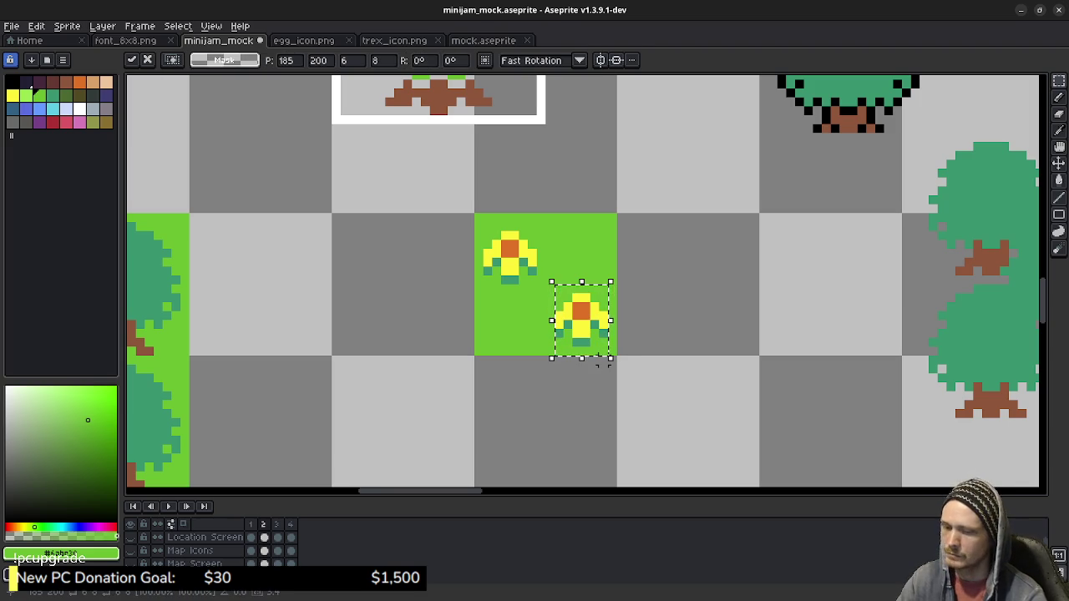
click(594, 241)
On frame 3, duplicate the upper flower down-right onto the grass tile.
click(277, 524)
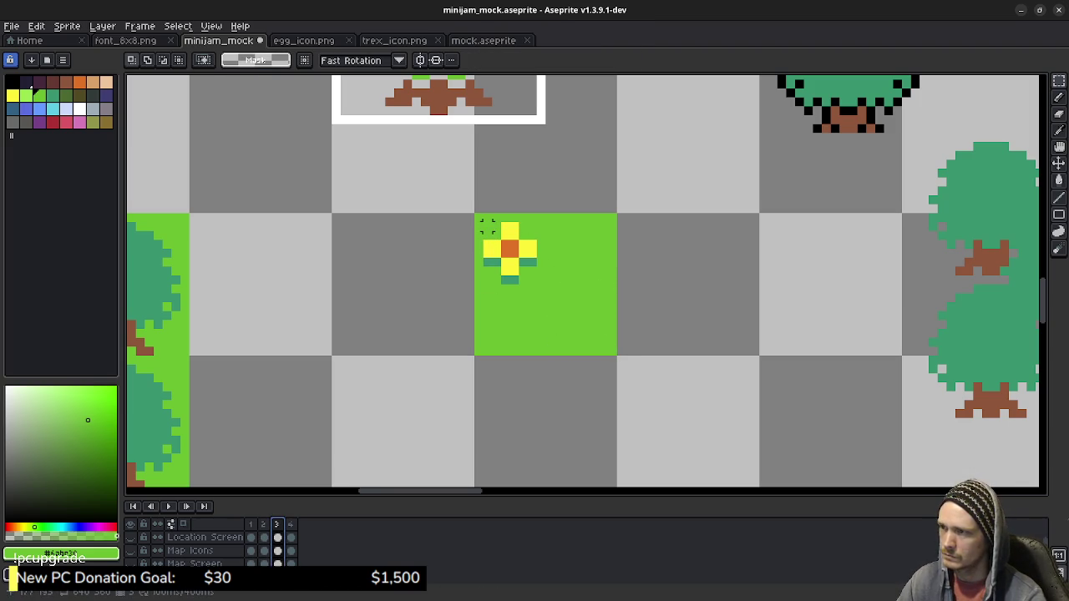
drag(480, 220, 539, 287)
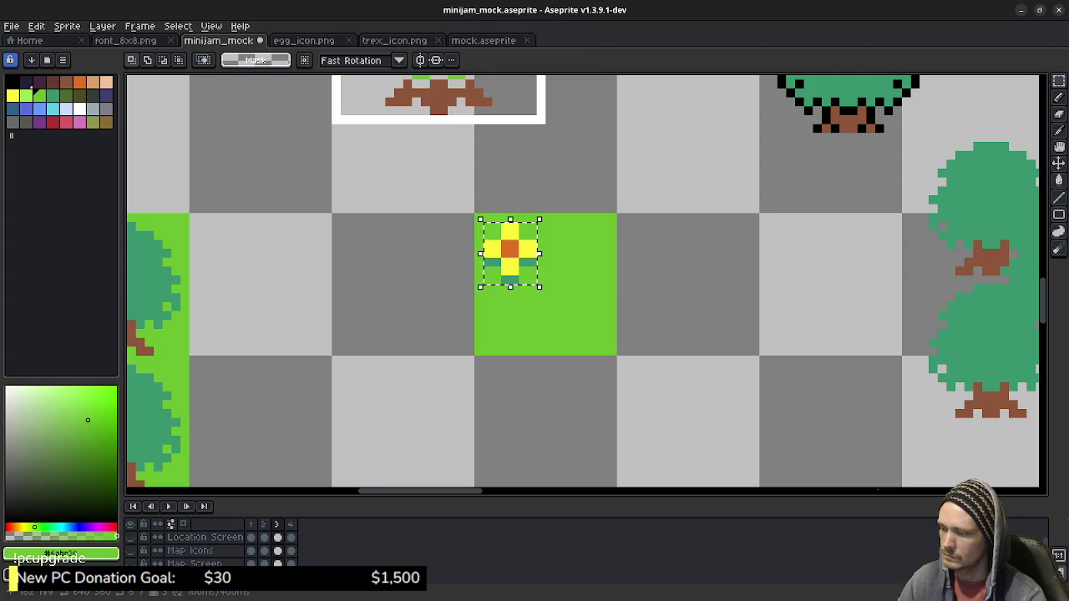
click(529, 296)
drag(498, 264, 593, 340)
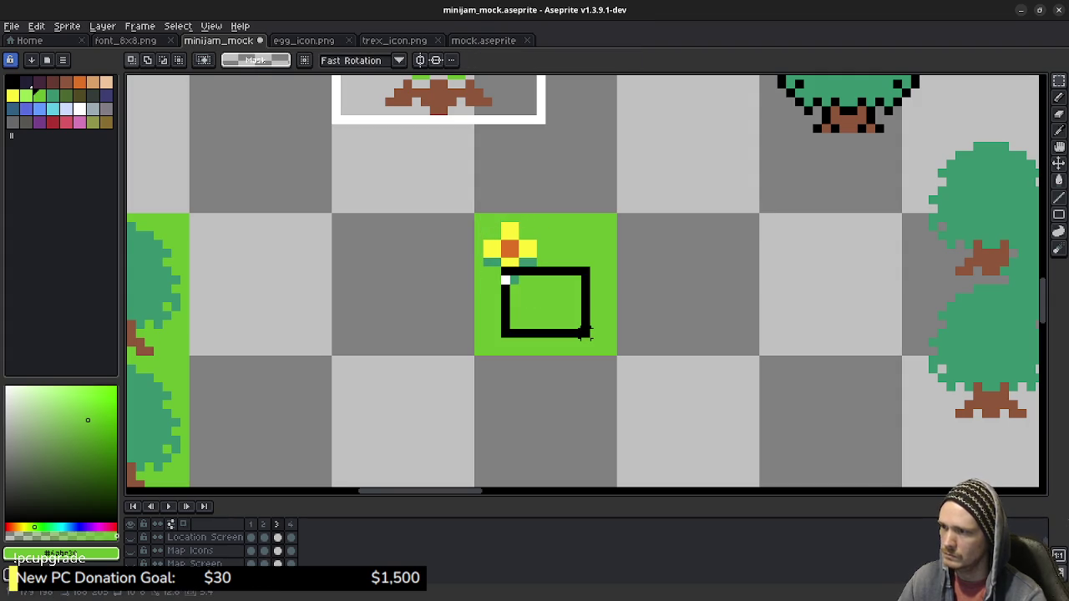
click(593, 235)
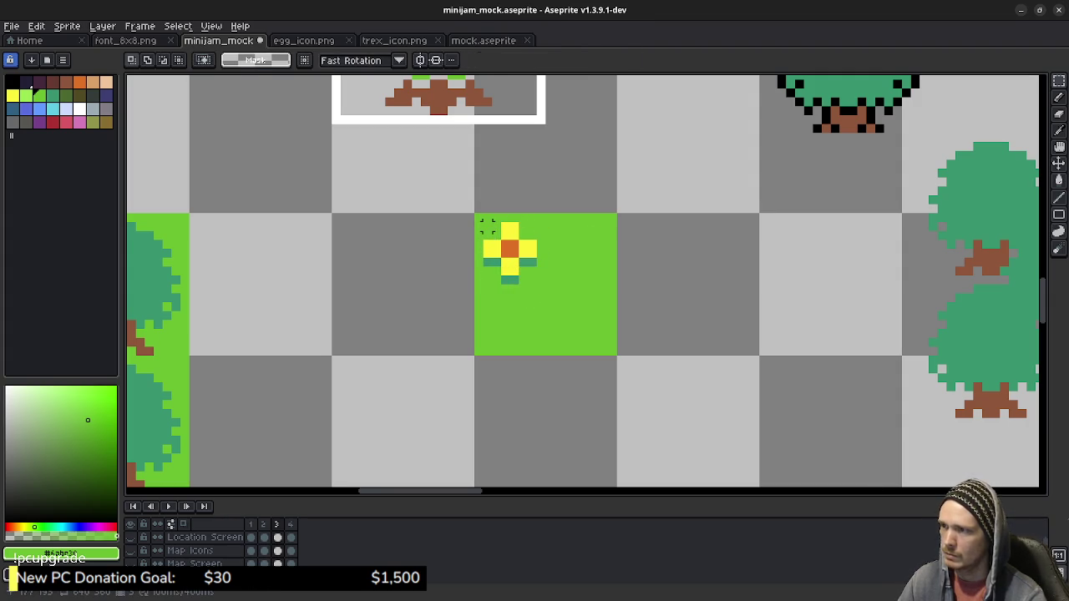
drag(480, 220, 548, 286)
drag(509, 250, 581, 307)
click(508, 301)
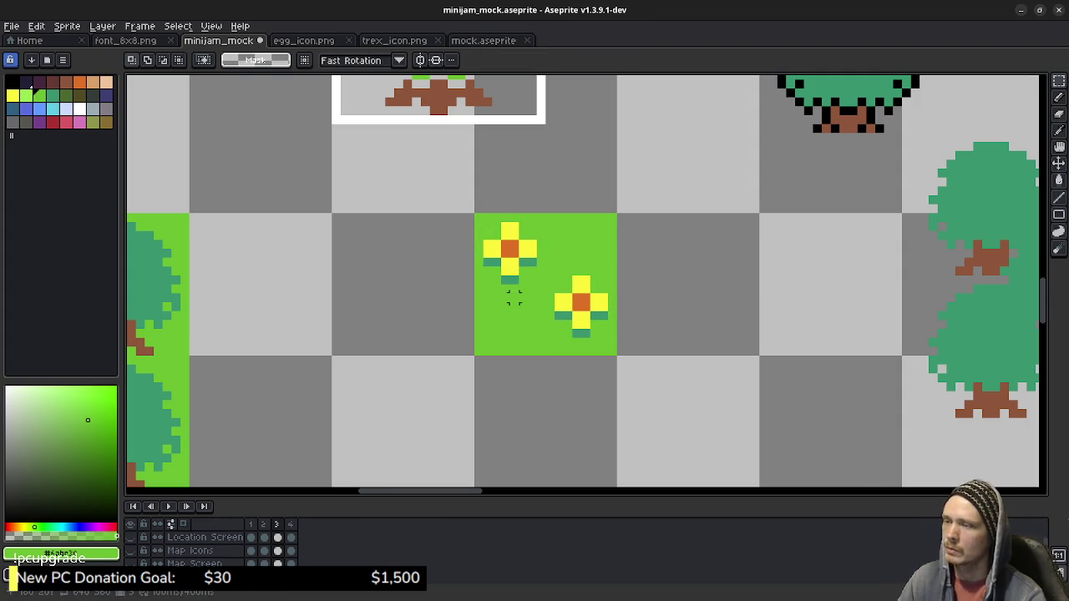
Step back and forth through the frames to frame 4 and preview the animation.
key(comma)
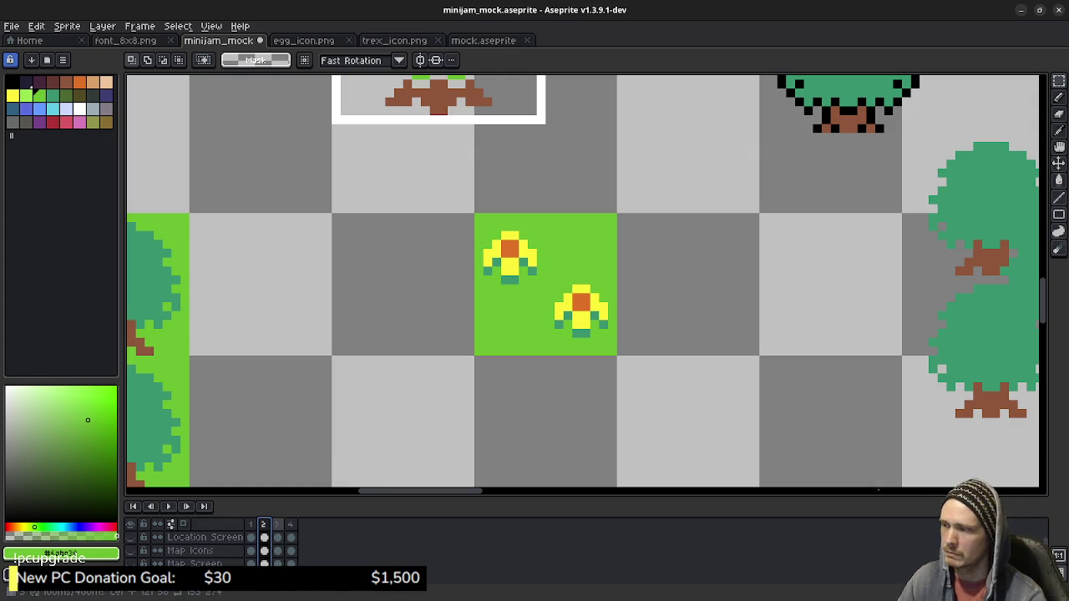
key(period)
key(comma)
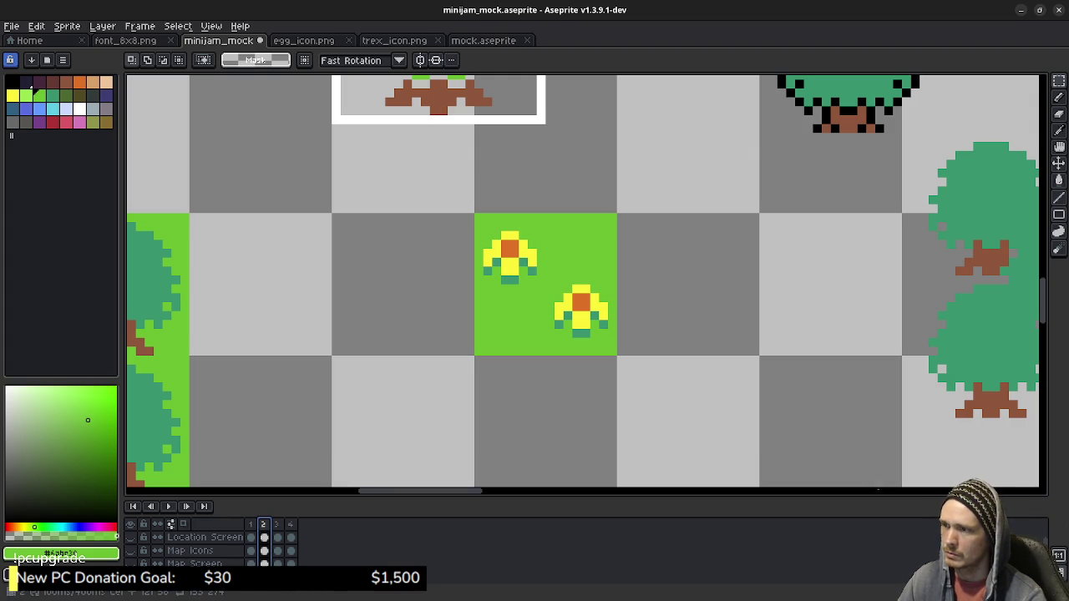
key(period)
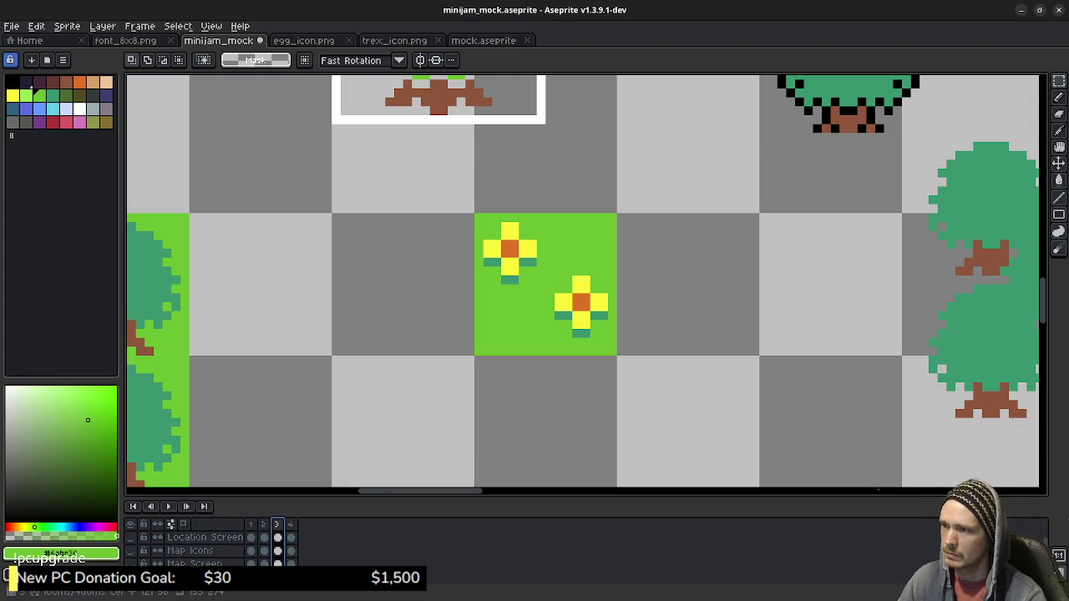
key(period)
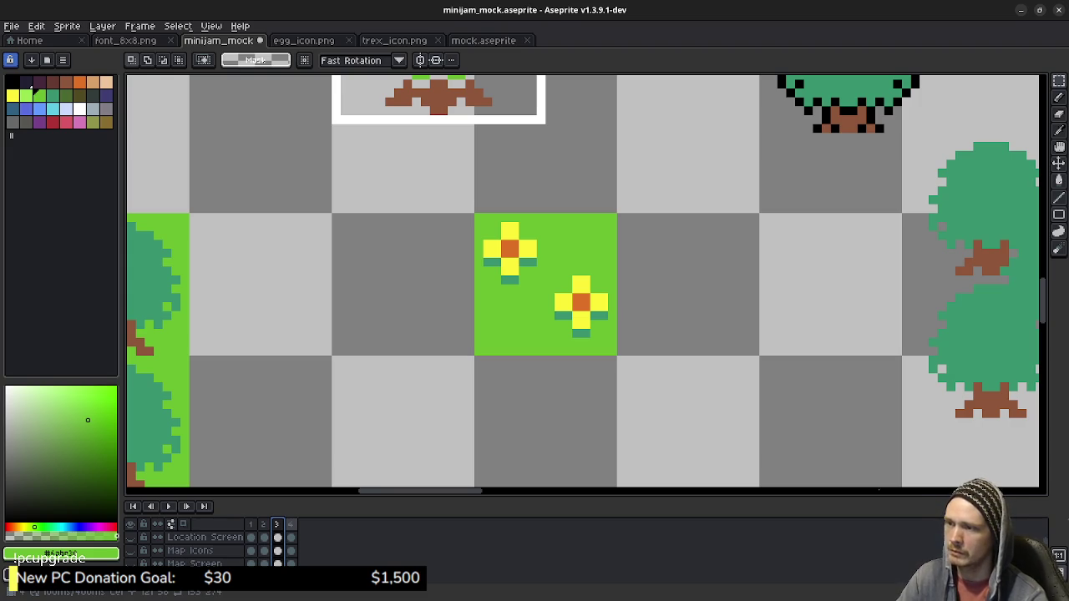
key(Return)
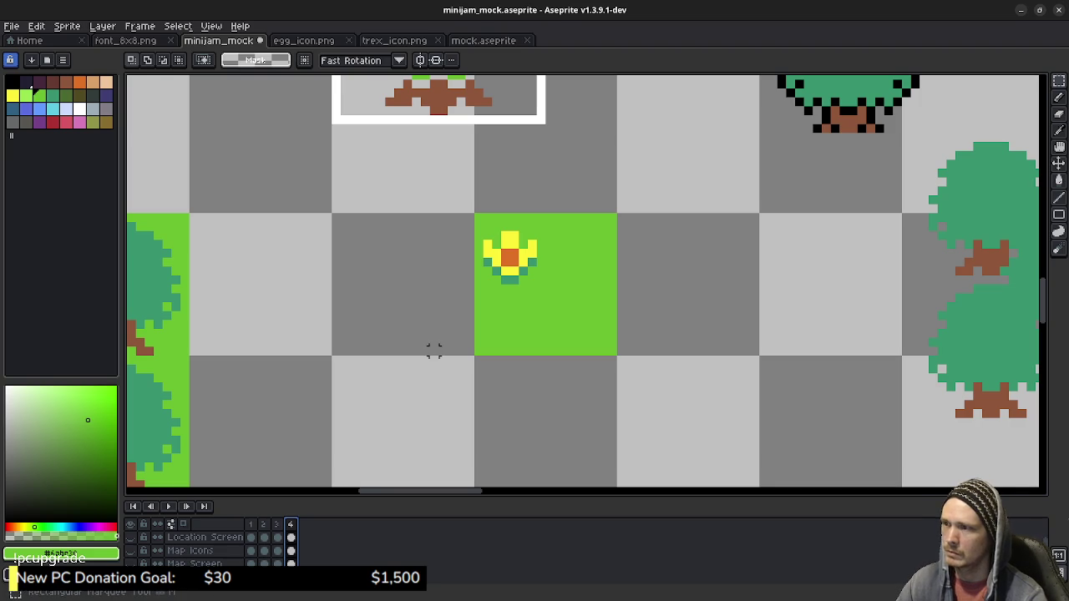
On frame 4, copy the upper-left flower down-right and fine-tune its position by one pixel.
drag(483, 232, 533, 281)
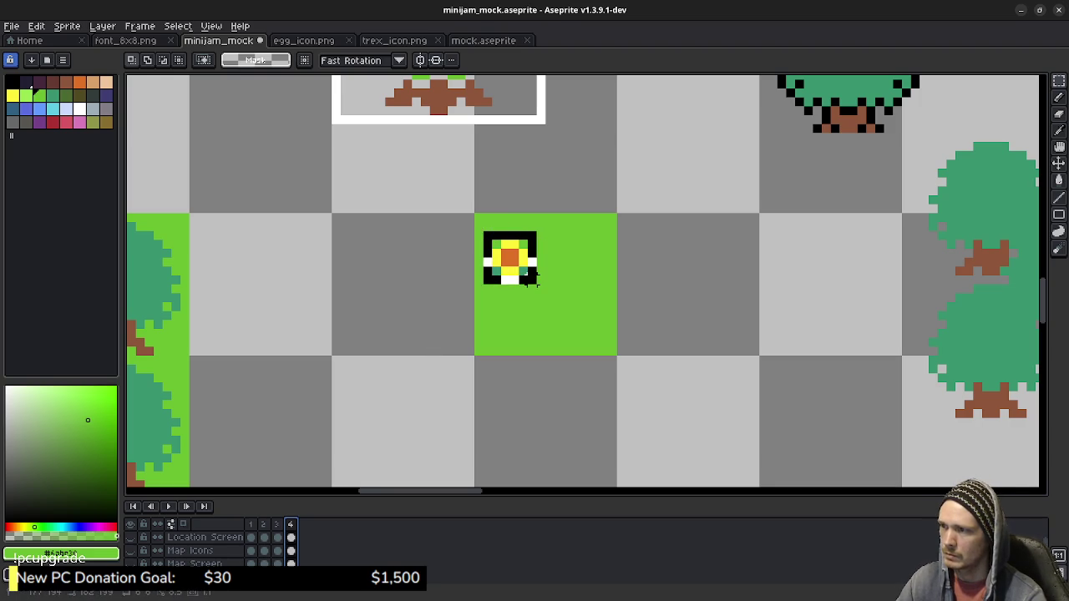
click(571, 280)
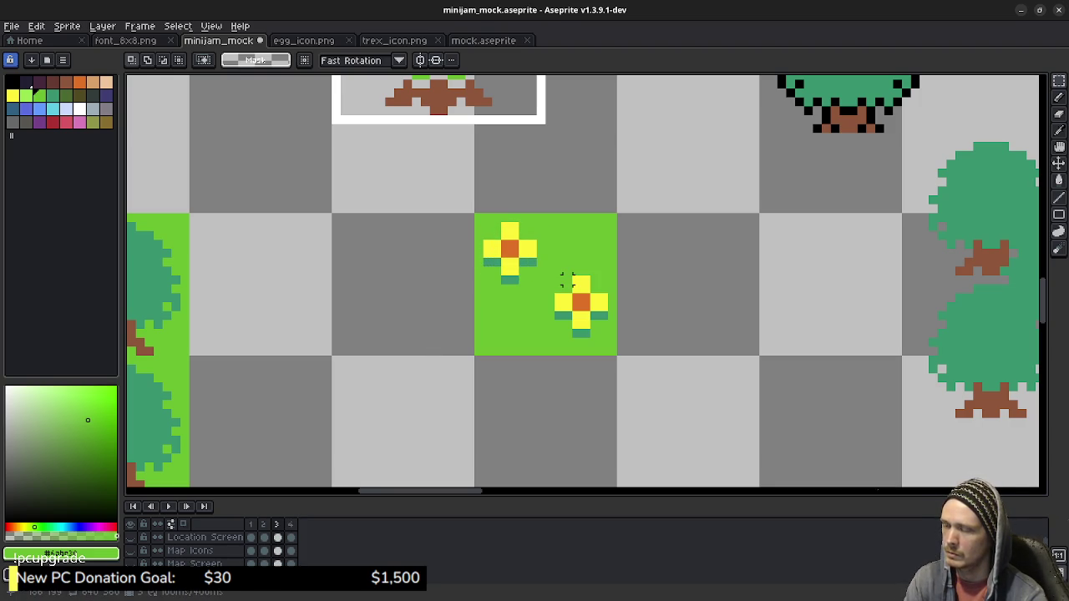
key(ctrl+z)
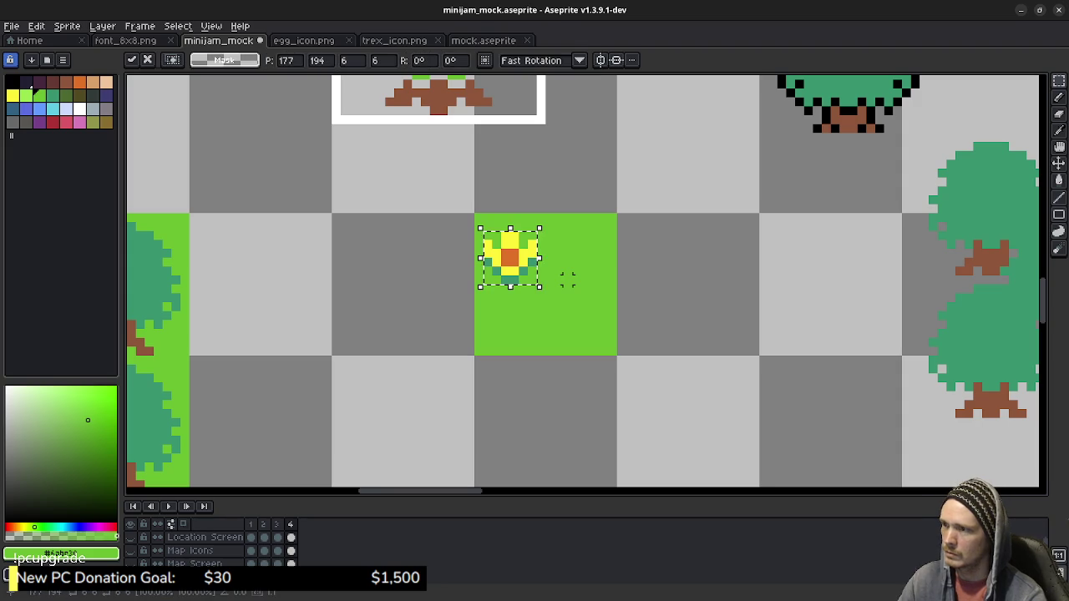
drag(510, 257, 580, 311)
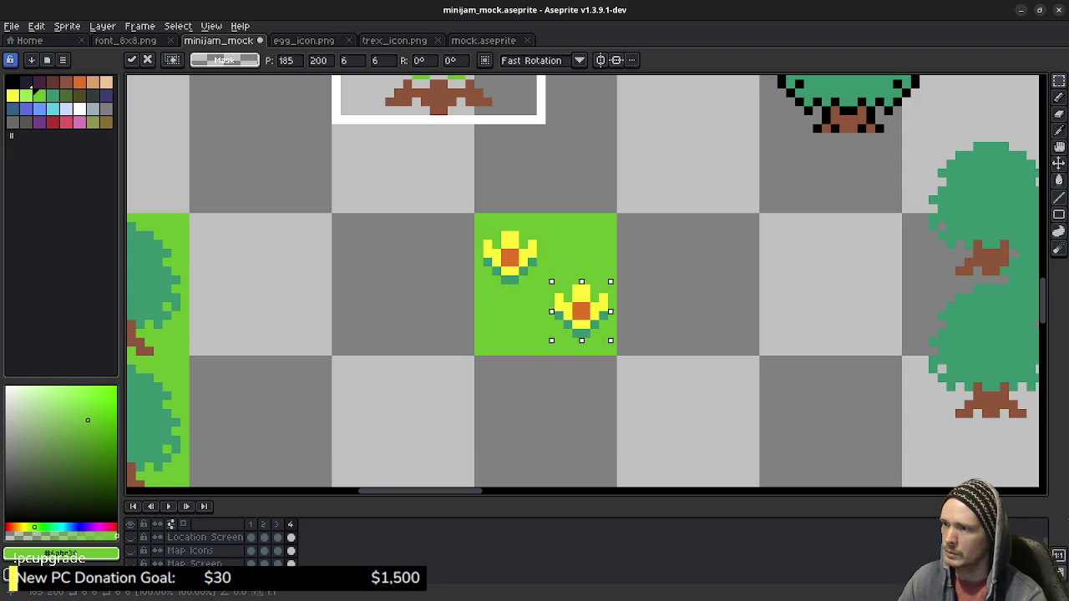
key(Down)
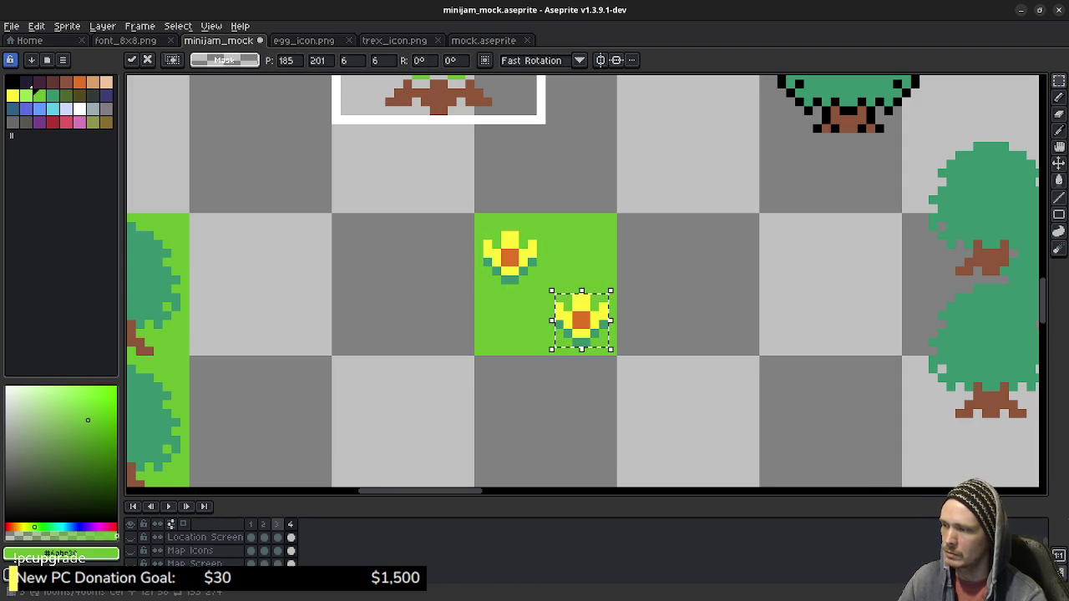
key(Return)
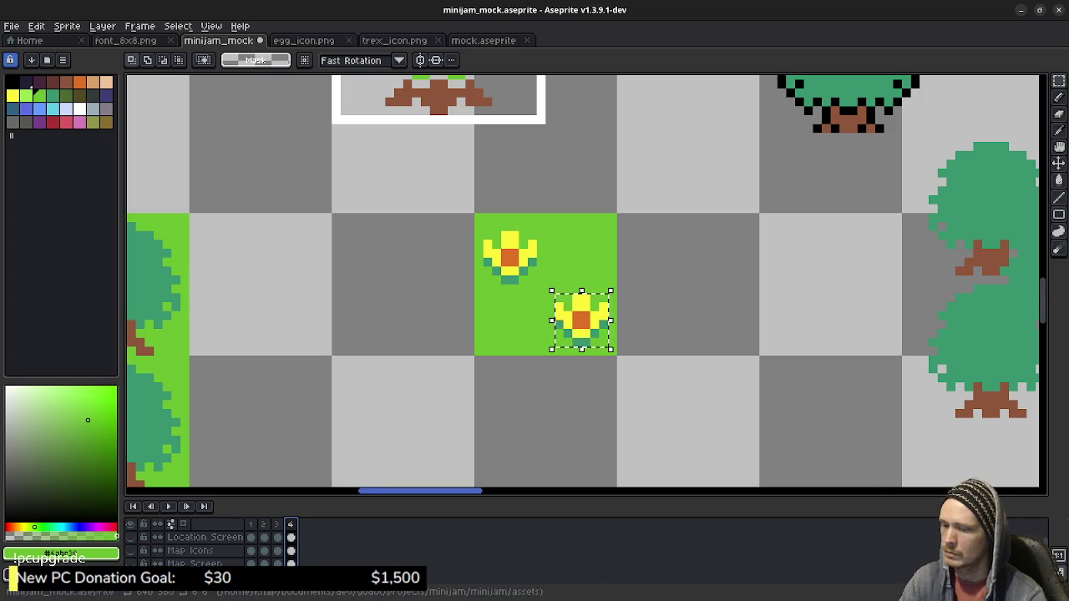
key(Up)
key(Return)
key(g)
key(shift+g)
key(g)
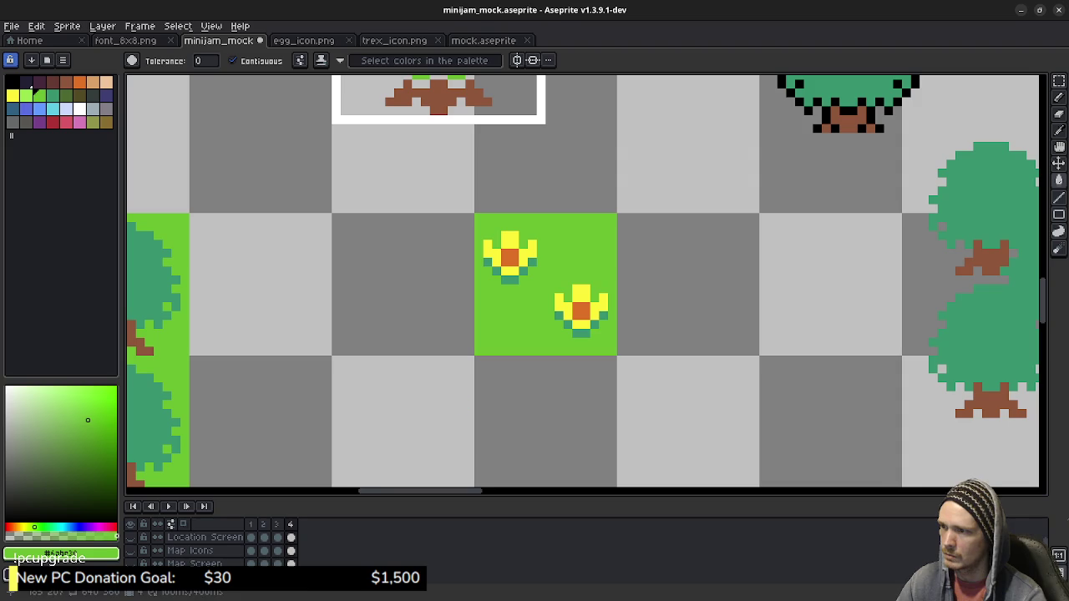
Play the two-flower animation and pan to the water and bridge tiles.
key(Return)
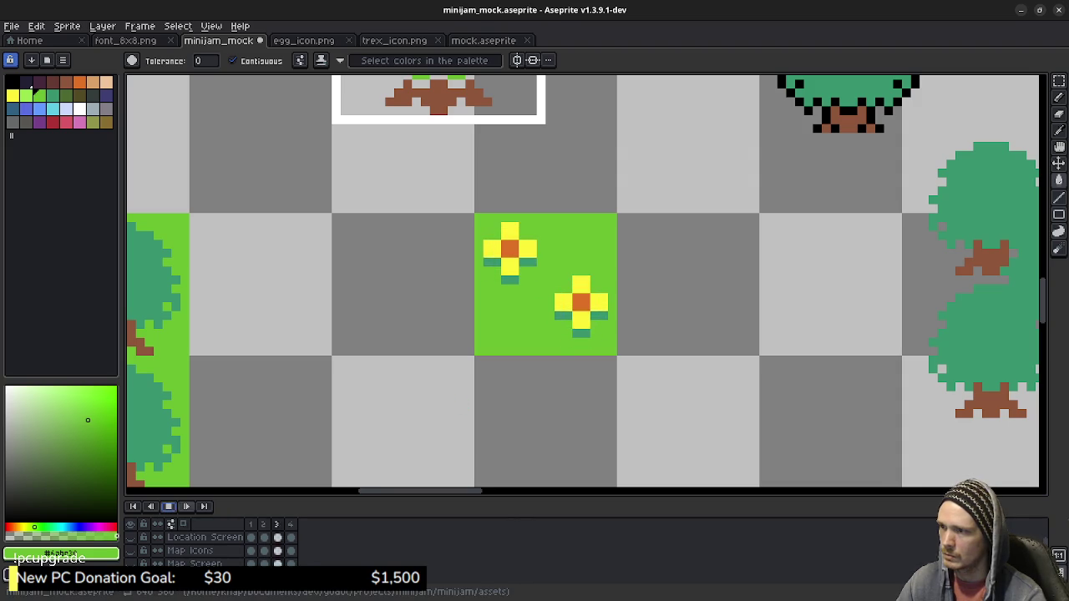
scroll(547, 409, down, 3)
scroll(547, 409, down, 2)
drag(585, 284, 570, 162)
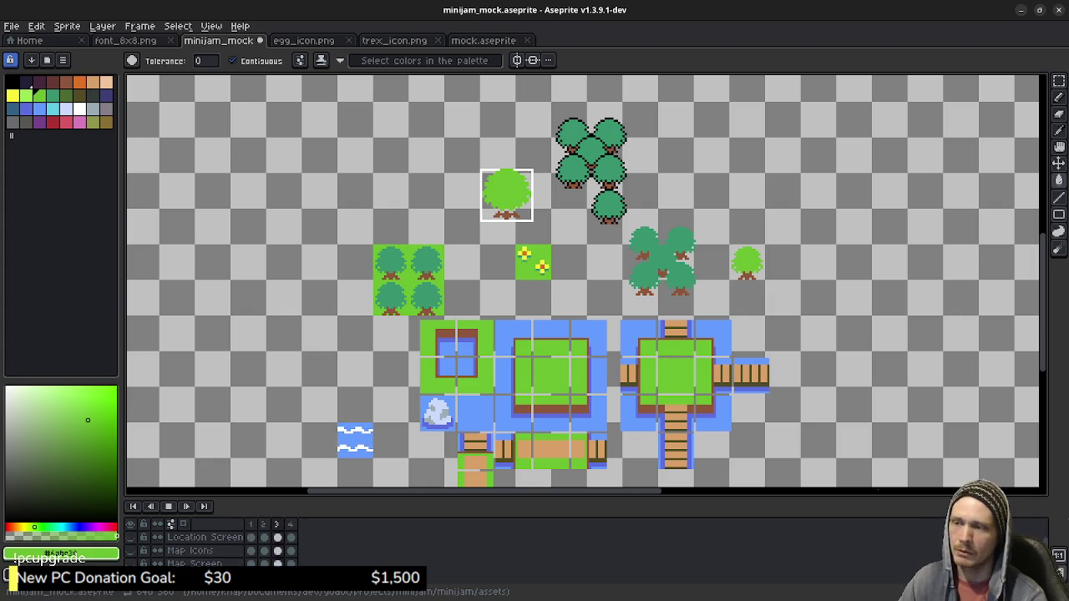
scroll(583, 280, down, 2)
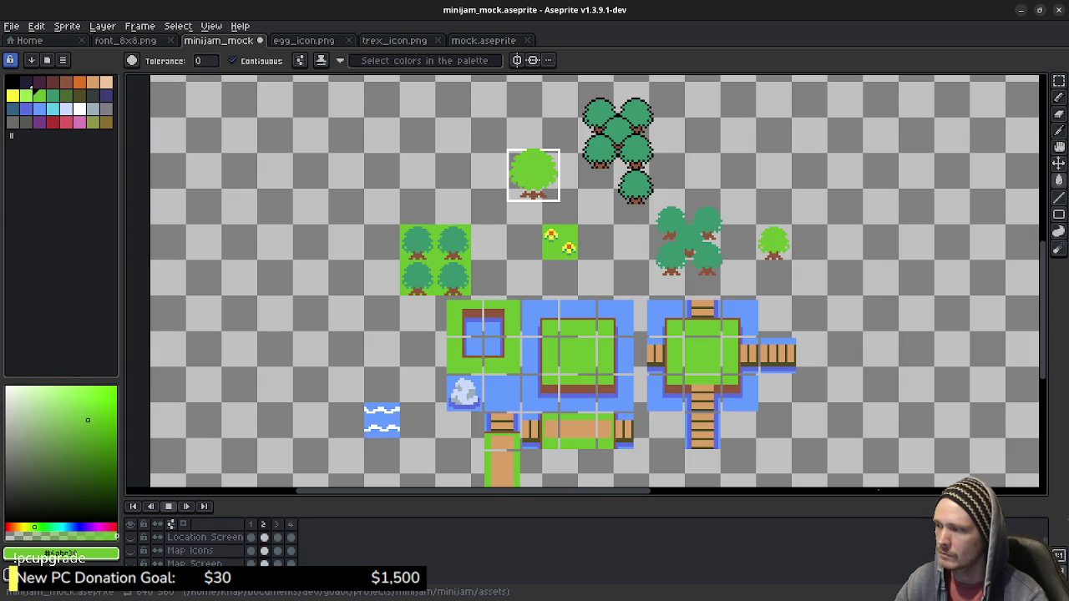
key(m)
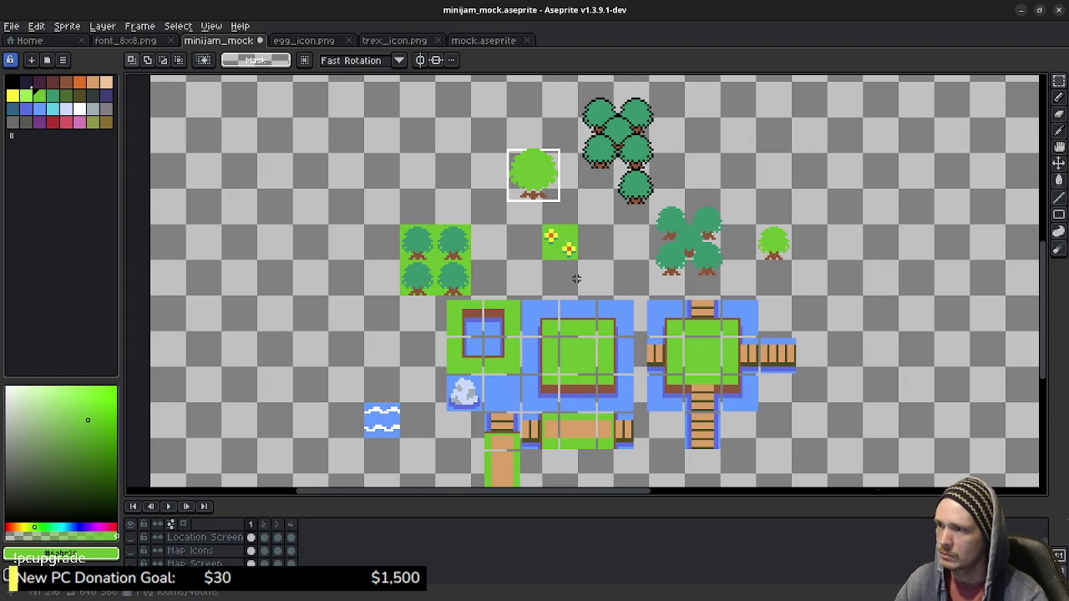
scroll(592, 291, up, 1)
scroll(596, 304, down, 2)
scroll(596, 303, down, 1)
mouse_move(596, 303)
mouse_down()
mouse_move(558, 288)
mouse_move(554, 301)
mouse_up()
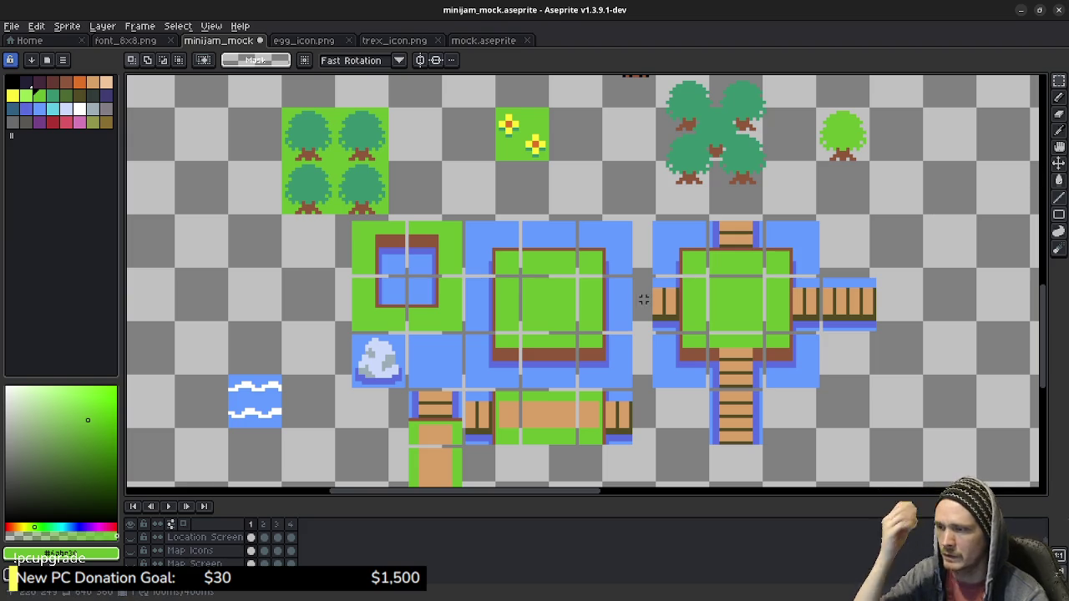
scroll(643, 386, down, 1)
drag(643, 387, 610, 351)
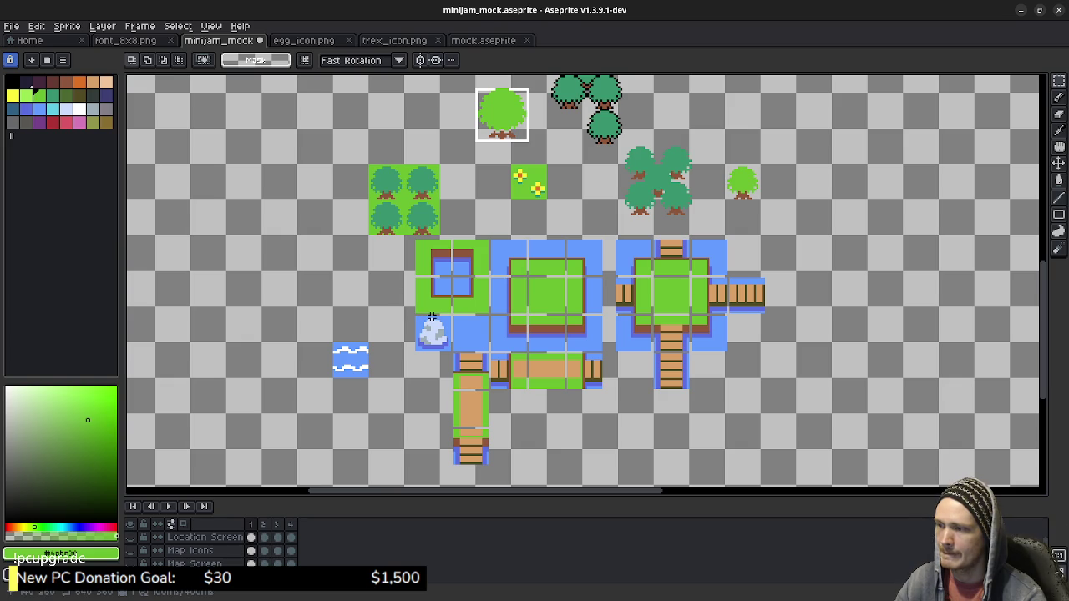
drag(448, 331, 459, 326)
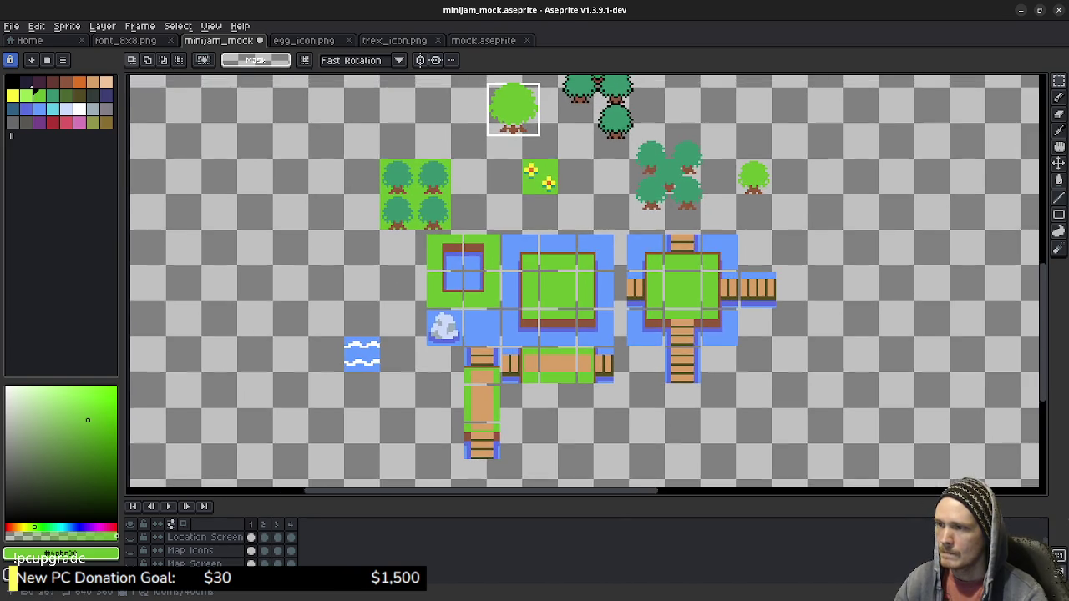
drag(390, 205, 379, 214)
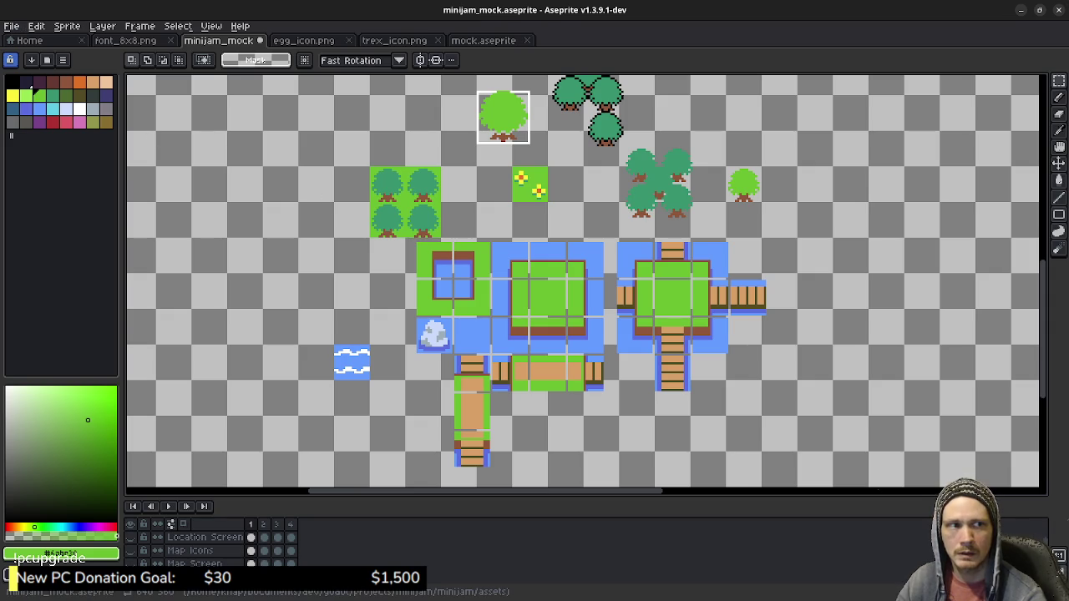
Create a new 128×128 sprite.
click(12, 26)
click(24, 40)
text(128)
key(Tab)
text(128)
key(Return)
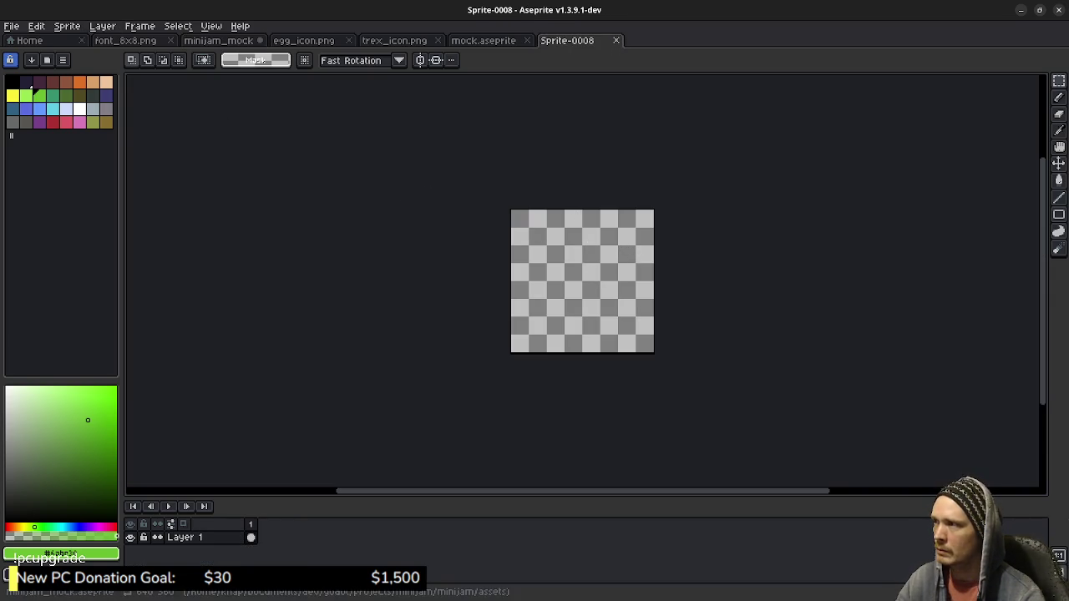
Save the minijam_mock mockup, select its central island tiles, and switch to the new sprite.
click(218, 40)
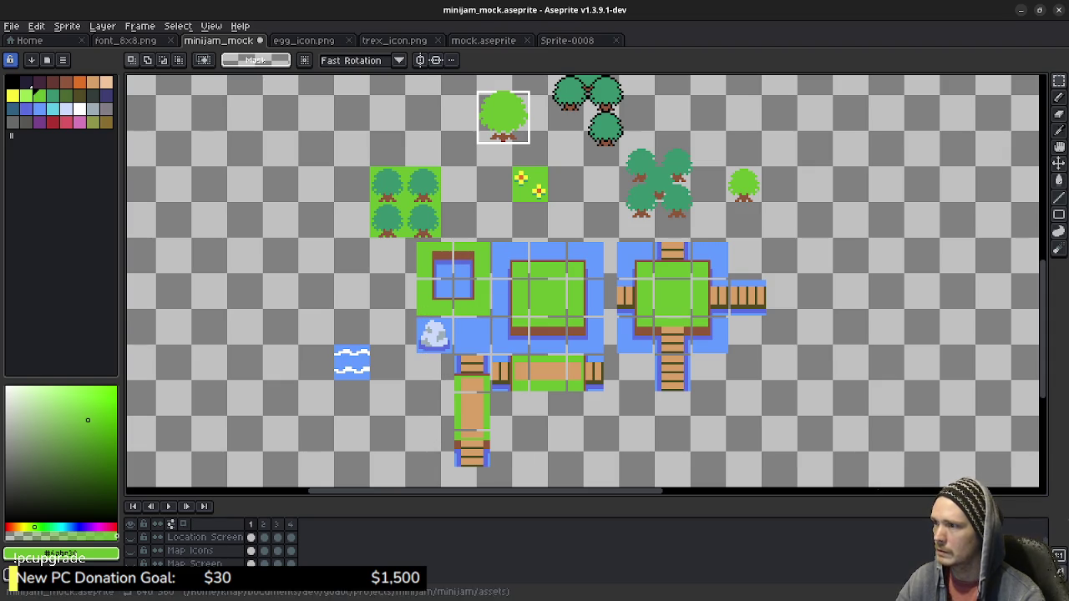
key(ctrl+s)
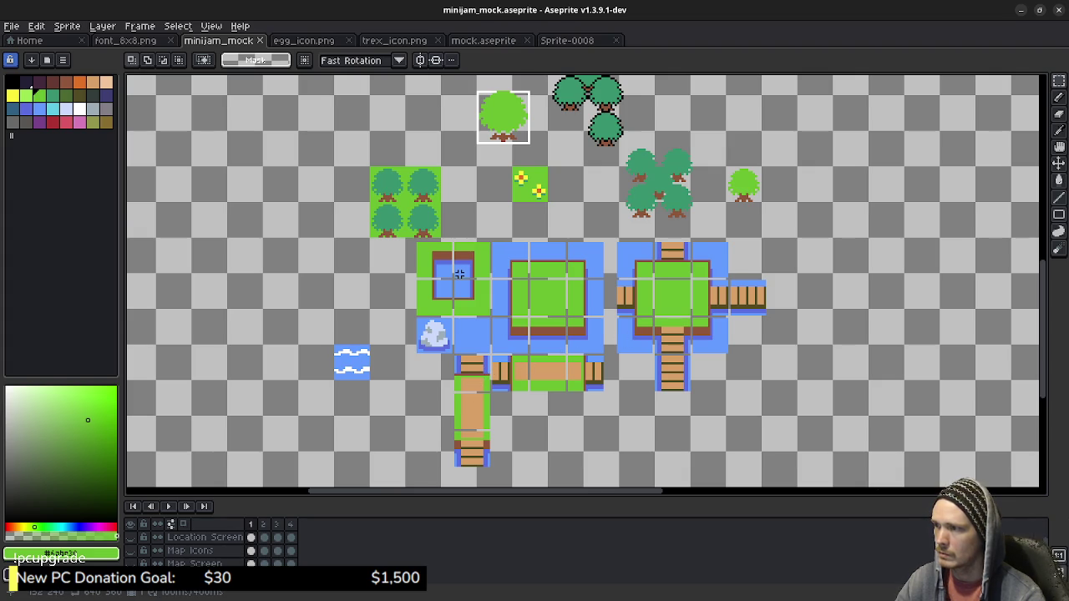
scroll(524, 277, up, 1)
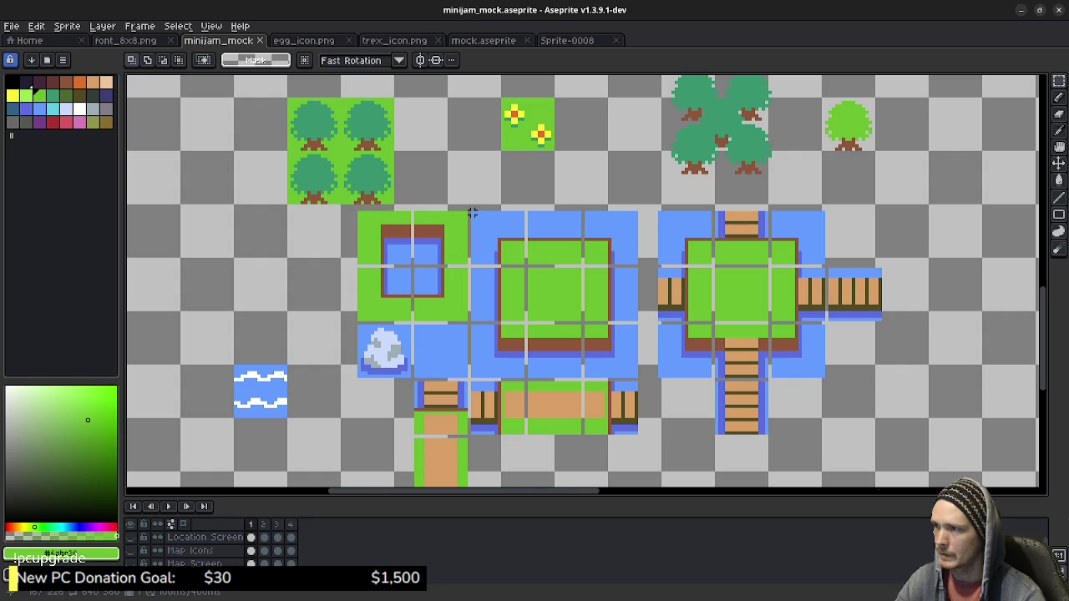
drag(472, 213, 640, 380)
key(ctrl+Tab)
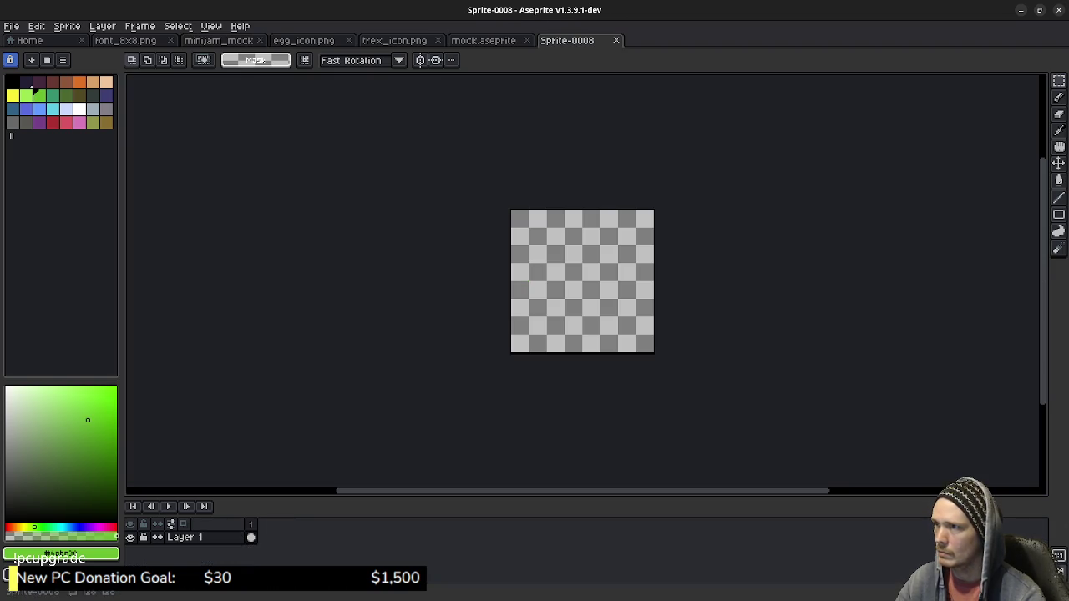
Paste the island tile into Sprite-0008, nudged right and down into the top-left corner.
scroll(510, 213, up, 1)
key(ctrl+v)
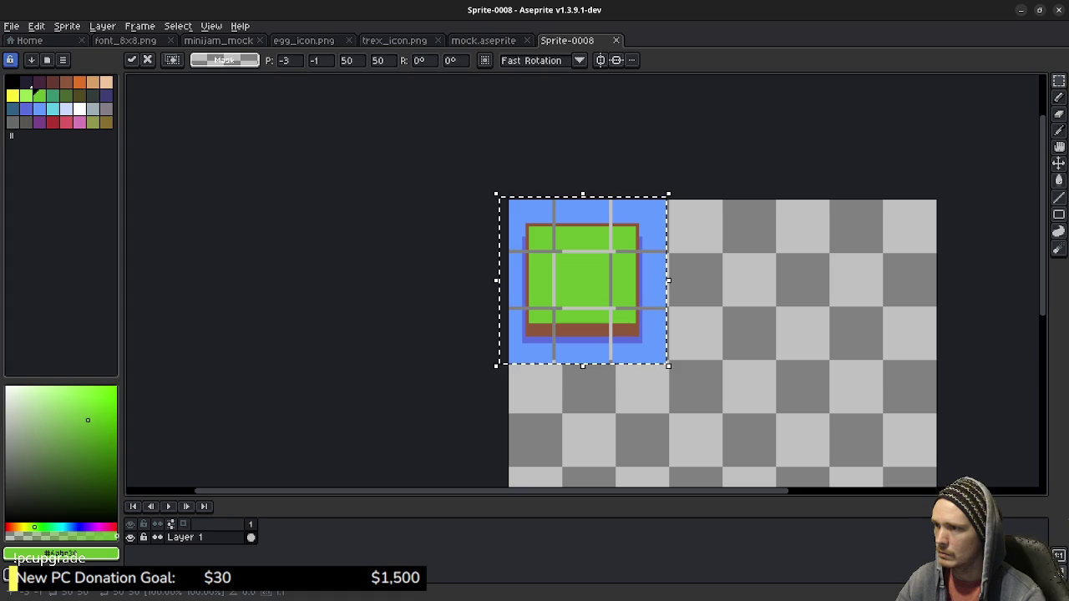
key(Right)
key(Right)
key(Right)
key(Down)
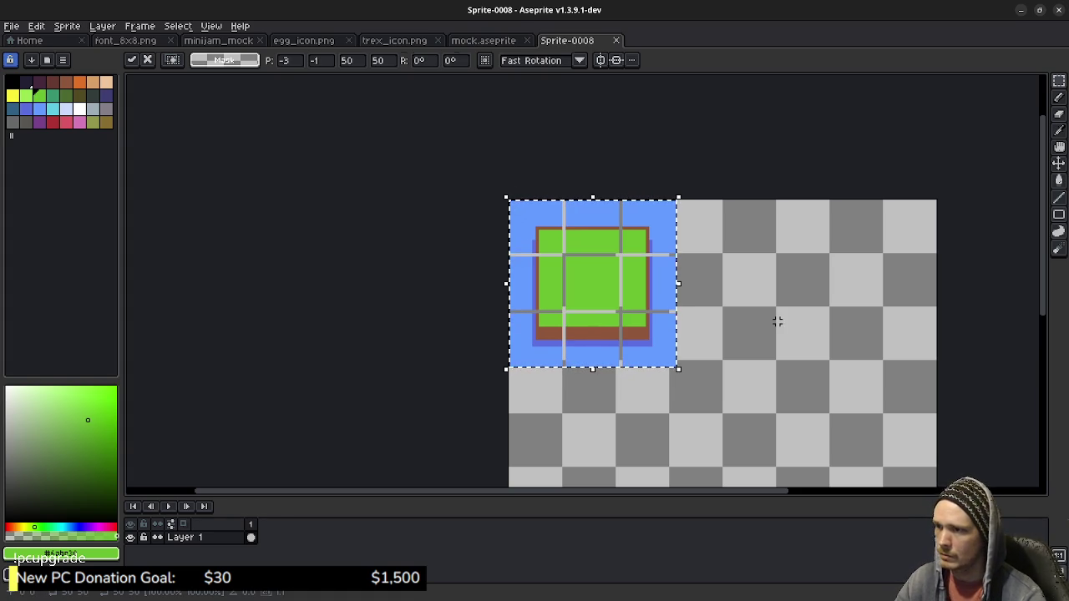
key(Return)
Shift two right-hand strips of the island one pixel left to close gaps.
scroll(750, 381, up, 1)
scroll(706, 386, up, 1)
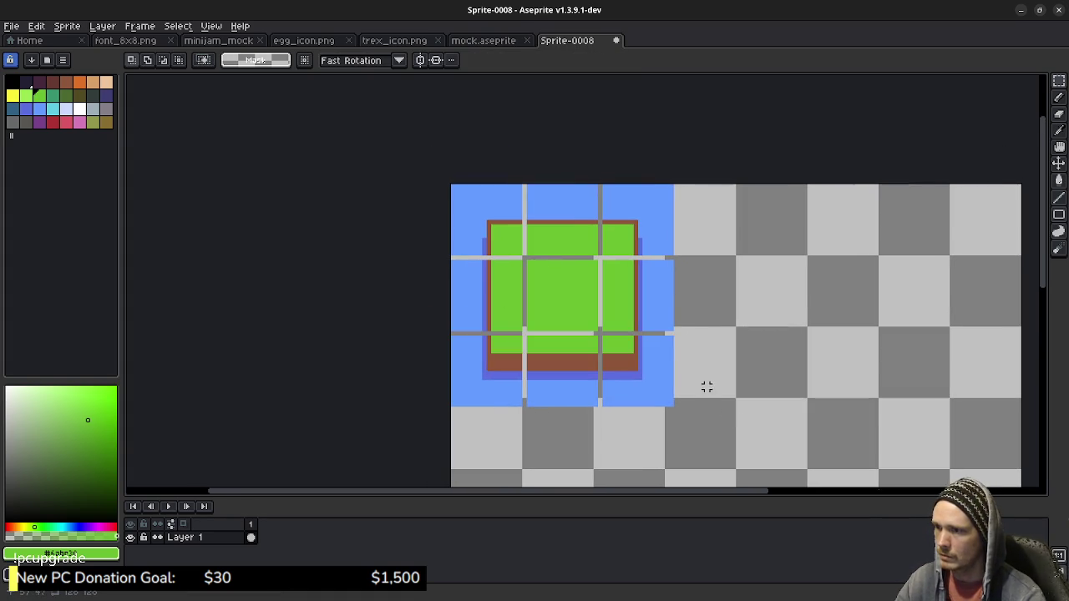
mouse_move(733, 440)
mouse_down()
mouse_move(558, 203)
mouse_move(524, 182)
mouse_up()
drag(661, 239, 657, 239)
key(Return)
mouse_move(689, 428)
mouse_down()
mouse_move(630, 287)
mouse_move(599, 155)
mouse_up()
key(Left)
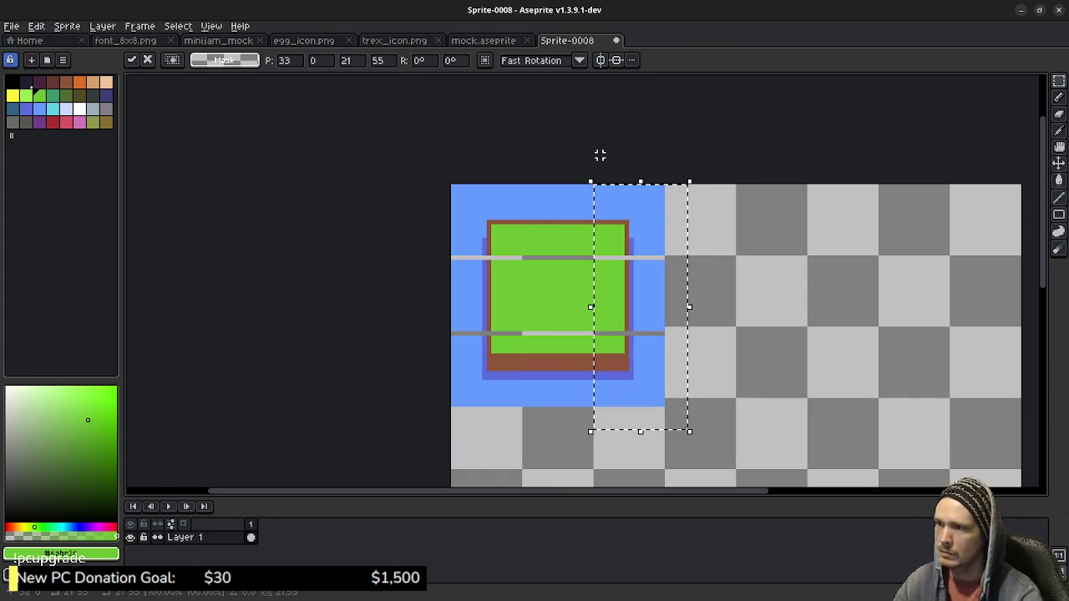
key(Return)
Shift the island's lower rows up one pixel, deselect, and start saving the sprite.
mouse_move(673, 428)
mouse_down()
mouse_move(465, 289)
mouse_move(448, 258)
mouse_up()
key(Up)
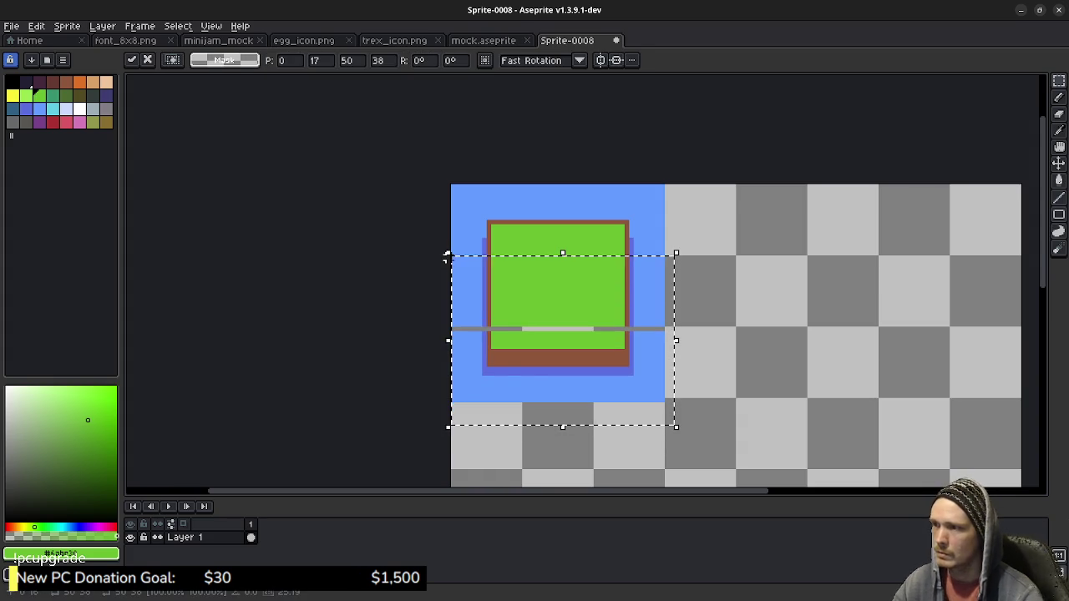
key(Return)
drag(685, 424, 439, 332)
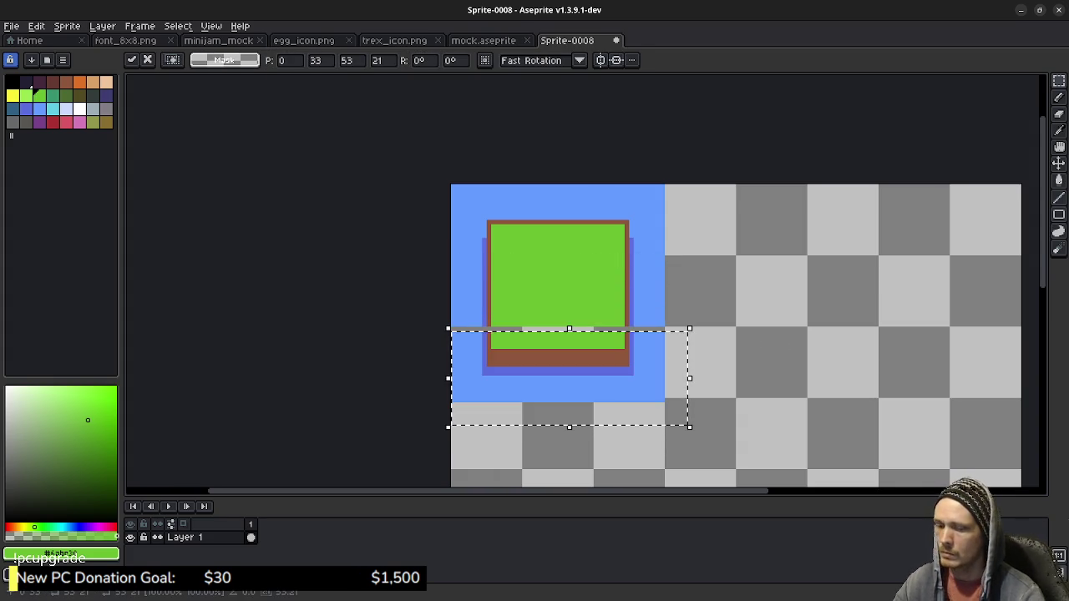
key(ctrl+d)
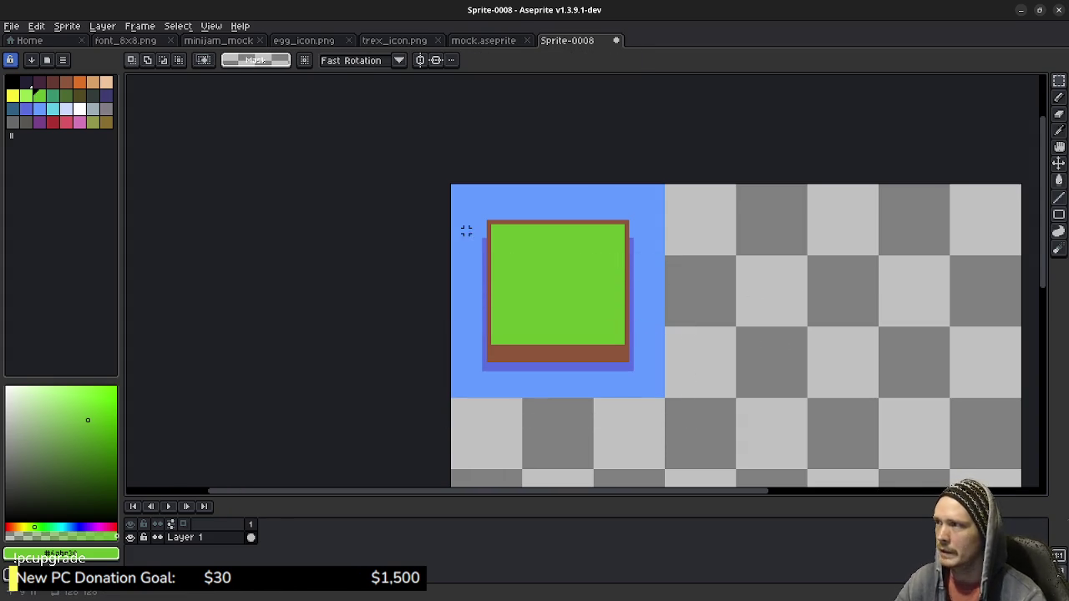
key(ctrl+s)
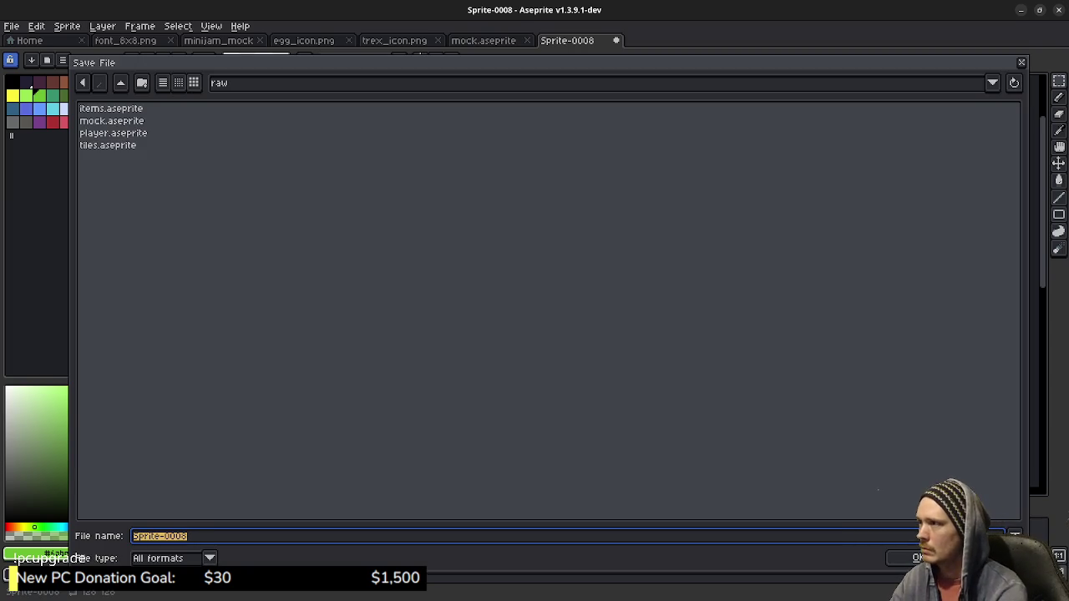
Save the new sprite as tiles.png in the projects/minijam/minijam/assets folder.
click(121, 83)
click(120, 82)
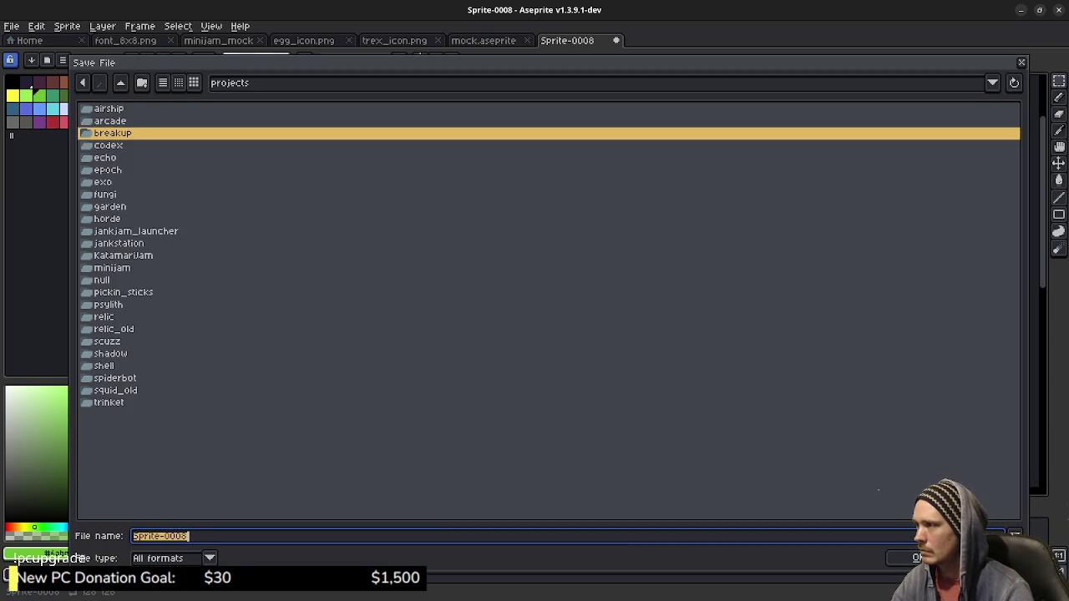
double_click(112, 267)
key(Down)
key(Return)
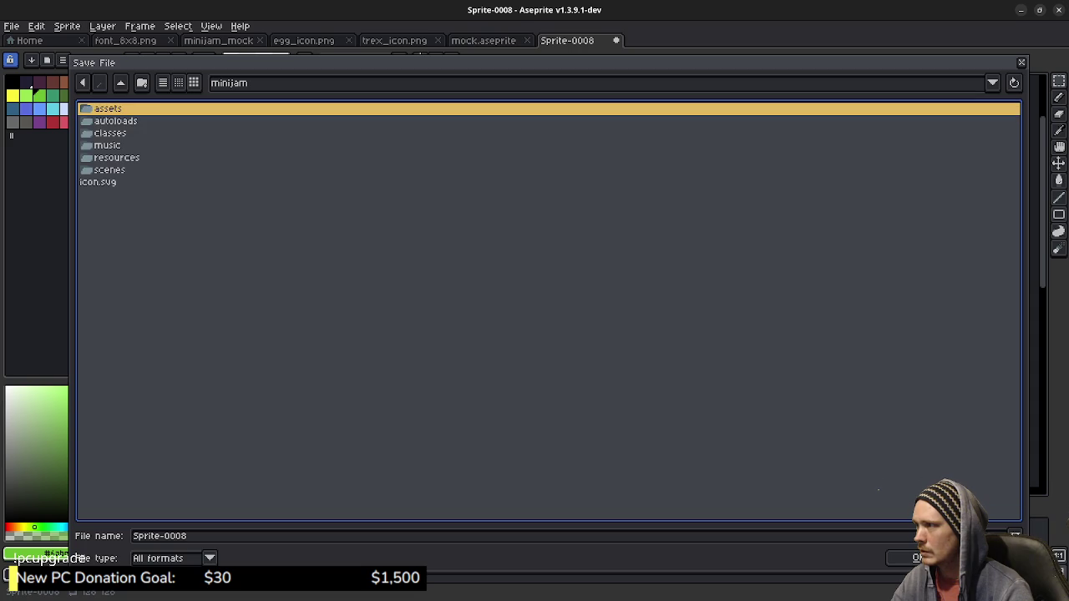
key(Return)
key(Tab)
text(tiles.png)
key(Return)
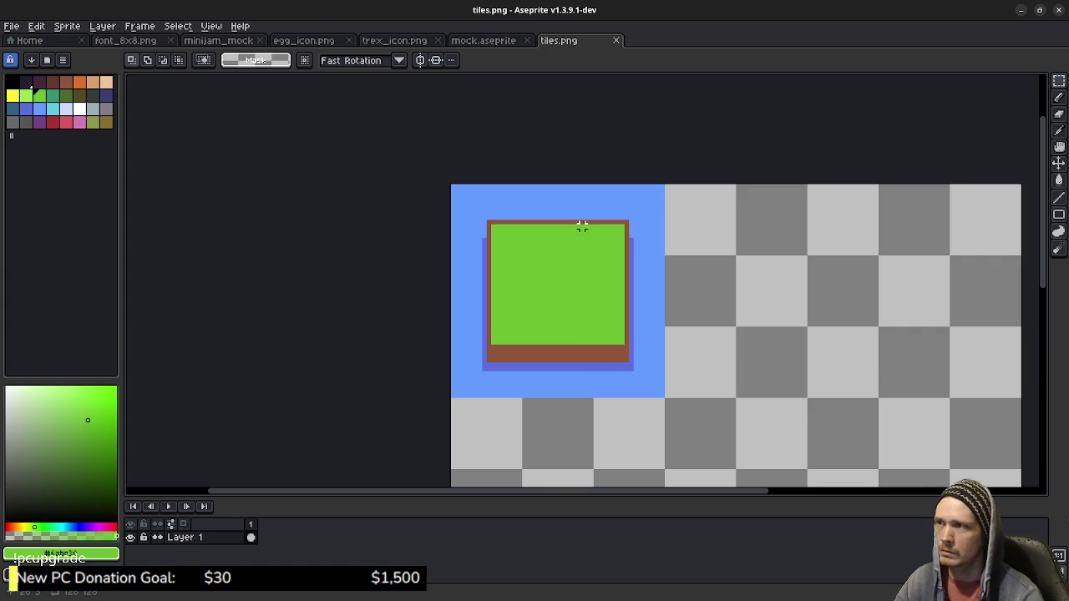
Glance at mock.aseprite, then switch to the minijam_mock map.
drag(584, 245, 575, 231)
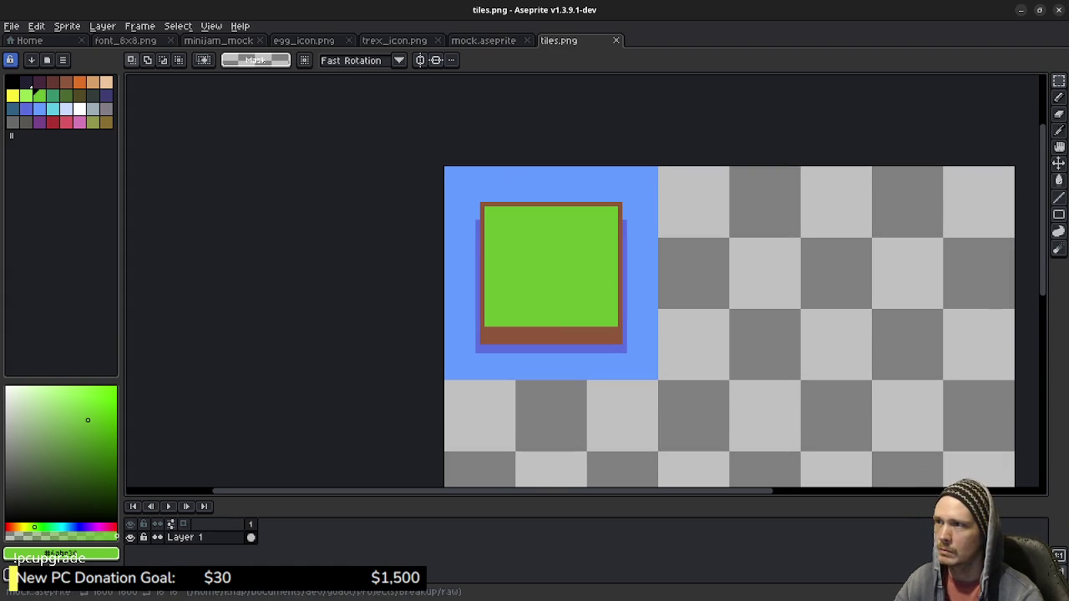
key(ctrl+shift+Tab)
key(ctrl+Tab)
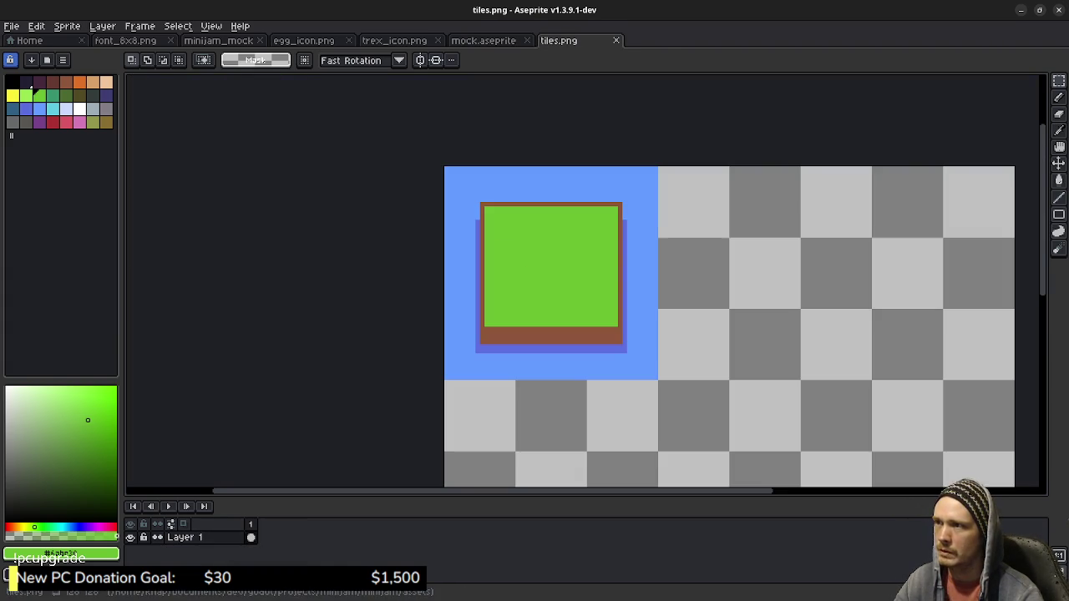
click(218, 40)
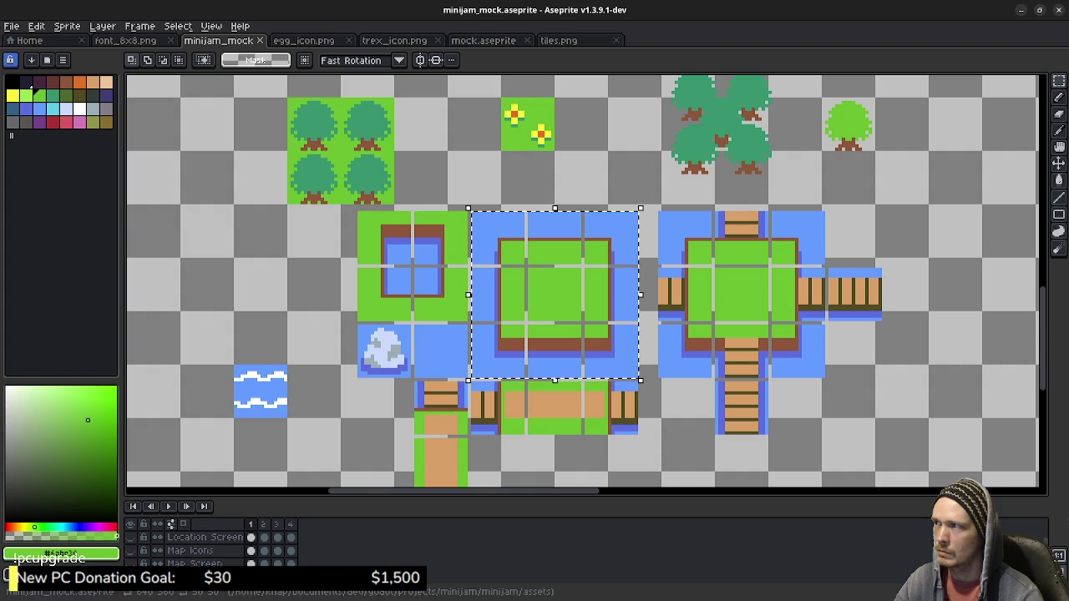
Draw pink X marks on the cross-shaped island's corner water tiles.
click(515, 196)
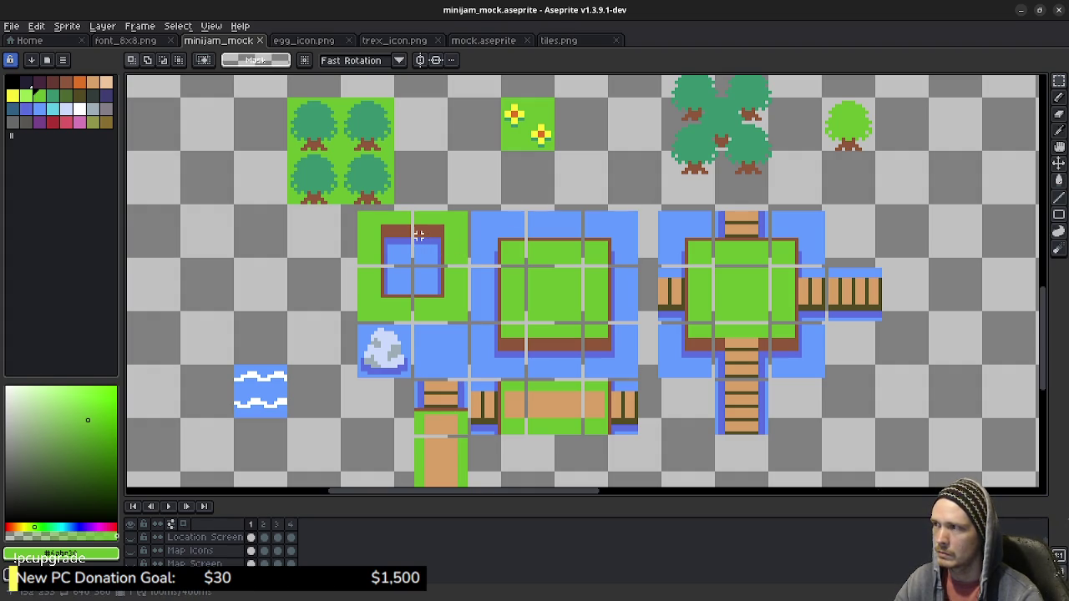
click(66, 122)
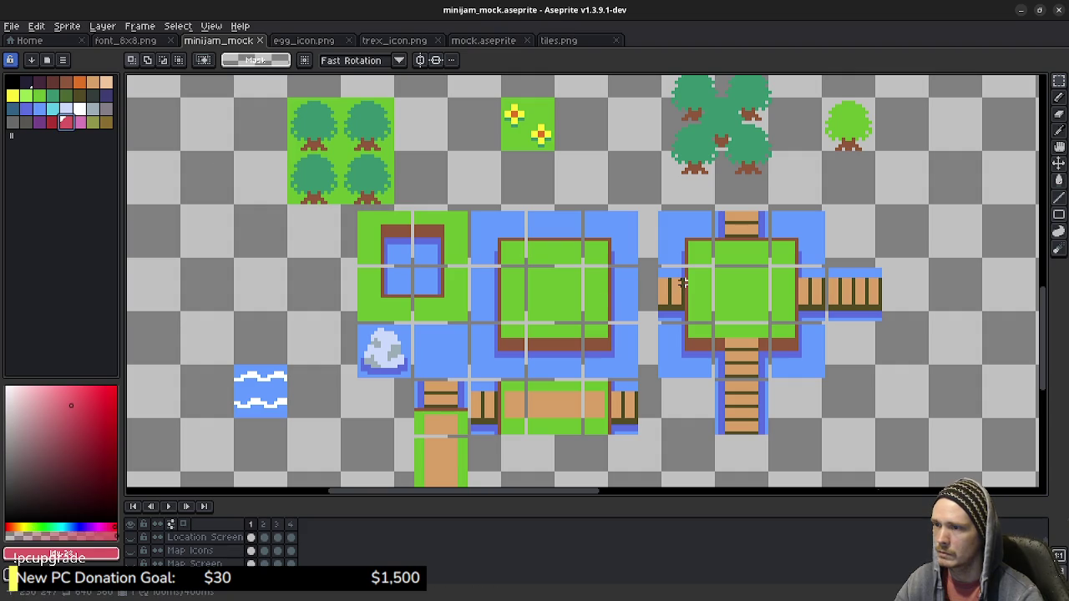
key(b)
mouse_move(693, 279)
mouse_down()
mouse_move(668, 309)
mouse_move(672, 360)
mouse_move(689, 359)
mouse_up()
key(ctrl+z)
mouse_move(743, 291)
mouse_down()
mouse_move(733, 311)
mouse_move(763, 306)
mouse_up()
mouse_move(797, 358)
mouse_down()
mouse_move(783, 368)
mouse_move(811, 365)
mouse_up()
drag(803, 226, 793, 242)
drag(788, 231, 811, 248)
mouse_move(697, 229)
mouse_down()
mouse_move(673, 247)
mouse_move(697, 252)
mouse_up()
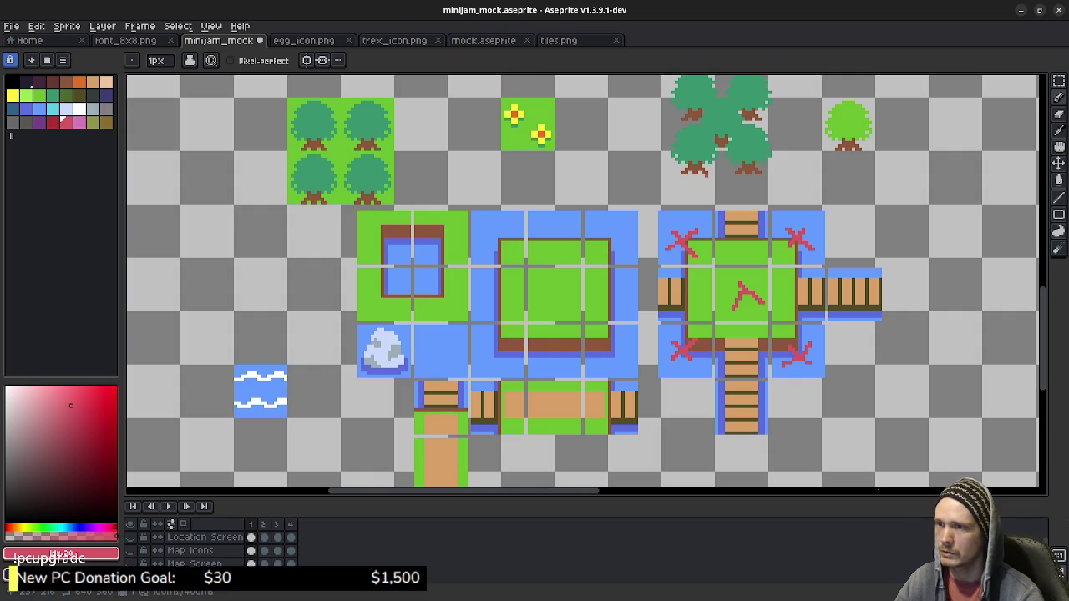
Marquee the pond and rock tile block on the map, then return to tiles.png.
key(m)
mouse_move(626, 299)
mouse_down()
mouse_move(593, 277)
mouse_move(582, 286)
mouse_up()
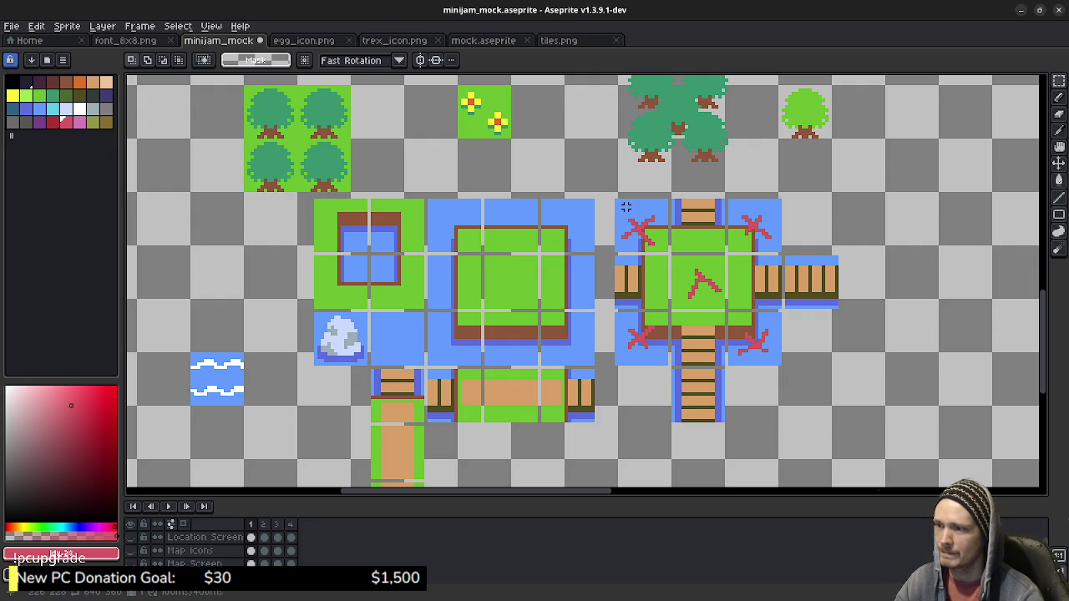
key(m)
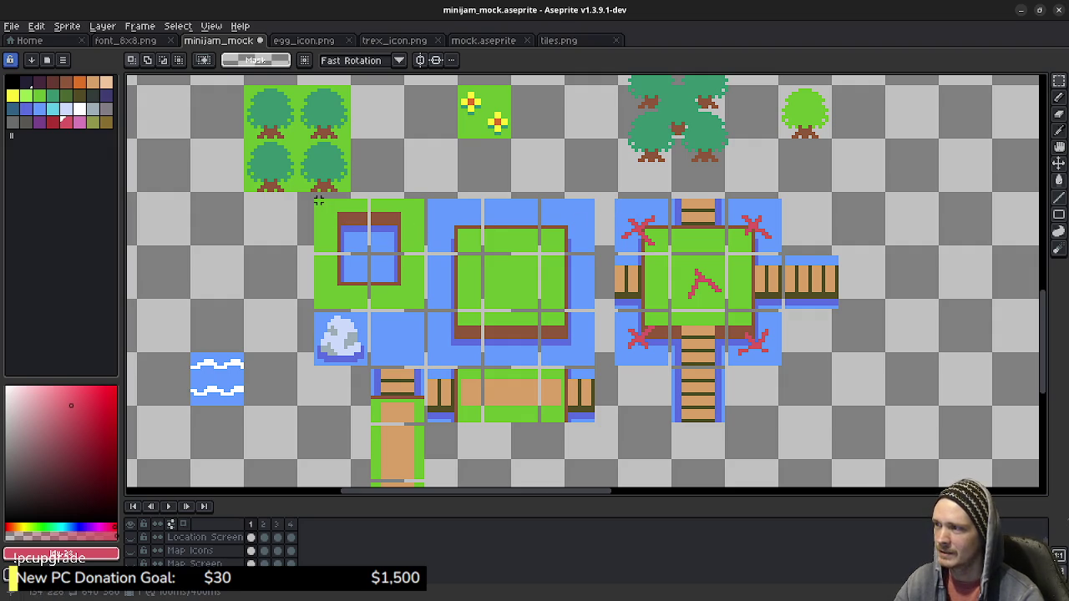
mouse_move(315, 201)
mouse_down()
mouse_move(421, 306)
mouse_move(423, 359)
mouse_up()
drag(420, 364, 426, 367)
click(558, 40)
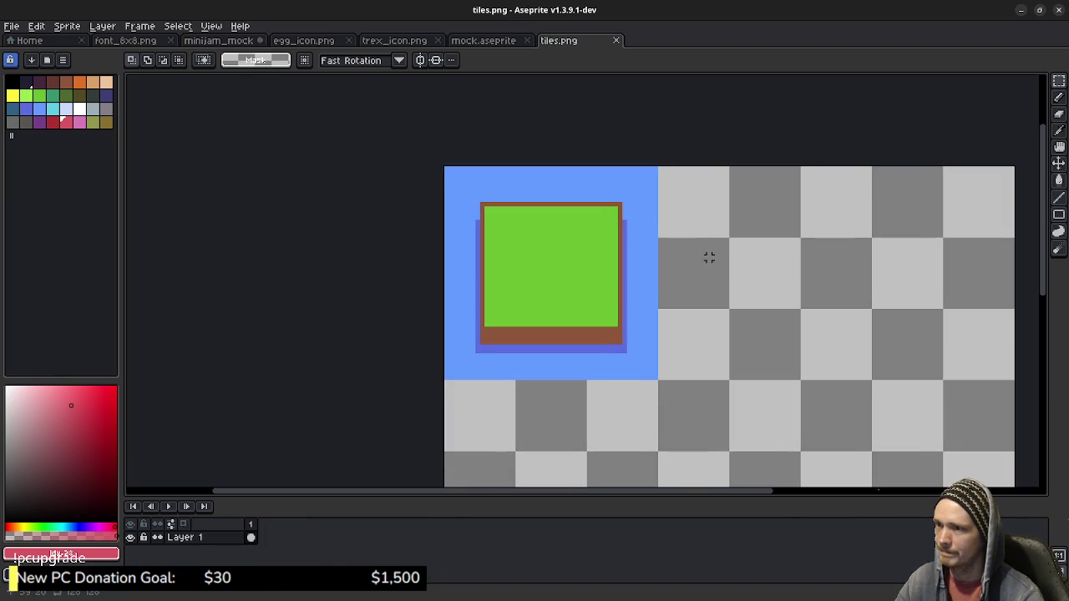
Paste the pond tiles beside the island on tiles.png, aligned to the top edge.
key(ctrl+v)
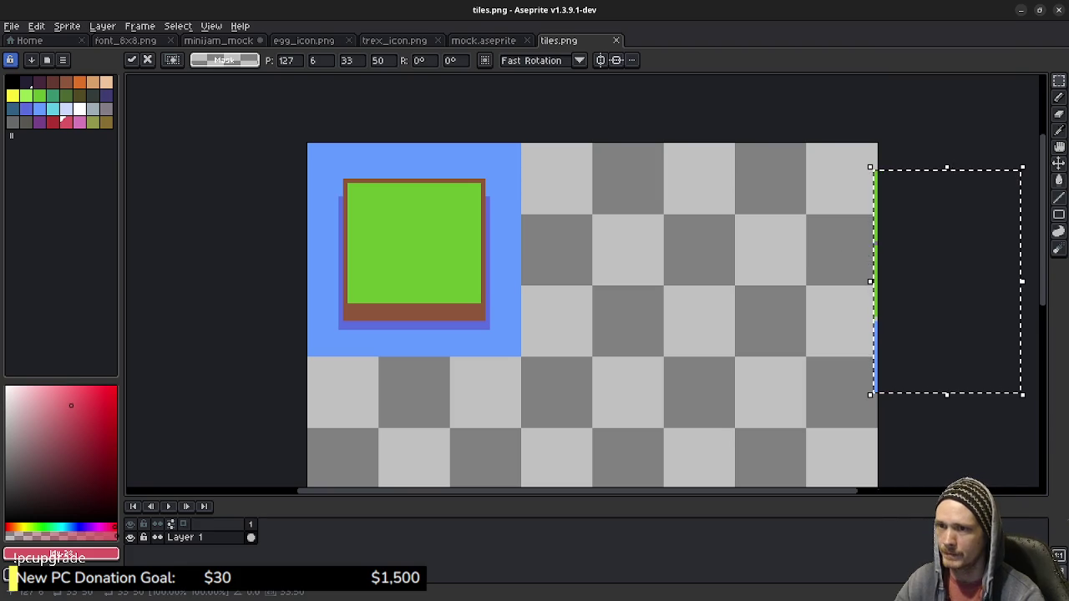
drag(935, 259, 610, 244)
key(Left)
key(Left)
key(Left)
key(Up)
key(Up)
key(Up)
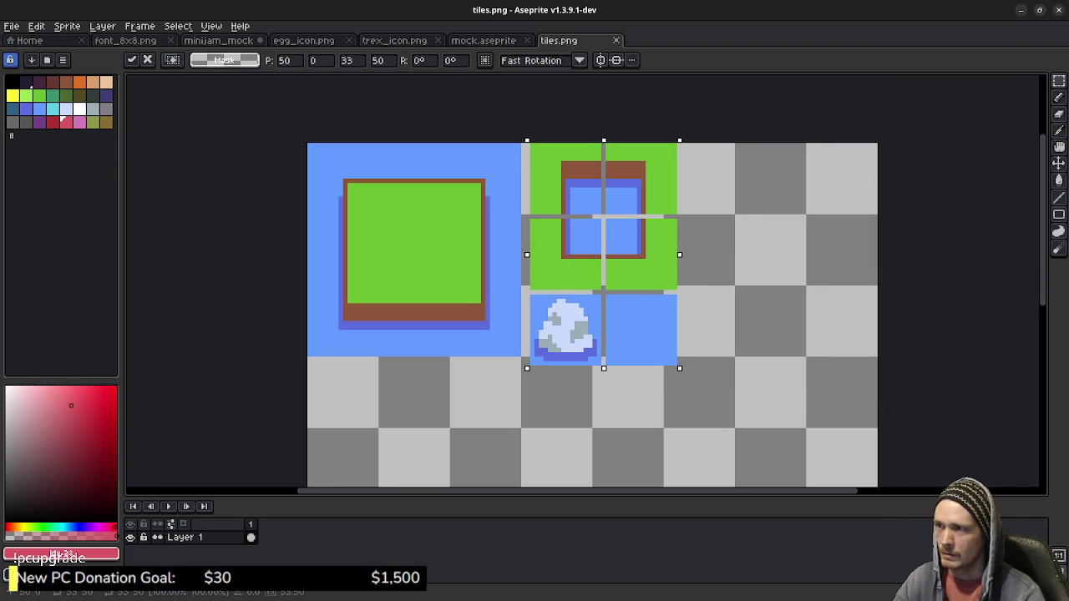
key(Left)
key(Down)
click(699, 393)
Close the one-pixel gaps: right column left, lower tiles and rock row up.
drag(701, 394, 593, 142)
key(Left)
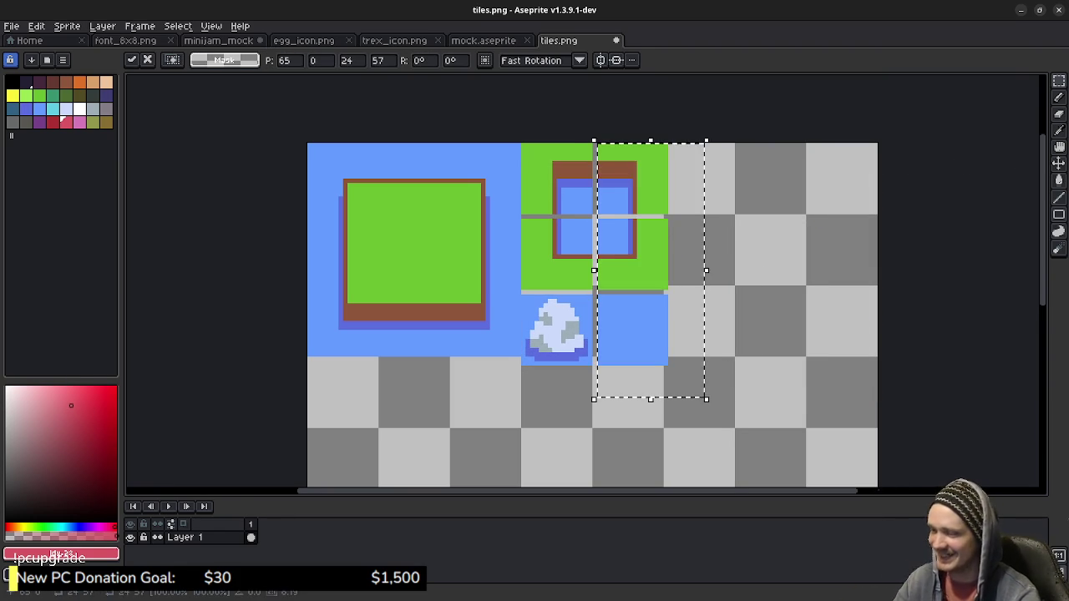
click(785, 271)
drag(702, 412, 518, 212)
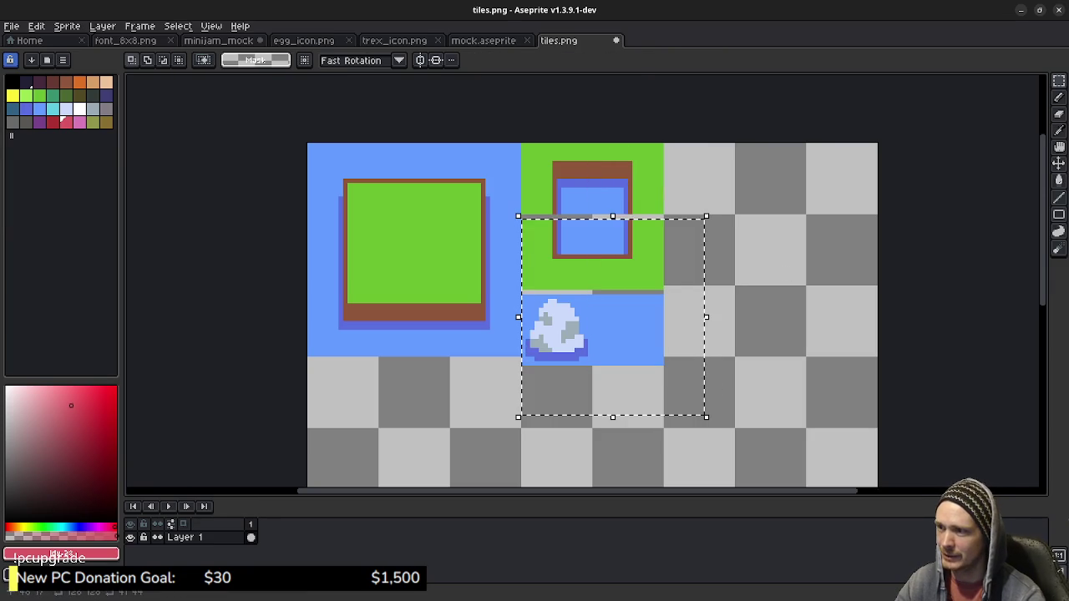
key(Up)
click(780, 269)
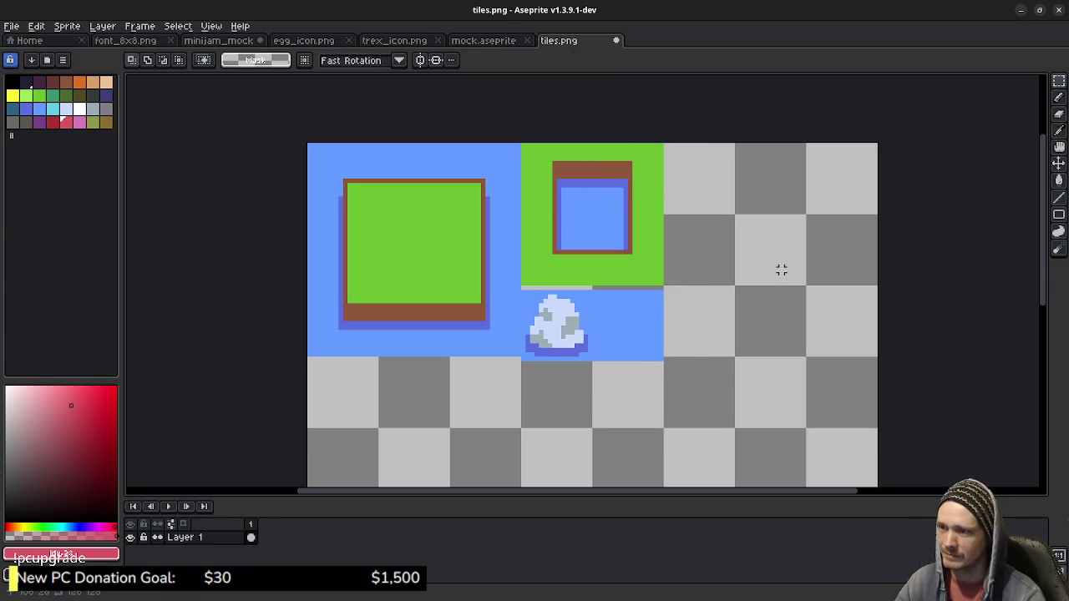
drag(681, 395, 522, 292)
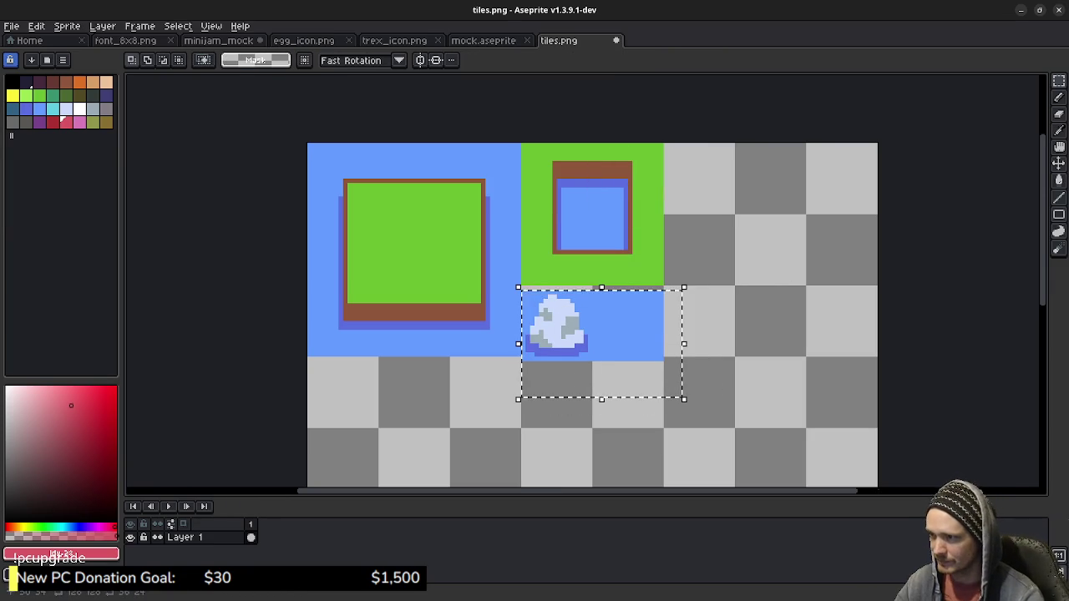
key(Up)
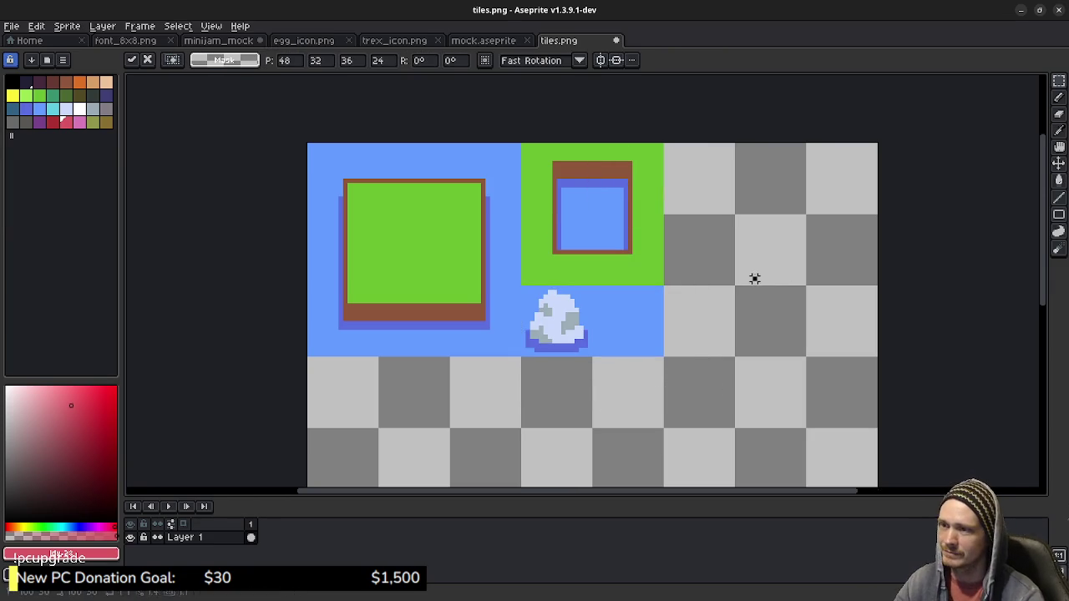
click(754, 277)
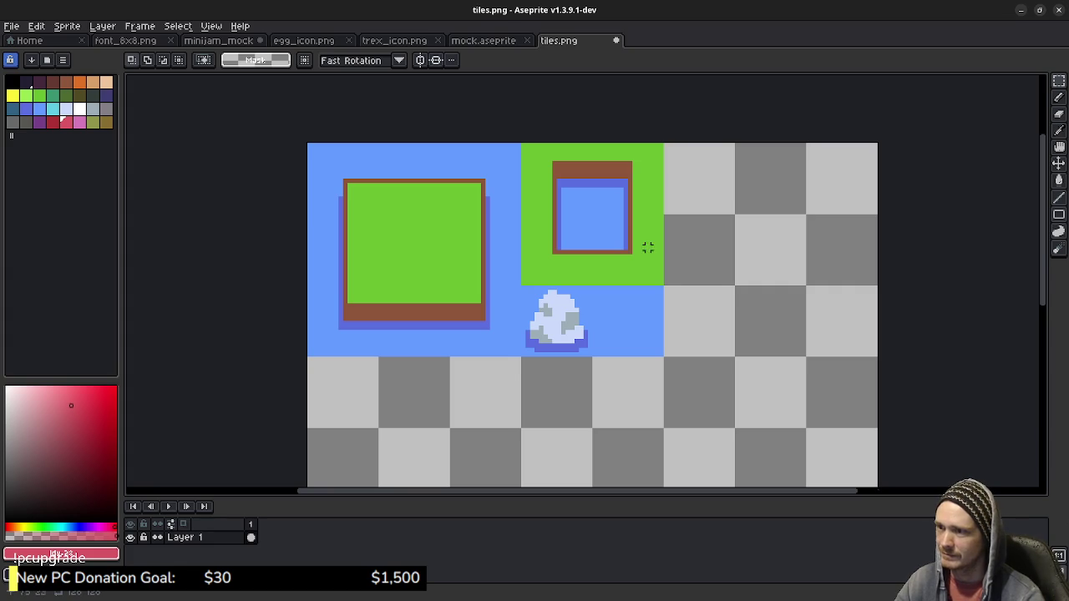
Clear the water tile beside the rock, then undo the deletion.
drag(660, 354, 593, 287)
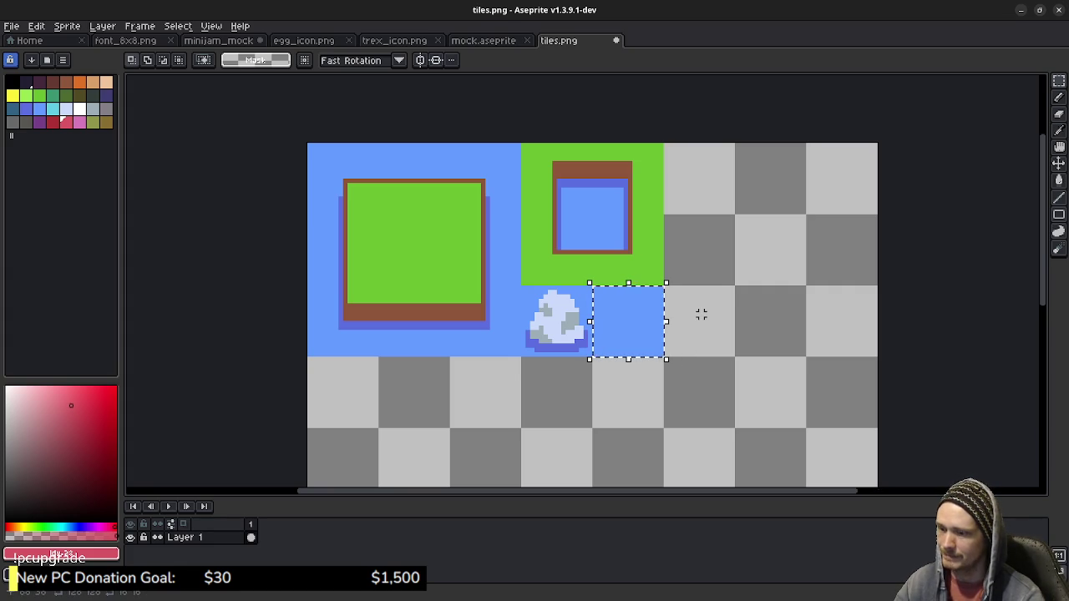
key(Delete)
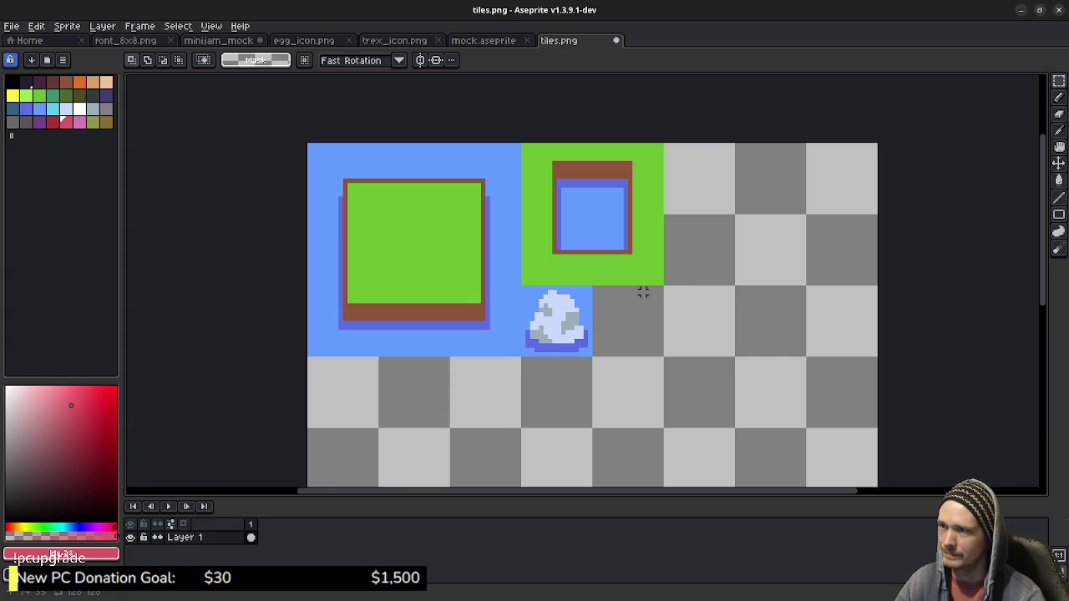
key(ctrl+z)
key(ctrl+z)
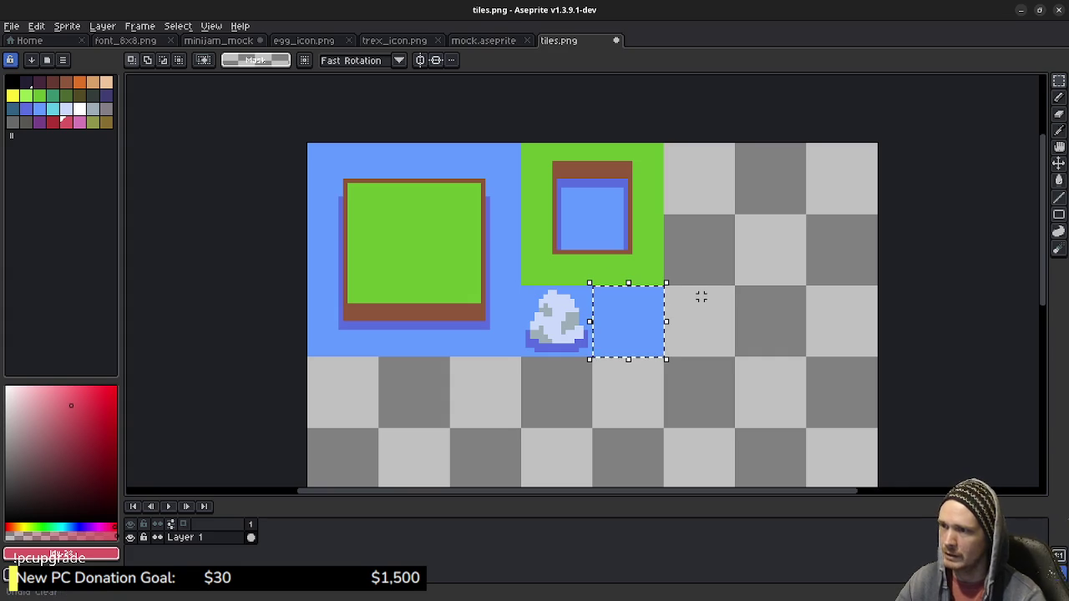